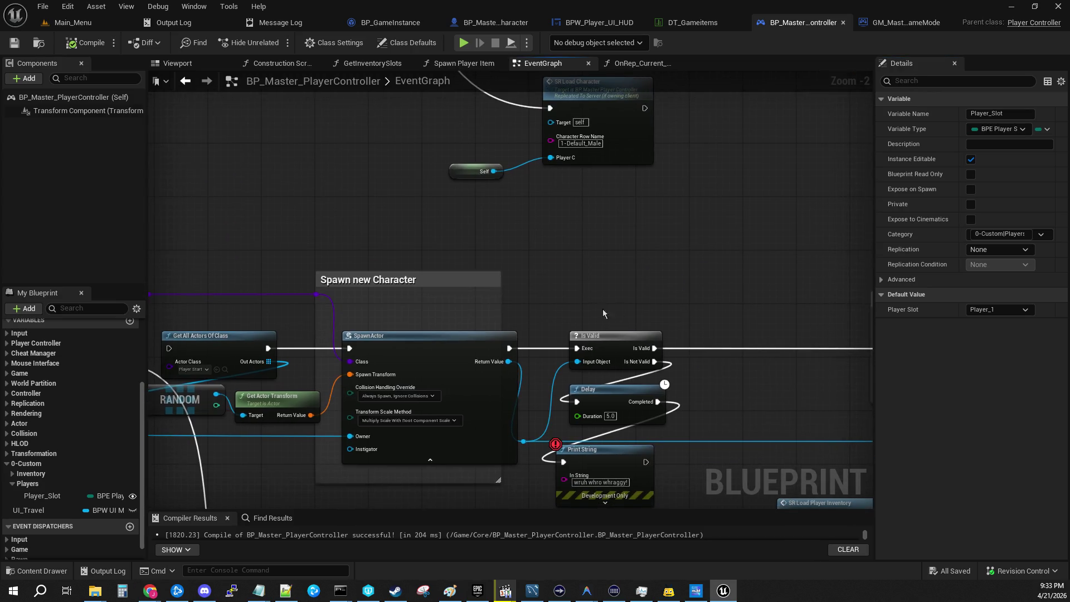
Select the Cast To GM_Master_GameMode and Get Game Mode nodes beside the spawn-character logic
{"action": "scroll", "coordinate": [619, 310], "scroll_direction": "down", "scroll_amount": 8}
{"action": "scroll", "coordinate": [322, 262], "scroll_direction": "up", "scroll_amount": 4}
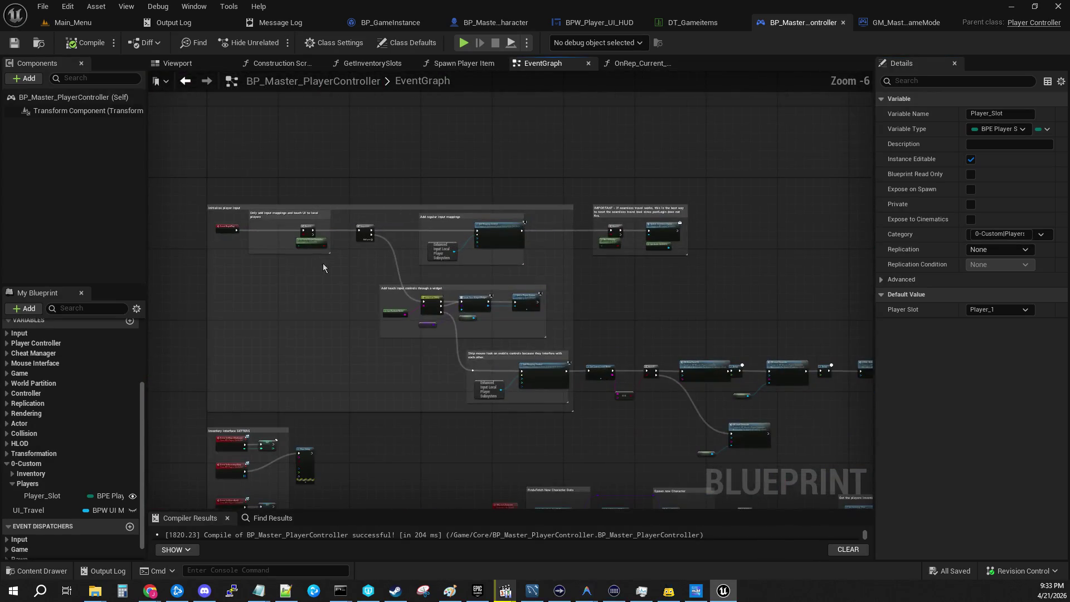
{"action": "scroll", "coordinate": [372, 223], "scroll_direction": "up", "scroll_amount": 4}
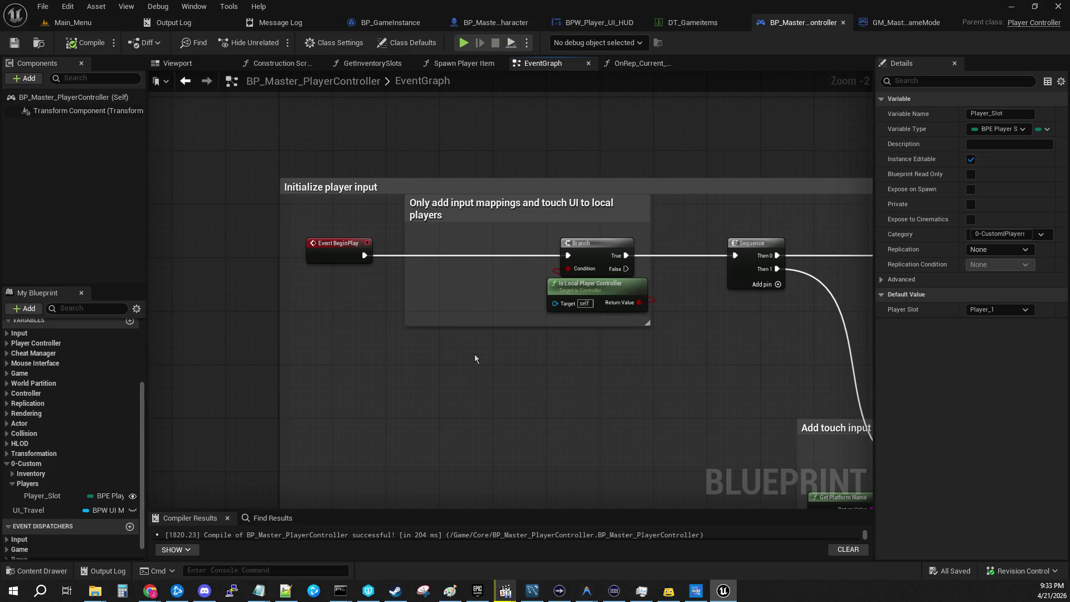
{"action": "right_click", "coordinate": [349, 362]}
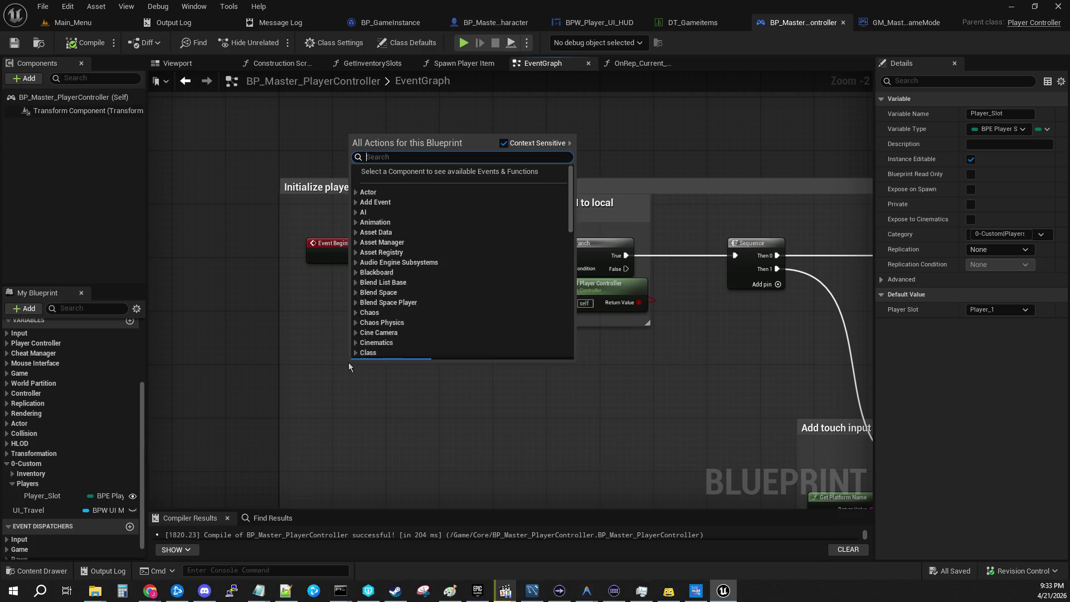
{"action": "left_click", "coordinate": [509, 461]}
{"action": "scroll", "coordinate": [634, 470], "scroll_direction": "down", "scroll_amount": 6}
{"action": "scroll", "coordinate": [634, 470], "scroll_direction": "up", "scroll_amount": 2}
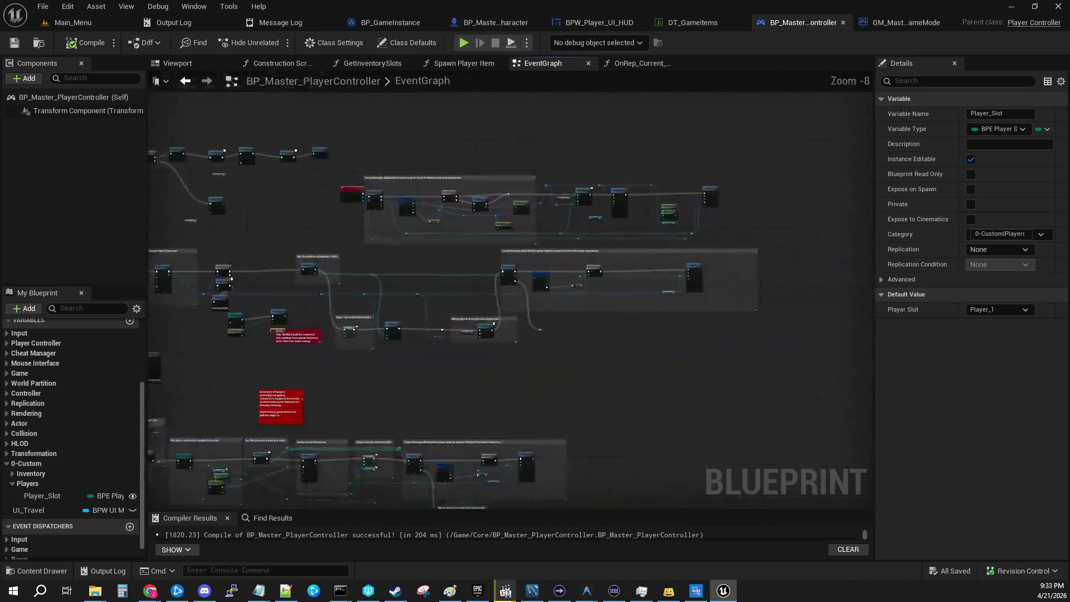
{"action": "scroll", "coordinate": [399, 318], "scroll_direction": "up", "scroll_amount": 1}
{"action": "left_click_drag", "start_coordinate": [399, 318], "coordinate": [740, 347]}
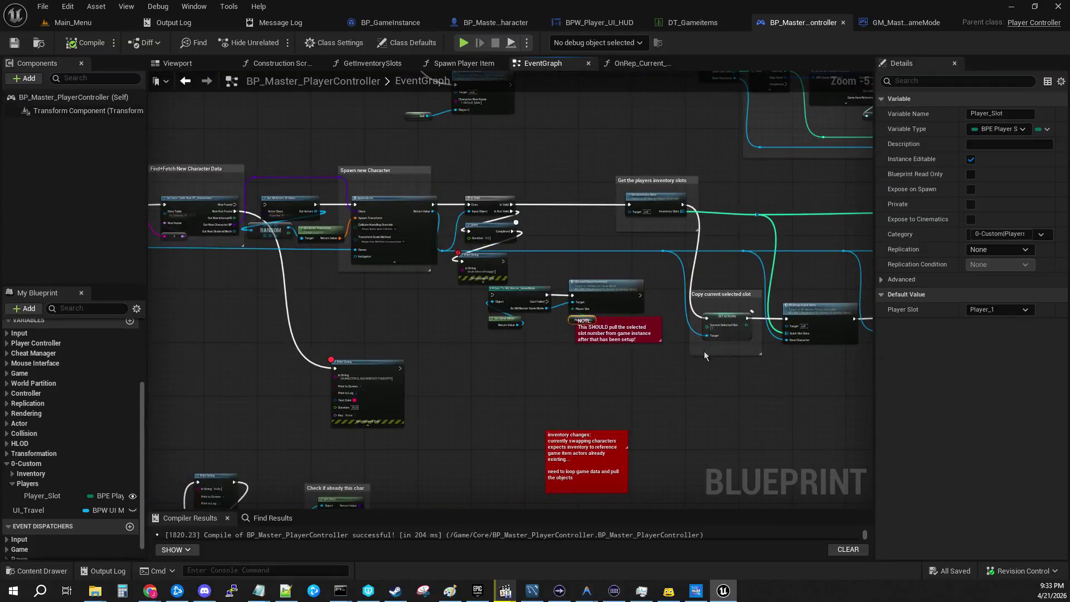
{"action": "left_click_drag", "start_coordinate": [479, 350], "coordinate": [552, 286]}
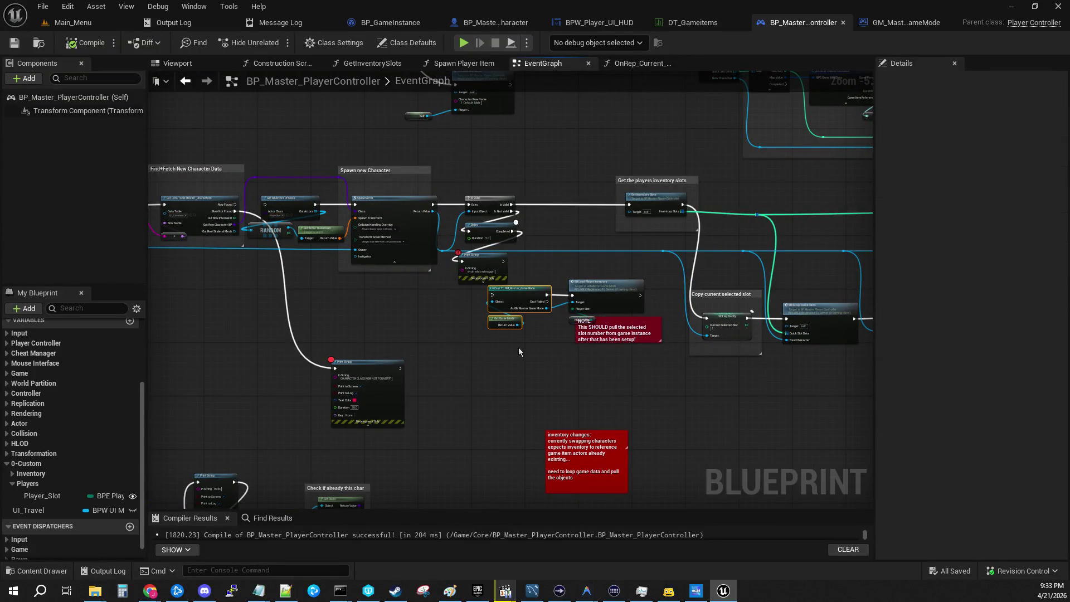
{"action": "scroll", "coordinate": [528, 346], "scroll_direction": "down", "scroll_amount": 5}
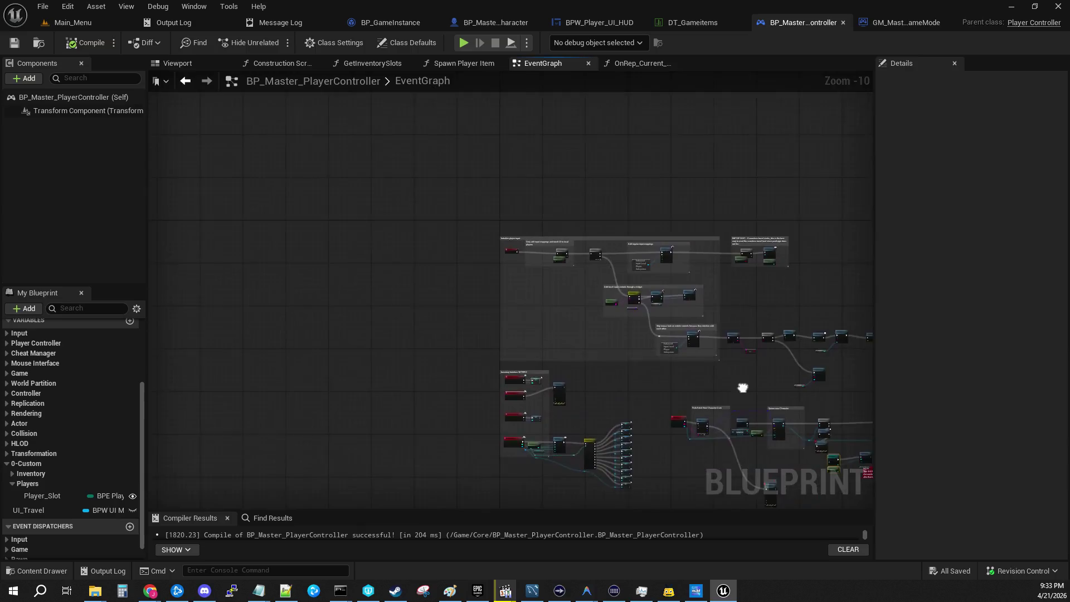
{"action": "scroll", "coordinate": [492, 258], "scroll_direction": "up", "scroll_amount": 7}
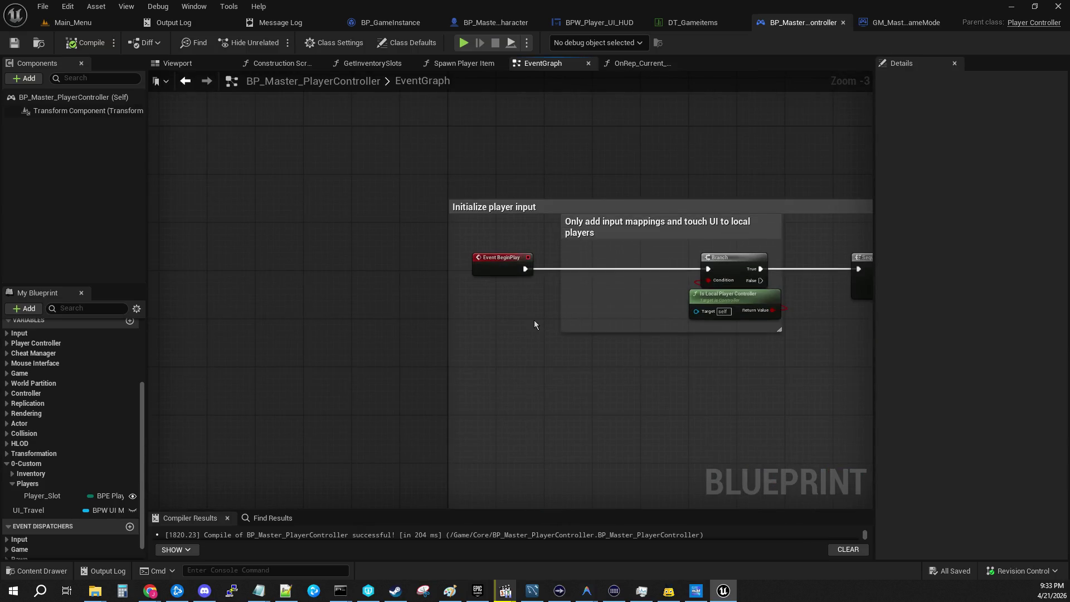
Paste the game mode cast nodes into the input comment and wire the cast into the Branch
{"action": "key", "text": "ctrl+v"}
{"action": "mouse_move", "coordinate": [590, 297]}
{"action": "left_mouse_down"}
{"action": "mouse_move", "coordinate": [598, 254]}
{"action": "mouse_move", "coordinate": [580, 261]}
{"action": "mouse_move", "coordinate": [602, 281]}
{"action": "mouse_move", "coordinate": [552, 269]}
{"action": "left_mouse_up"}
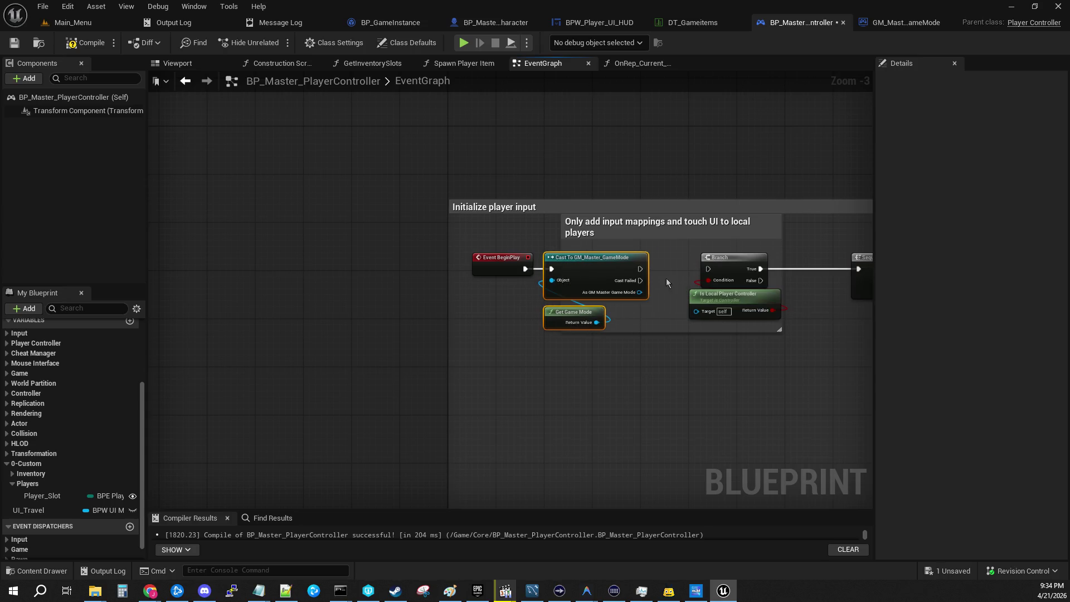
{"action": "mouse_move", "coordinate": [639, 269]}
{"action": "left_mouse_down"}
{"action": "mouse_move", "coordinate": [708, 269]}
{"action": "mouse_move", "coordinate": [776, 337]}
{"action": "left_mouse_up"}
{"action": "left_click_drag", "start_coordinate": [749, 303], "coordinate": [818, 302]}
{"action": "left_click", "coordinate": [671, 376]}
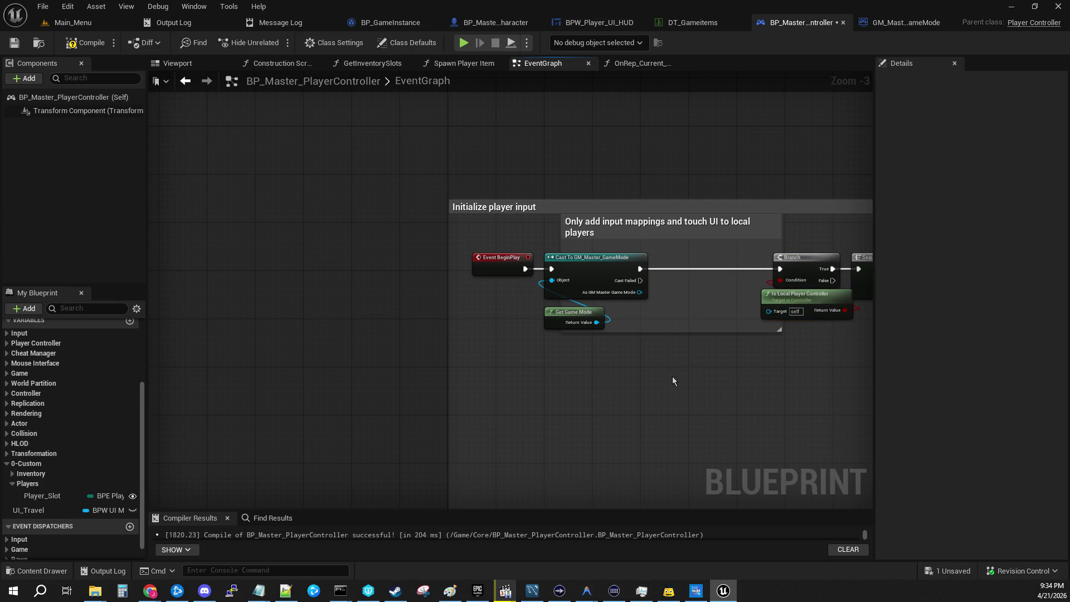
{"action": "left_click_drag", "start_coordinate": [672, 376], "coordinate": [522, 374]}
Promote the cast output to a SET variable, unwire BeginPlay, and move the cast group below the comment
{"action": "mouse_move", "coordinate": [517, 287]}
{"action": "left_mouse_down"}
{"action": "mouse_move", "coordinate": [574, 281]}
{"action": "mouse_move", "coordinate": [564, 266]}
{"action": "mouse_move", "coordinate": [523, 264]}
{"action": "mouse_move", "coordinate": [544, 264]}
{"action": "left_mouse_up"}
{"action": "left_click", "coordinate": [587, 356]}
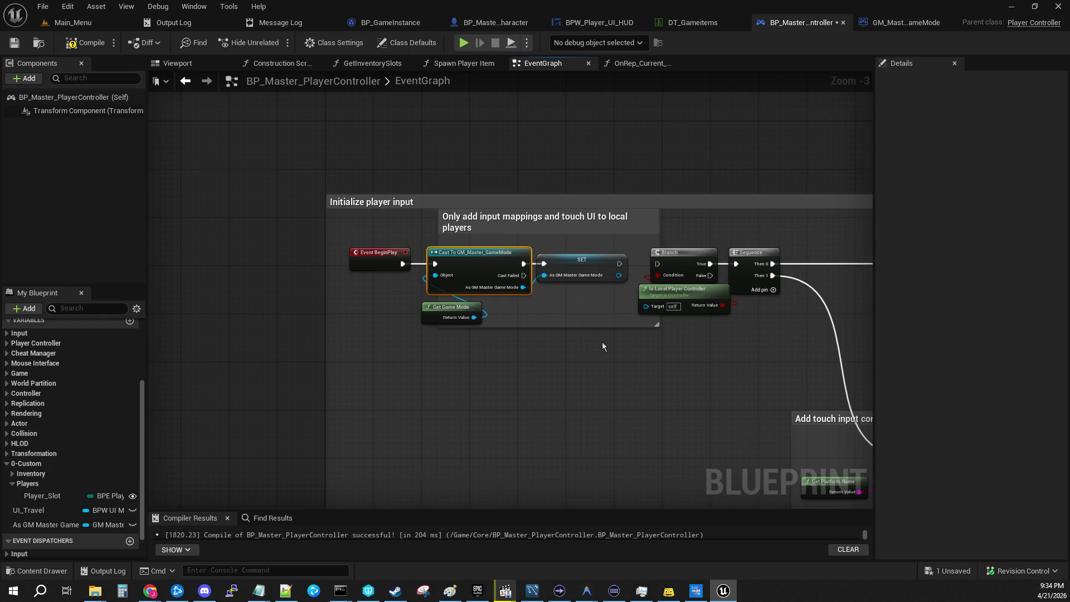
{"action": "left_click", "coordinate": [403, 264], "text": "alt"}
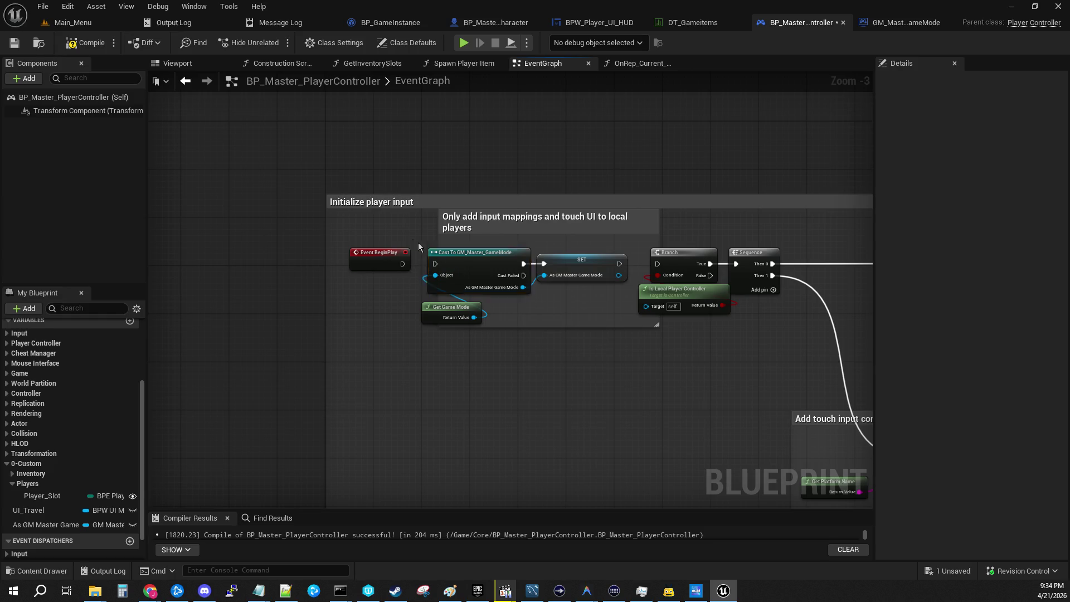
{"action": "left_click_drag", "start_coordinate": [414, 244], "coordinate": [591, 312]}
{"action": "left_click_drag", "start_coordinate": [562, 262], "coordinate": [568, 401]}
Move Branch and Is Local Player Controller left and rewire Event BeginPlay into the Branch
{"action": "mouse_move", "coordinate": [755, 316]}
{"action": "left_mouse_down"}
{"action": "mouse_move", "coordinate": [686, 279]}
{"action": "mouse_move", "coordinate": [472, 270]}
{"action": "mouse_move", "coordinate": [478, 264]}
{"action": "left_mouse_up"}
{"action": "mouse_move", "coordinate": [402, 264]}
{"action": "left_mouse_down"}
{"action": "mouse_move", "coordinate": [453, 264]}
{"action": "mouse_move", "coordinate": [564, 306]}
{"action": "mouse_move", "coordinate": [443, 401]}
{"action": "left_mouse_up"}
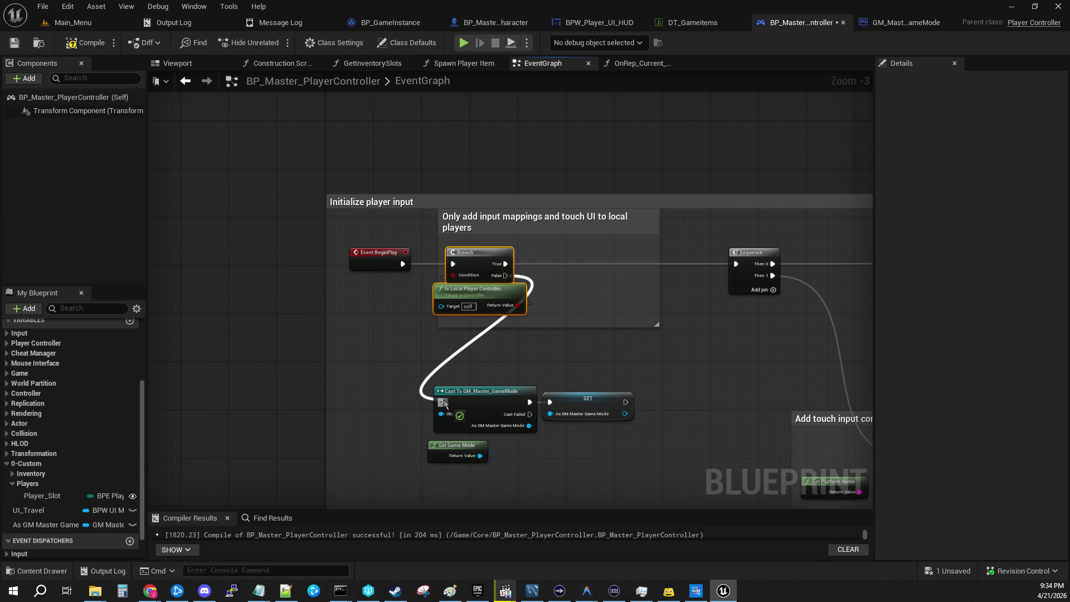
{"action": "left_click_drag", "start_coordinate": [445, 402], "coordinate": [444, 401]}
{"action": "left_click_drag", "start_coordinate": [506, 275], "coordinate": [694, 355]}
{"action": "left_click", "coordinate": [568, 359]}
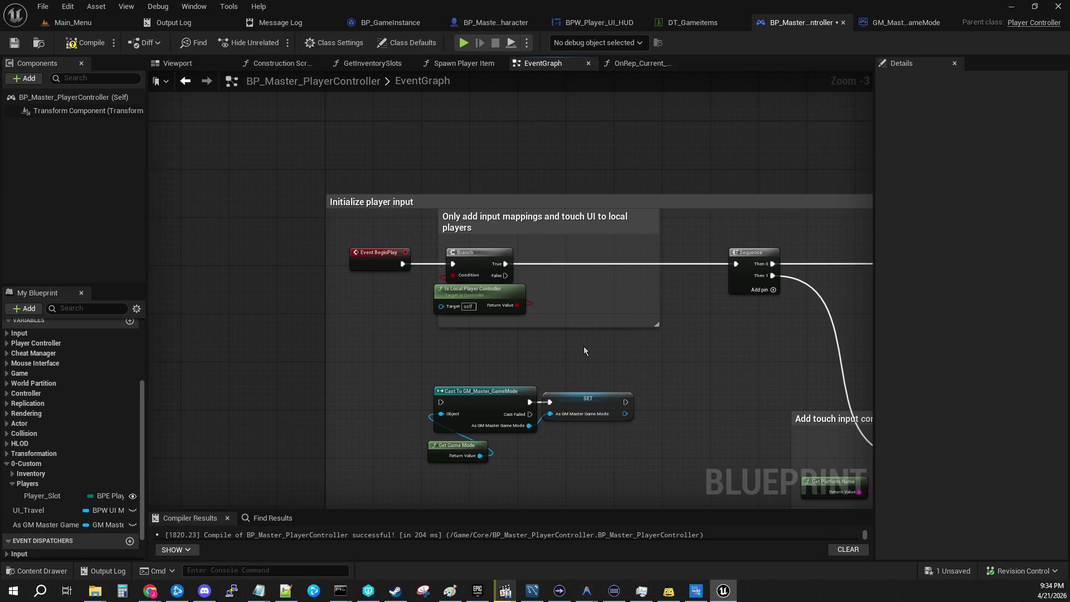
Raise the Cast, SET and Get Game Mode group under the Branch and shift Branch and Is Local Player Controller right
{"action": "scroll", "coordinate": [491, 334], "scroll_direction": "up", "scroll_amount": 3}
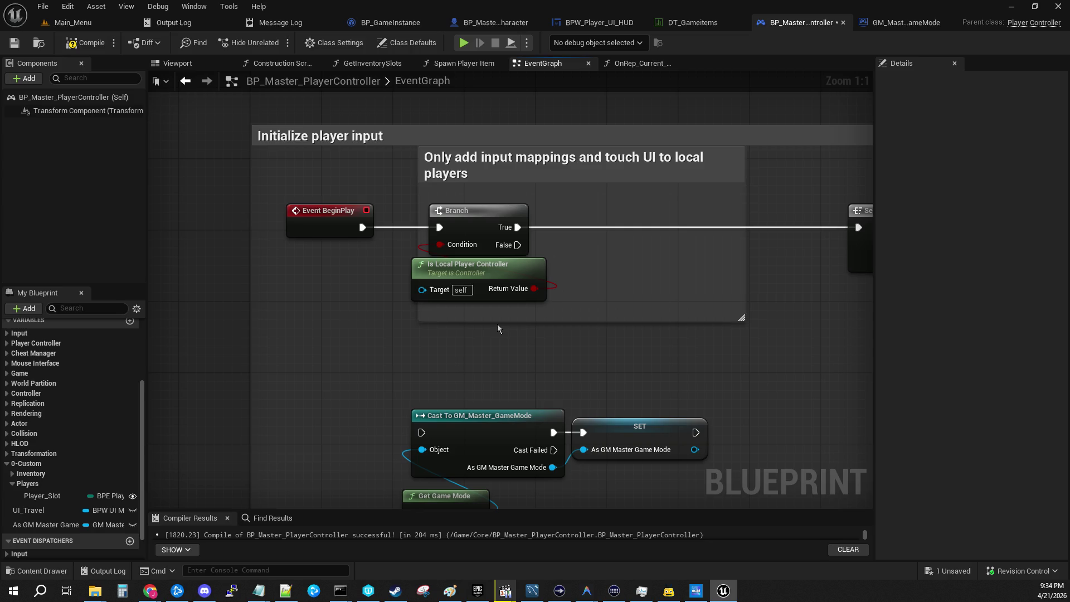
{"action": "mouse_move", "coordinate": [462, 386]}
{"action": "left_mouse_down"}
{"action": "mouse_move", "coordinate": [711, 488]}
{"action": "mouse_move", "coordinate": [585, 507]}
{"action": "left_mouse_up"}
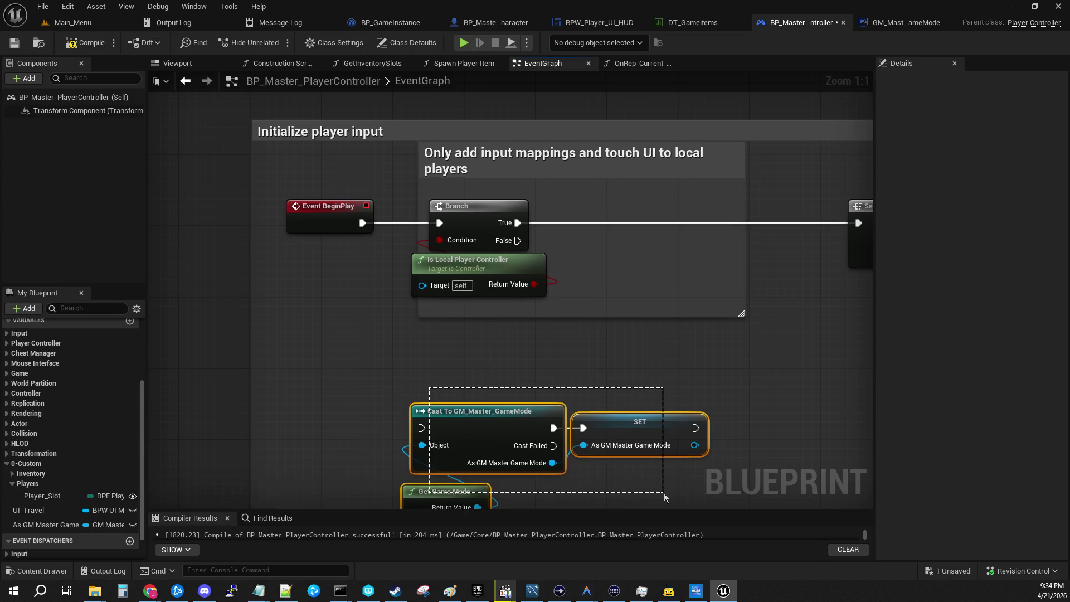
{"action": "left_click_drag", "start_coordinate": [611, 425], "coordinate": [655, 354]}
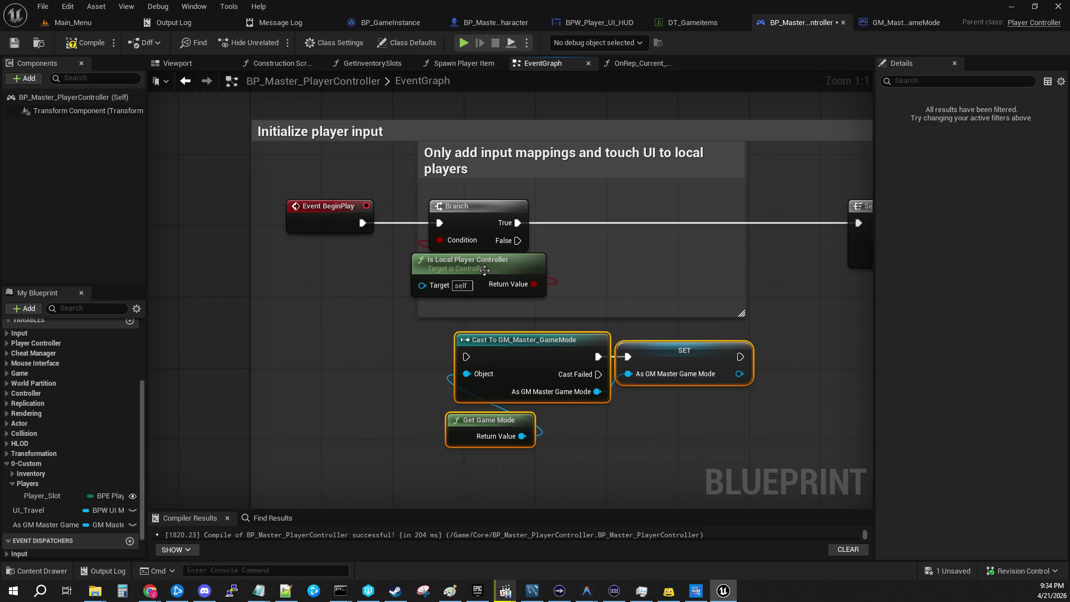
{"action": "mouse_move", "coordinate": [374, 283]}
{"action": "left_mouse_down"}
{"action": "mouse_move", "coordinate": [441, 262]}
{"action": "mouse_move", "coordinate": [468, 240]}
{"action": "mouse_move", "coordinate": [546, 269]}
{"action": "left_mouse_up"}
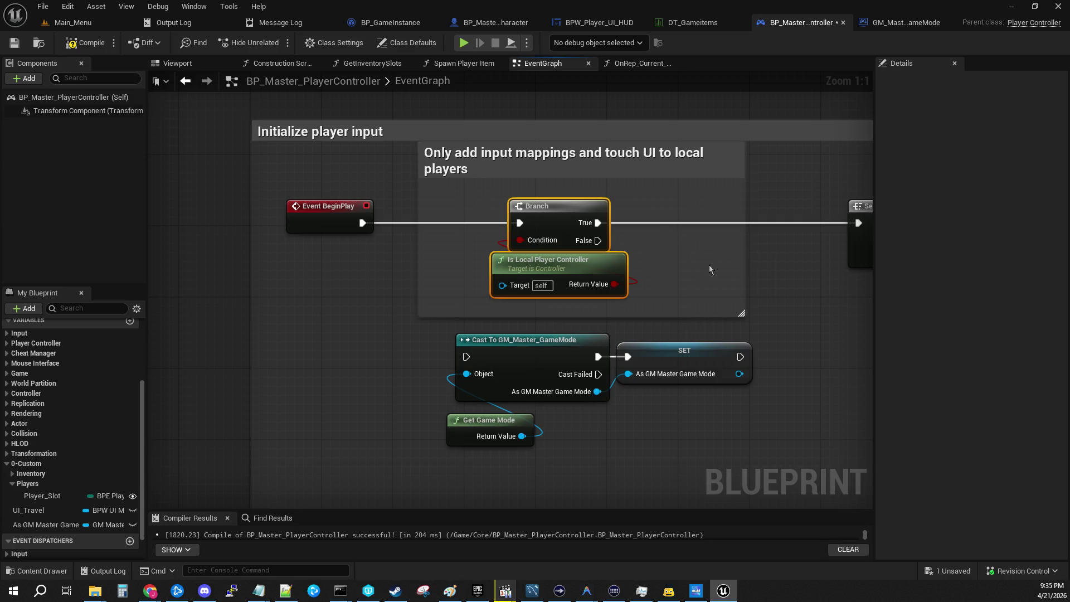
{"action": "left_click_drag", "start_coordinate": [648, 272], "coordinate": [3, 261]}
{"action": "mouse_move", "coordinate": [493, 338]}
{"action": "left_mouse_down"}
{"action": "mouse_move", "coordinate": [633, 144]}
{"action": "mouse_move", "coordinate": [432, 143]}
{"action": "left_mouse_up"}
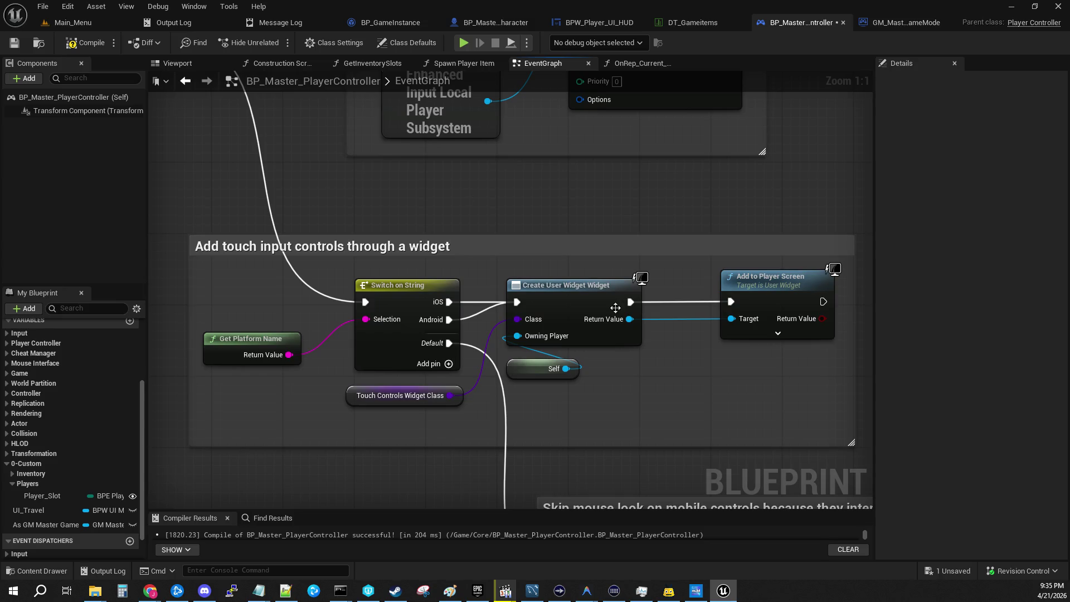
{"action": "mouse_move", "coordinate": [616, 308]}
{"action": "left_mouse_down"}
{"action": "mouse_move", "coordinate": [606, 429]}
{"action": "mouse_move", "coordinate": [836, 416]}
{"action": "mouse_move", "coordinate": [881, 446]}
{"action": "mouse_move", "coordinate": [874, 418]}
{"action": "left_mouse_up"}
{"action": "left_click", "coordinate": [357, 275]}
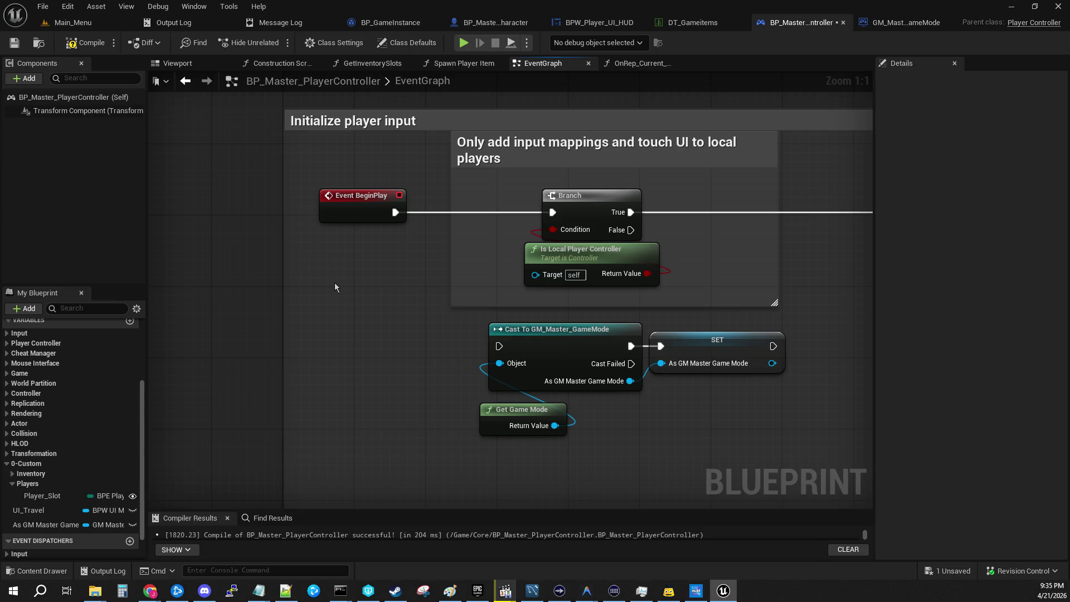
Add a custom event named SR_BeginPlay set to Run on Server and Reliable
{"action": "right_click", "coordinate": [335, 283]}
{"action": "type", "text": "customer"}
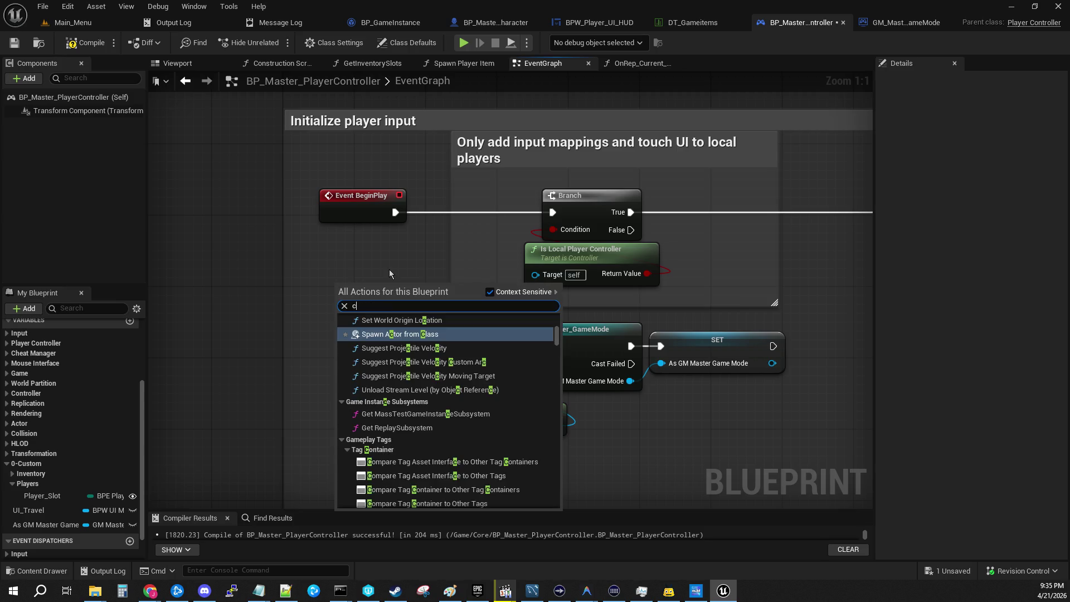
{"action": "key", "text": "BackSpace"}
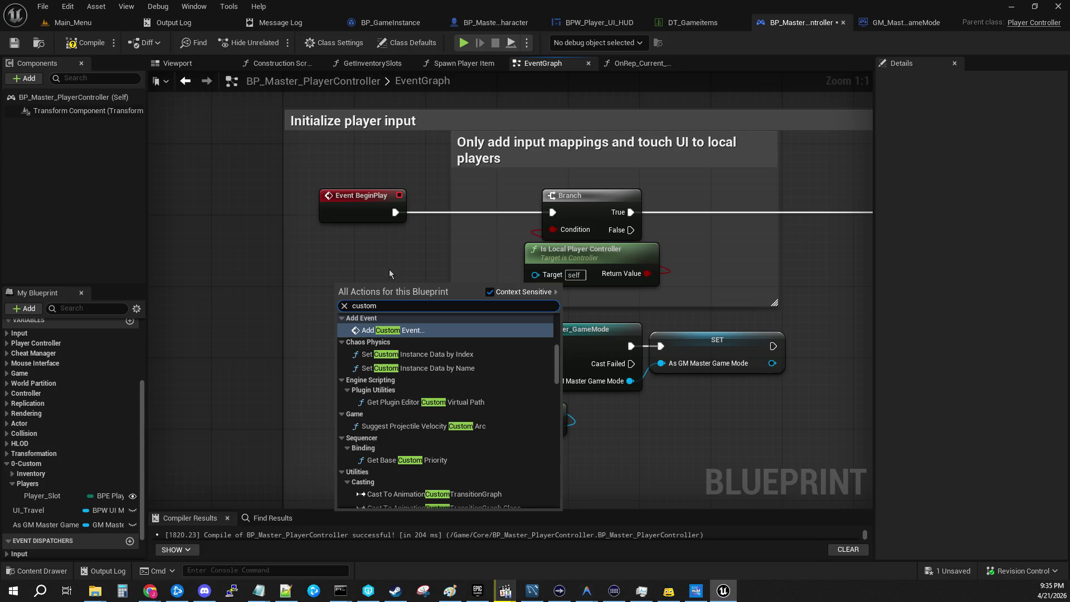
{"action": "key", "text": "Return"}
{"action": "type", "text": "SR_"}
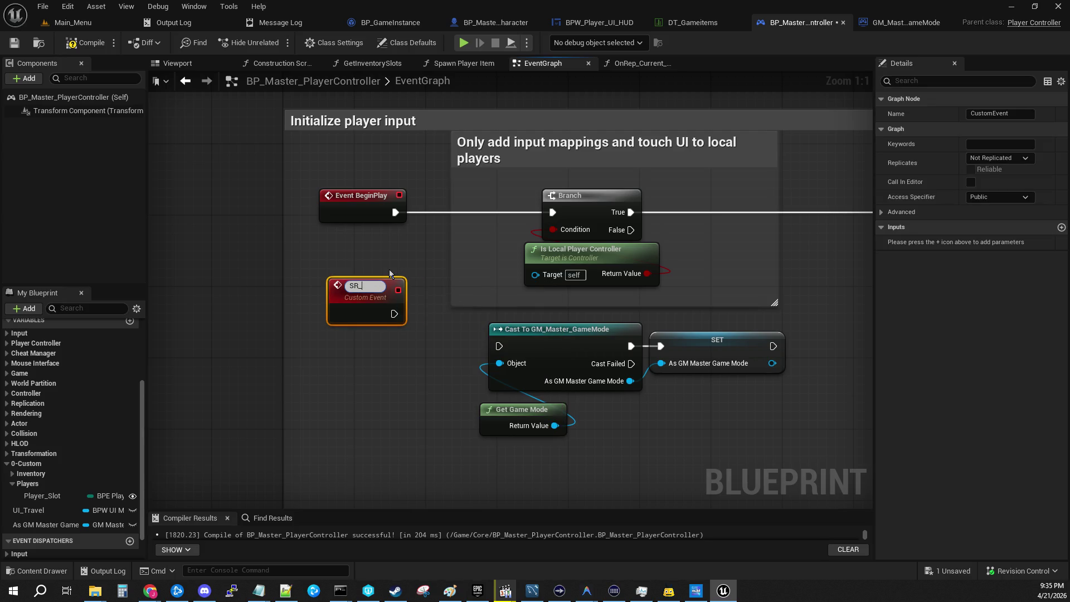
{"action": "type", "text": "BeginPlay"}
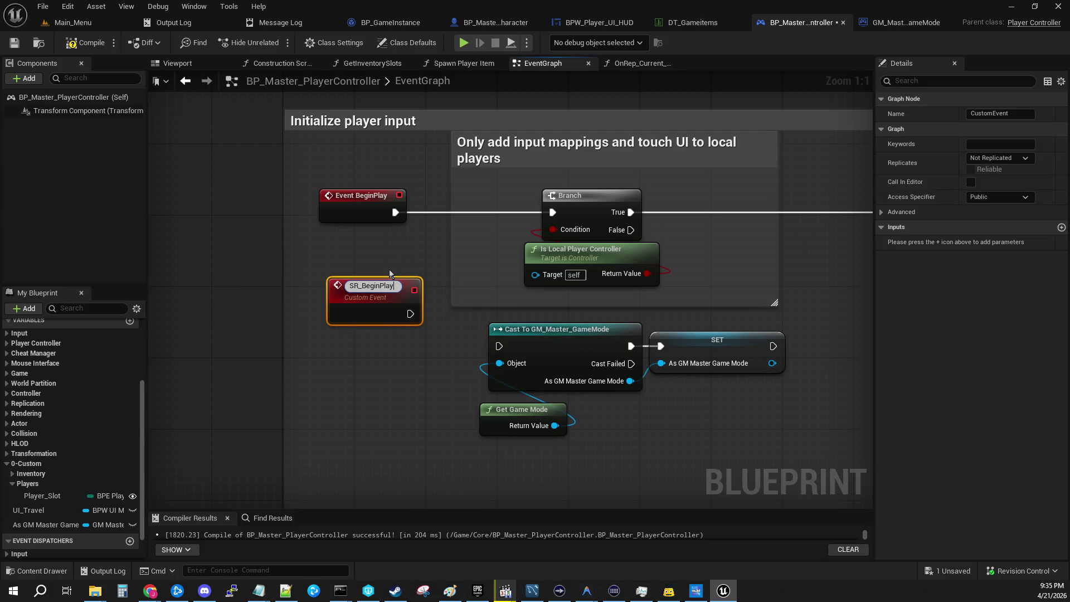
{"action": "key", "text": "Return"}
{"action": "left_click", "coordinate": [1012, 159]}
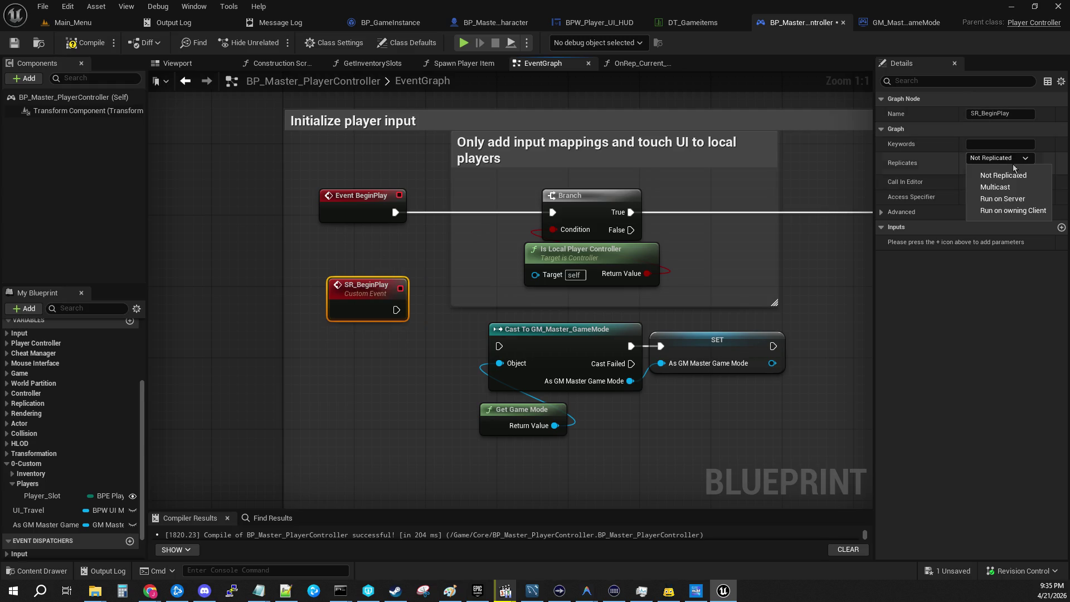
{"action": "left_click", "coordinate": [998, 204]}
{"action": "left_click", "coordinate": [971, 170]}
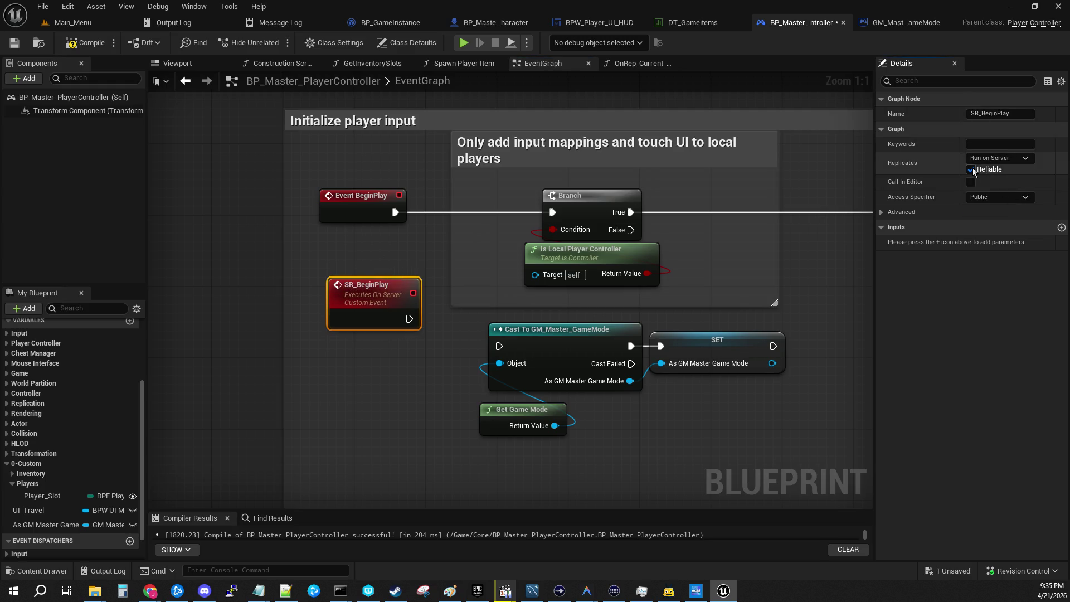
Wire SR_BeginPlay into the game mode cast and arrange the cast group beside it
{"action": "left_click_drag", "start_coordinate": [410, 321], "coordinate": [499, 346]}
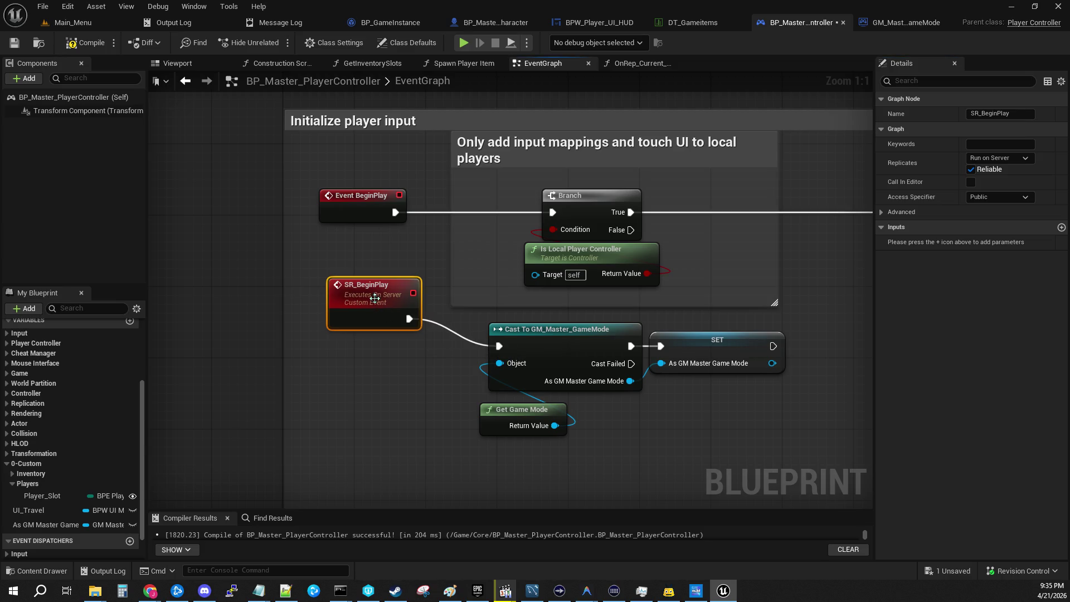
{"action": "left_click_drag", "start_coordinate": [377, 297], "coordinate": [359, 341]}
{"action": "left_click_drag", "start_coordinate": [480, 324], "coordinate": [655, 413]}
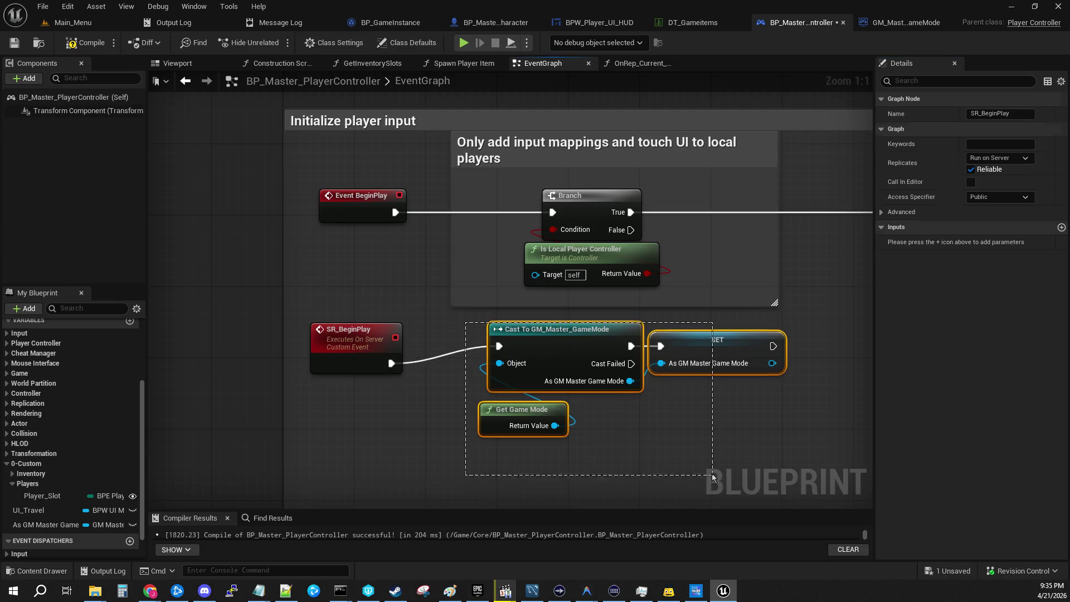
{"action": "mouse_move", "coordinate": [596, 342]}
{"action": "left_mouse_down"}
{"action": "mouse_move", "coordinate": [560, 369]}
{"action": "mouse_move", "coordinate": [635, 360]}
{"action": "mouse_move", "coordinate": [562, 359]}
{"action": "left_mouse_up"}
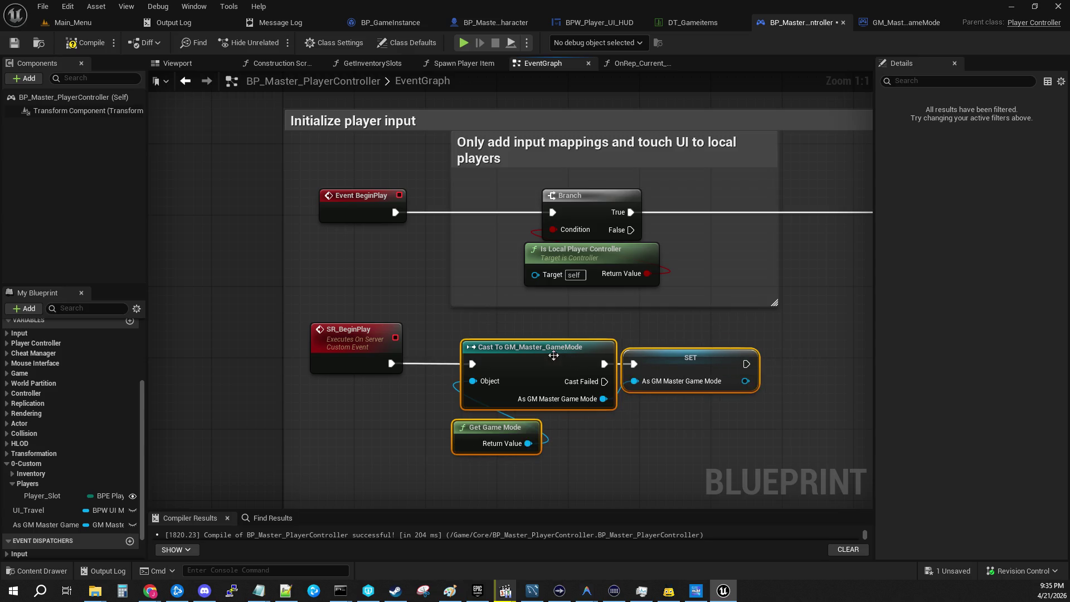
{"action": "left_click", "coordinate": [424, 335]}
{"action": "left_click_drag", "start_coordinate": [395, 212], "coordinate": [441, 206]}
Call SR Begin Play from Event BeginPlay and line up the Branch nodes after it
{"action": "type", "text": "sr begin"}
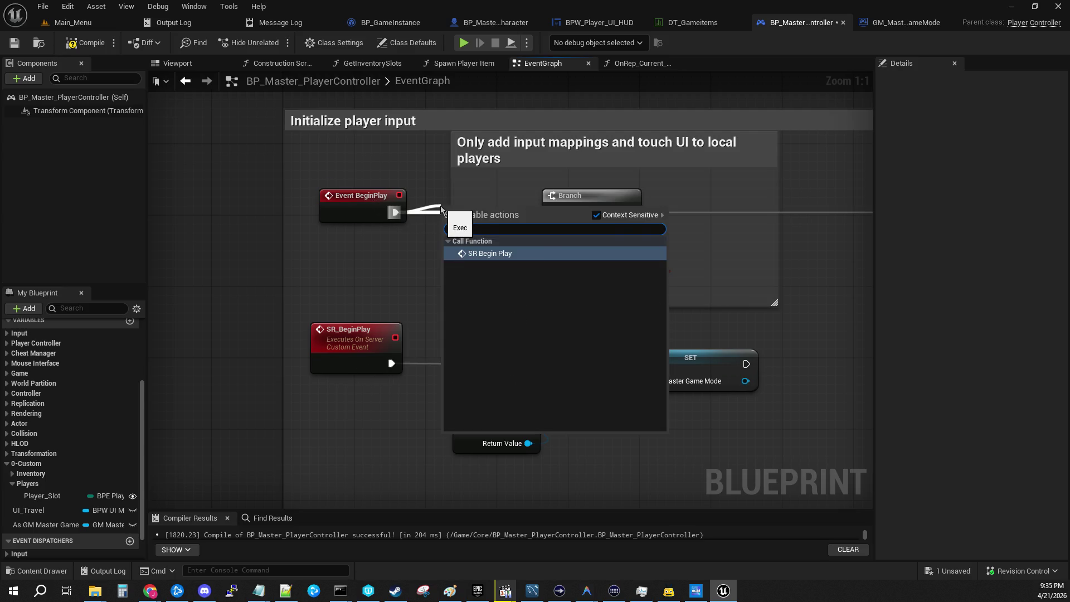
{"action": "key", "text": "Return"}
{"action": "left_click_drag", "start_coordinate": [710, 288], "coordinate": [659, 248]}
{"action": "left_click_drag", "start_coordinate": [621, 196], "coordinate": [718, 204]}
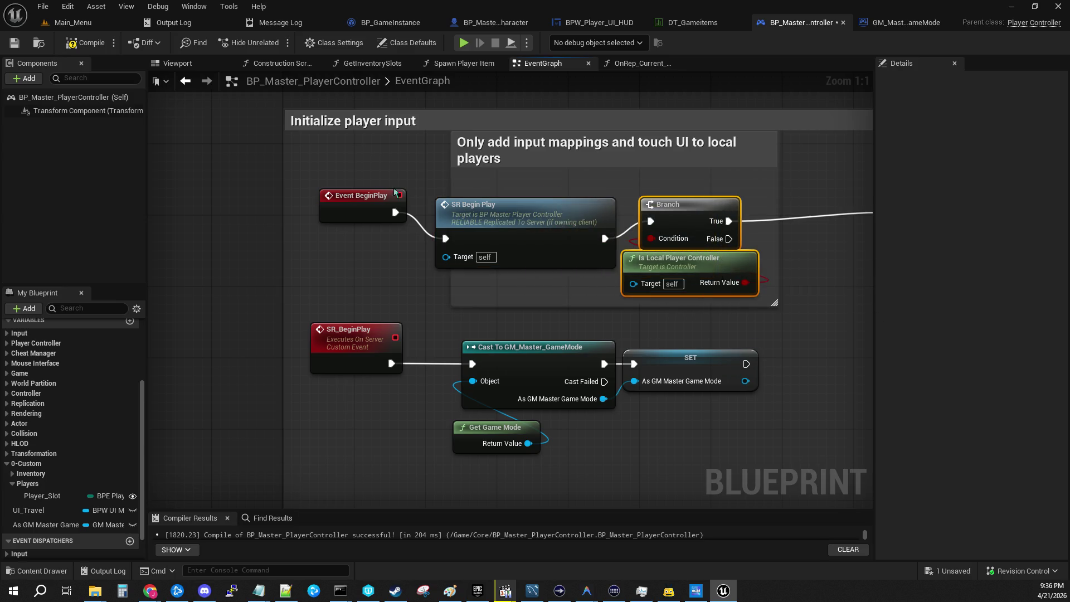
{"action": "left_click_drag", "start_coordinate": [473, 215], "coordinate": [455, 188]}
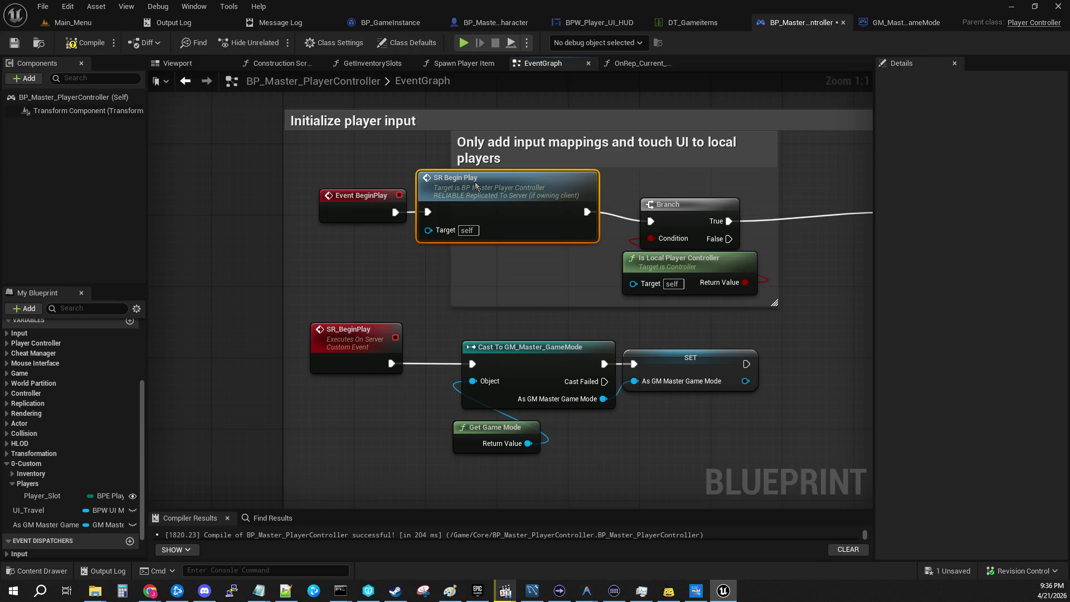
{"action": "left_click_drag", "start_coordinate": [817, 248], "coordinate": [581, 289]}
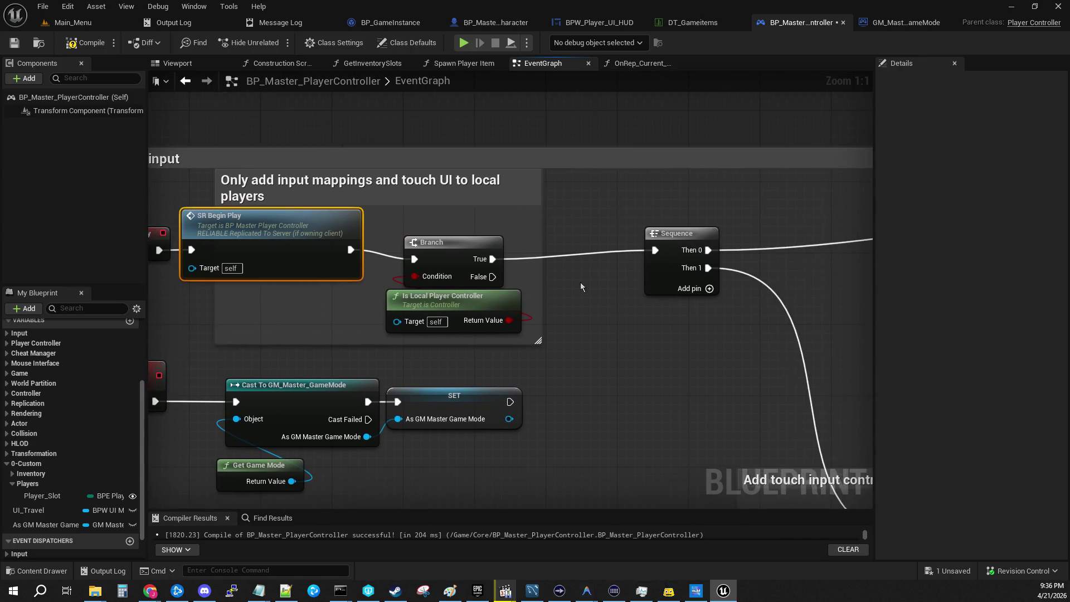
Resize the local-players comment snugly around Branch and Is Local Player Controller, then compile with F7
{"action": "mouse_move", "coordinate": [470, 178]}
{"action": "left_mouse_down"}
{"action": "mouse_move", "coordinate": [560, 179]}
{"action": "mouse_move", "coordinate": [569, 196]}
{"action": "left_mouse_up"}
{"action": "mouse_move", "coordinate": [638, 351]}
{"action": "left_mouse_down"}
{"action": "mouse_move", "coordinate": [496, 253]}
{"action": "mouse_move", "coordinate": [529, 246]}
{"action": "left_mouse_up"}
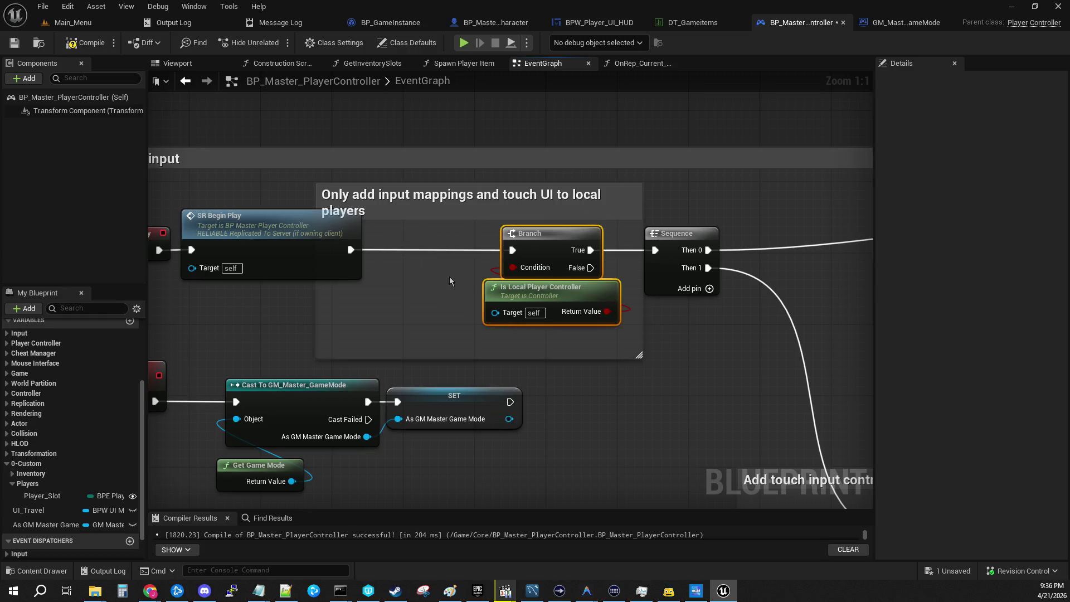
{"action": "left_click_drag", "start_coordinate": [315, 297], "coordinate": [449, 295]}
{"action": "left_click_drag", "start_coordinate": [456, 293], "coordinate": [448, 294]}
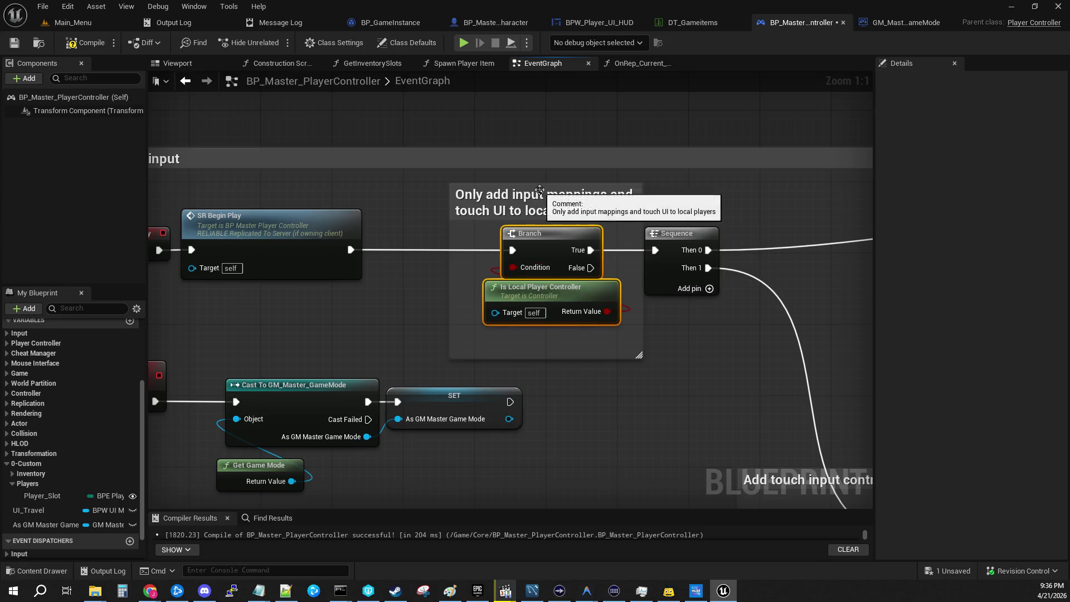
{"action": "left_click_drag", "start_coordinate": [537, 187], "coordinate": [538, 177]}
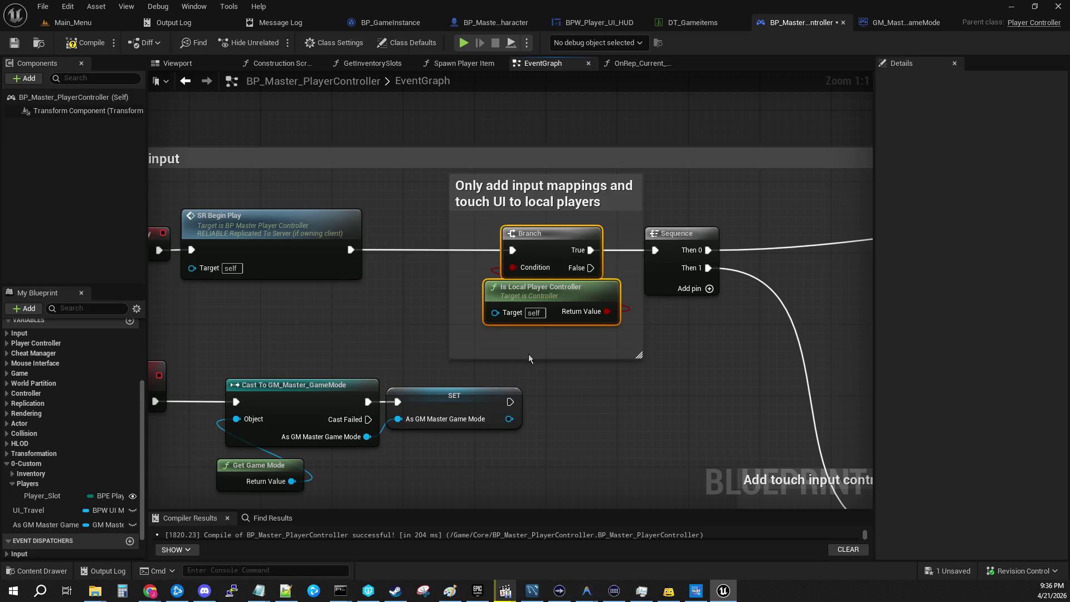
{"action": "left_click_drag", "start_coordinate": [520, 359], "coordinate": [520, 342]}
{"action": "left_click_drag", "start_coordinate": [554, 187], "coordinate": [519, 187]}
{"action": "left_click", "coordinate": [306, 346]}
{"action": "mouse_move", "coordinate": [306, 345]}
{"action": "left_mouse_down"}
{"action": "mouse_move", "coordinate": [414, 263]}
{"action": "mouse_move", "coordinate": [490, 232]}
{"action": "left_mouse_up"}
{"action": "key", "text": "F7"}
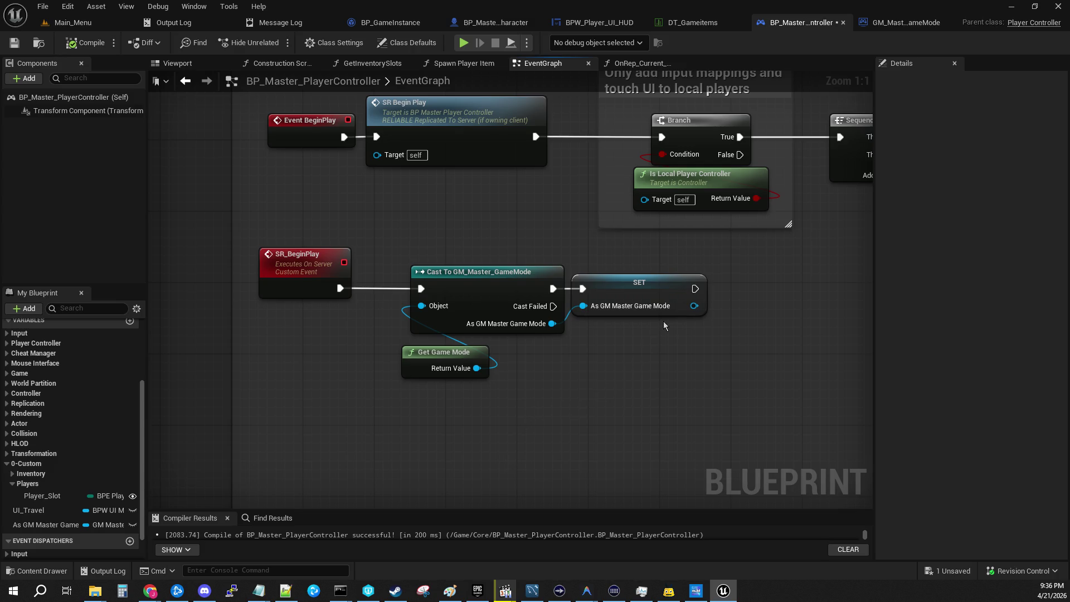
Rename the SET node's variable from As GM Master Game Mode to Game Mode
{"action": "left_click", "coordinate": [622, 301]}
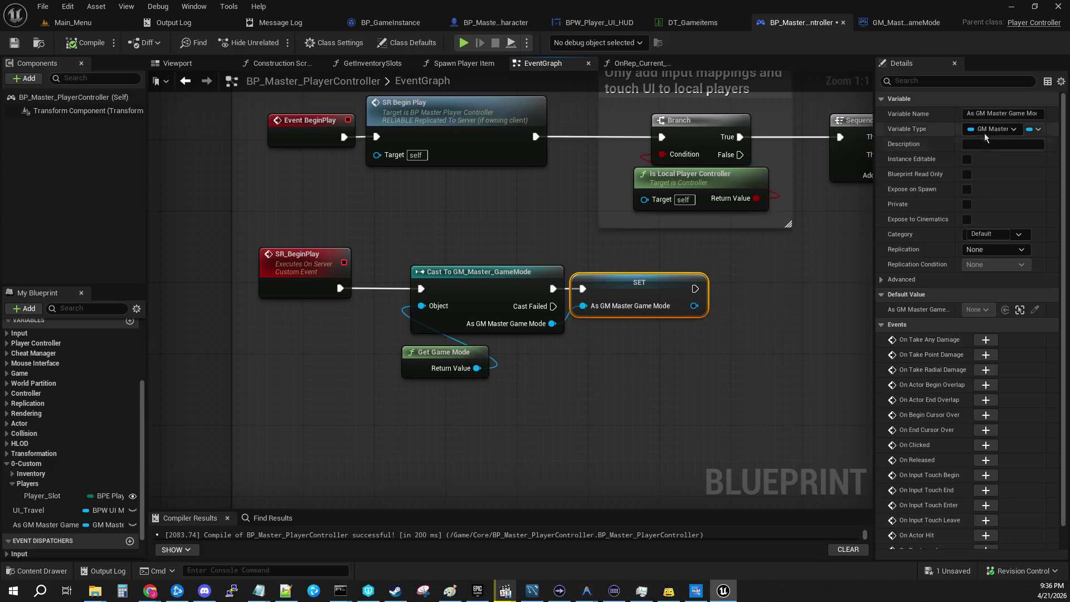
{"action": "left_click_drag", "start_coordinate": [1010, 113], "coordinate": [898, 110]}
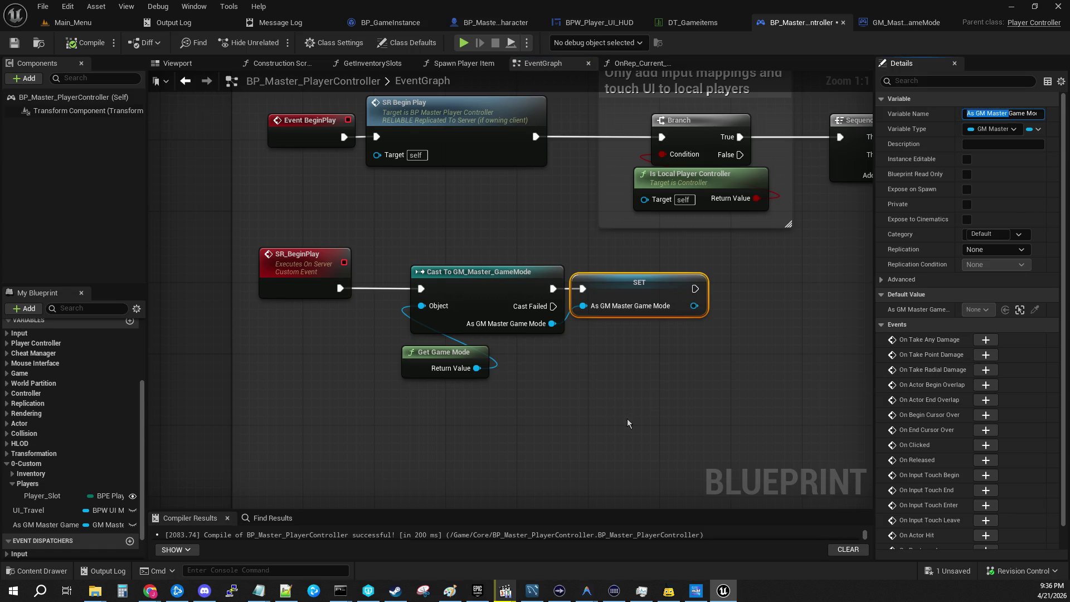
{"action": "key", "text": "BackSpace"}
{"action": "key", "text": "Return"}
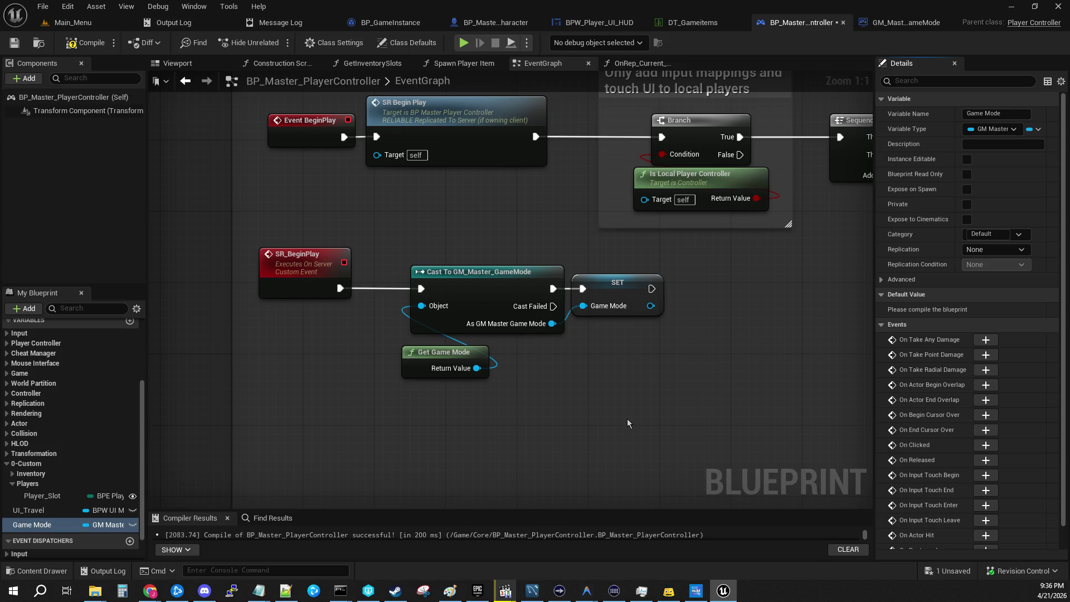
Unwire SR_BeginPlay and SR Begin Play, then connect Event BeginPlay directly to the Branch
{"action": "left_click", "coordinate": [340, 288], "text": "alt"}
{"action": "left_click", "coordinate": [344, 137], "text": "alt"}
{"action": "left_click", "coordinate": [535, 136], "text": "alt"}
{"action": "left_click_drag", "start_coordinate": [501, 124], "coordinate": [501, 204]}
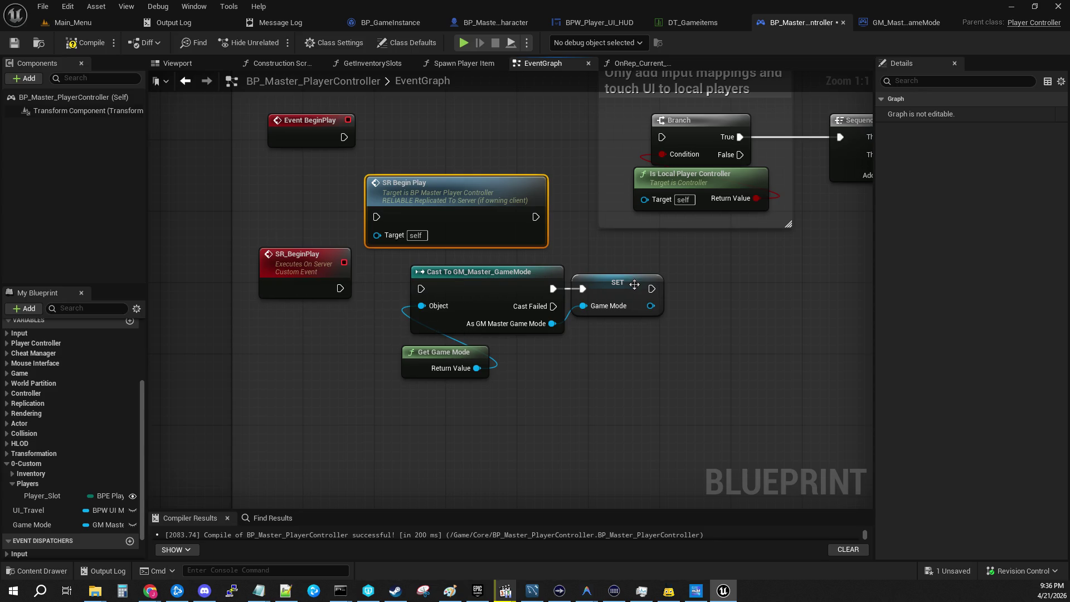
{"action": "left_click_drag", "start_coordinate": [344, 136], "coordinate": [662, 137]}
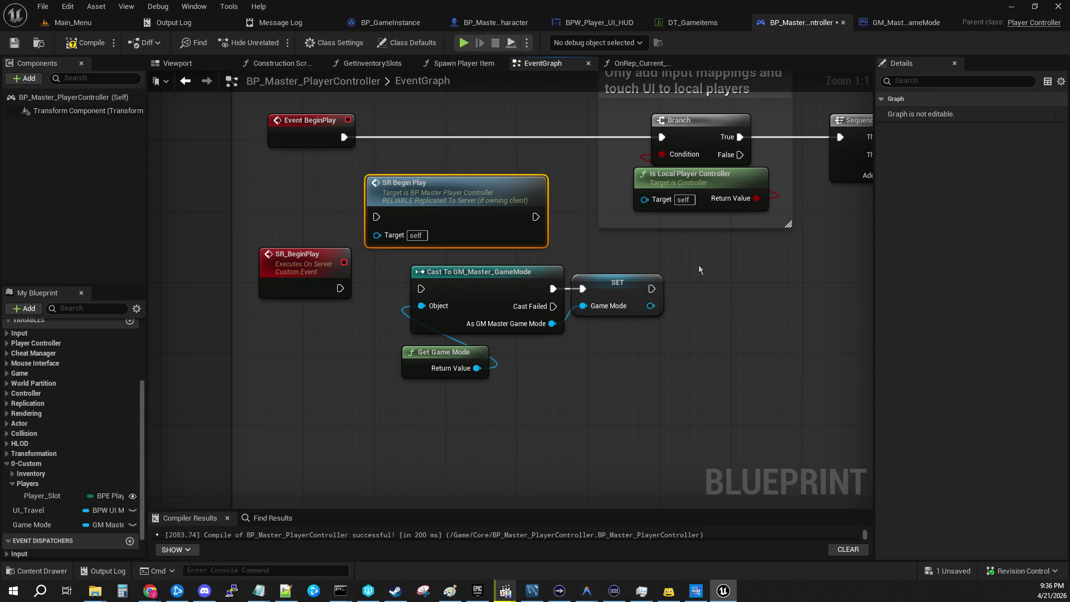
{"action": "scroll", "coordinate": [708, 349], "scroll_direction": "down", "scroll_amount": 6}
{"action": "mouse_move", "coordinate": [390, 347]}
{"action": "left_mouse_down"}
{"action": "mouse_move", "coordinate": [691, 285]}
{"action": "mouse_move", "coordinate": [807, 245]}
{"action": "left_mouse_up"}
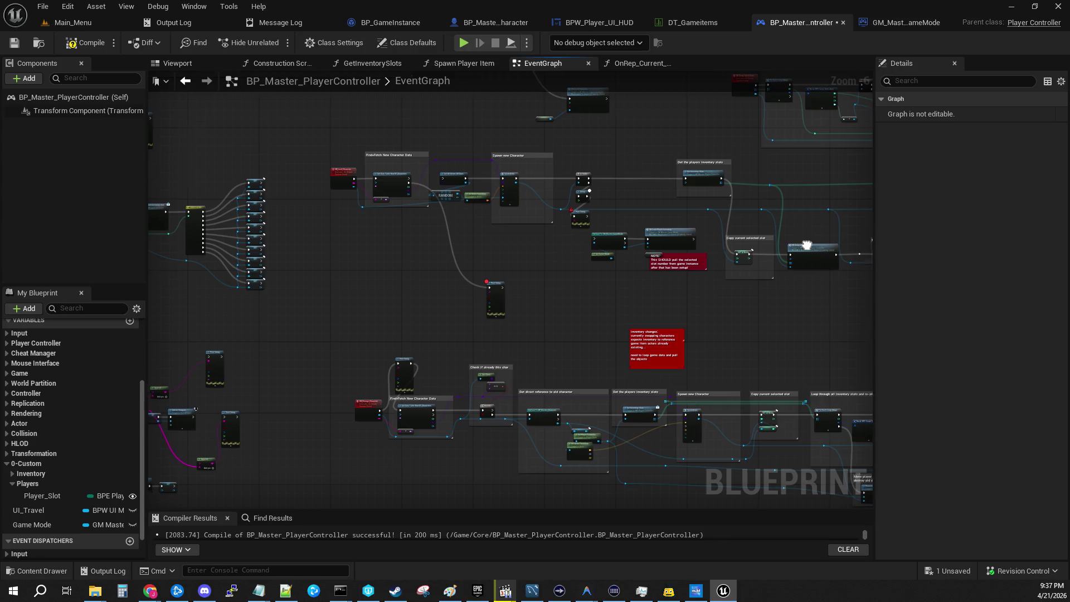
{"action": "left_click_drag", "start_coordinate": [807, 246], "coordinate": [586, 178]}
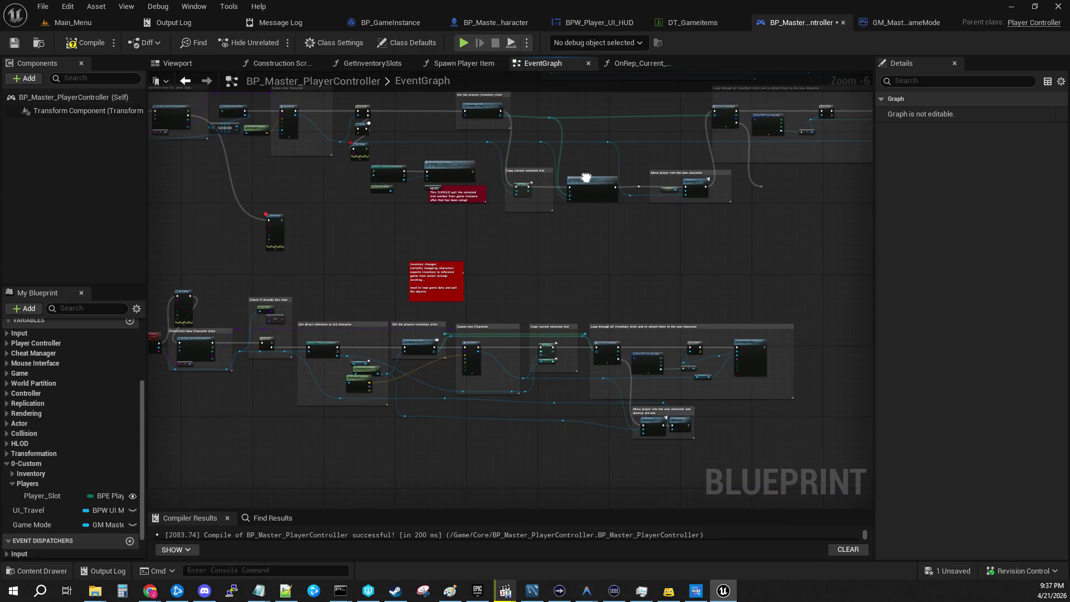
{"action": "mouse_move", "coordinate": [586, 178]}
{"action": "left_mouse_down"}
{"action": "mouse_move", "coordinate": [653, 242]}
{"action": "mouse_move", "coordinate": [670, 207]}
{"action": "mouse_move", "coordinate": [857, 387]}
{"action": "mouse_move", "coordinate": [940, 257]}
{"action": "mouse_move", "coordinate": [784, 285]}
{"action": "mouse_move", "coordinate": [920, 240]}
{"action": "mouse_move", "coordinate": [845, 156]}
{"action": "left_mouse_up"}
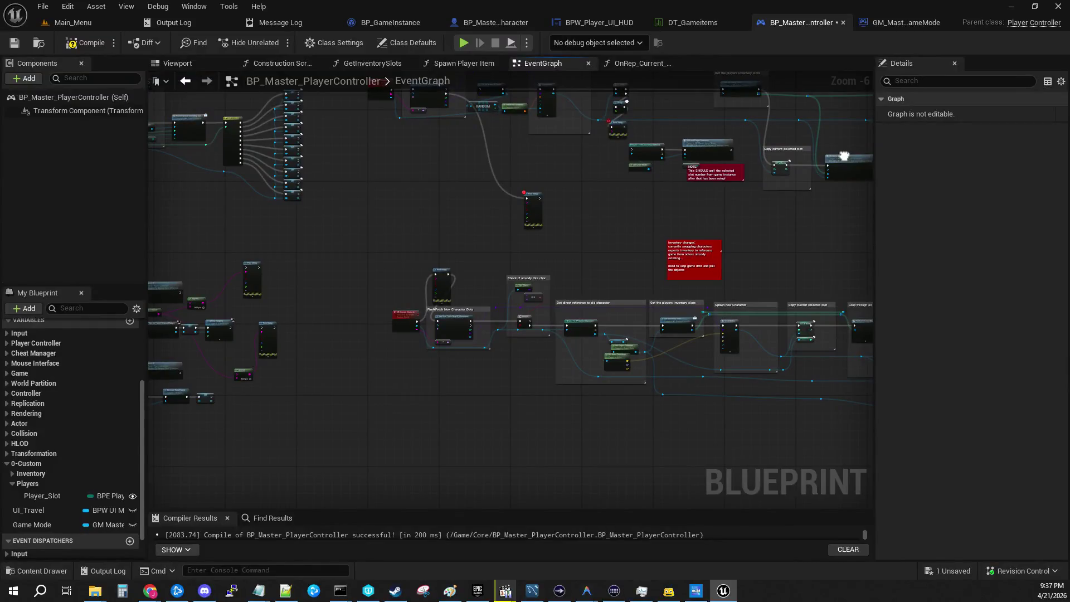
{"action": "left_click_drag", "start_coordinate": [663, 266], "coordinate": [404, 217]}
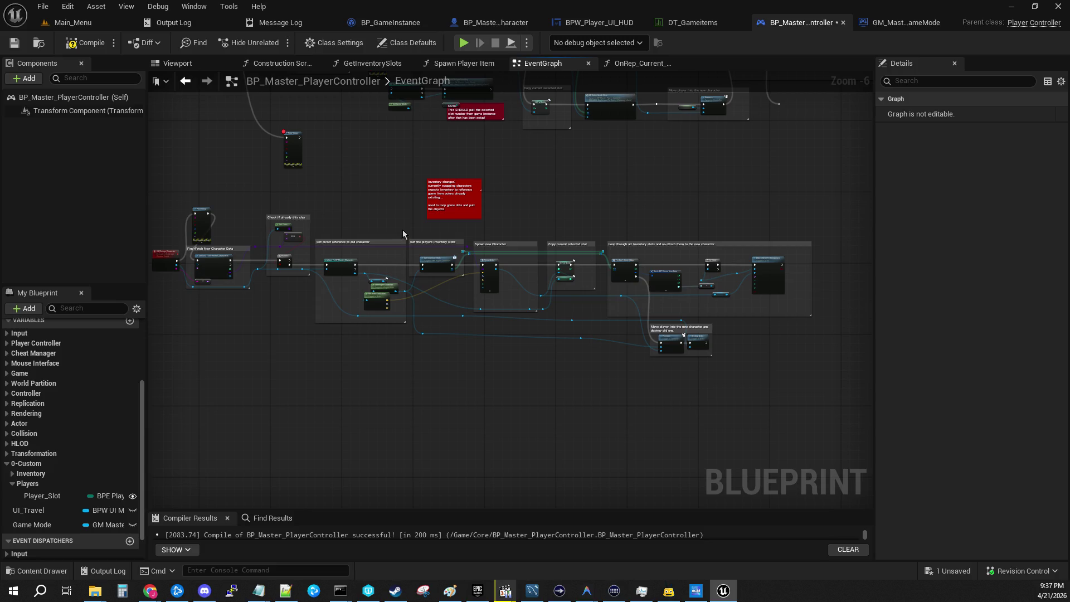
{"action": "mouse_move", "coordinate": [353, 196]}
{"action": "left_mouse_down"}
{"action": "mouse_move", "coordinate": [476, 193]}
{"action": "mouse_move", "coordinate": [537, 229]}
{"action": "mouse_move", "coordinate": [604, 342]}
{"action": "mouse_move", "coordinate": [591, 359]}
{"action": "mouse_move", "coordinate": [603, 382]}
{"action": "mouse_move", "coordinate": [641, 382]}
{"action": "left_mouse_up"}
Move the 'Get the players inventory slots' comment and its node up
{"action": "scroll", "coordinate": [499, 282], "scroll_direction": "up", "scroll_amount": 3}
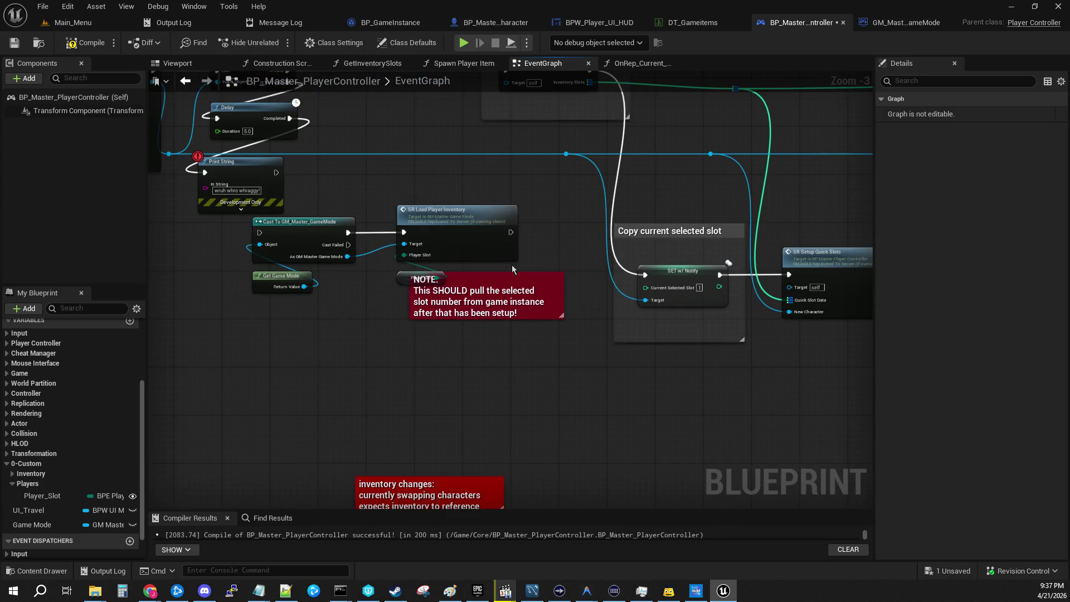
{"action": "left_click_drag", "start_coordinate": [367, 298], "coordinate": [463, 357]}
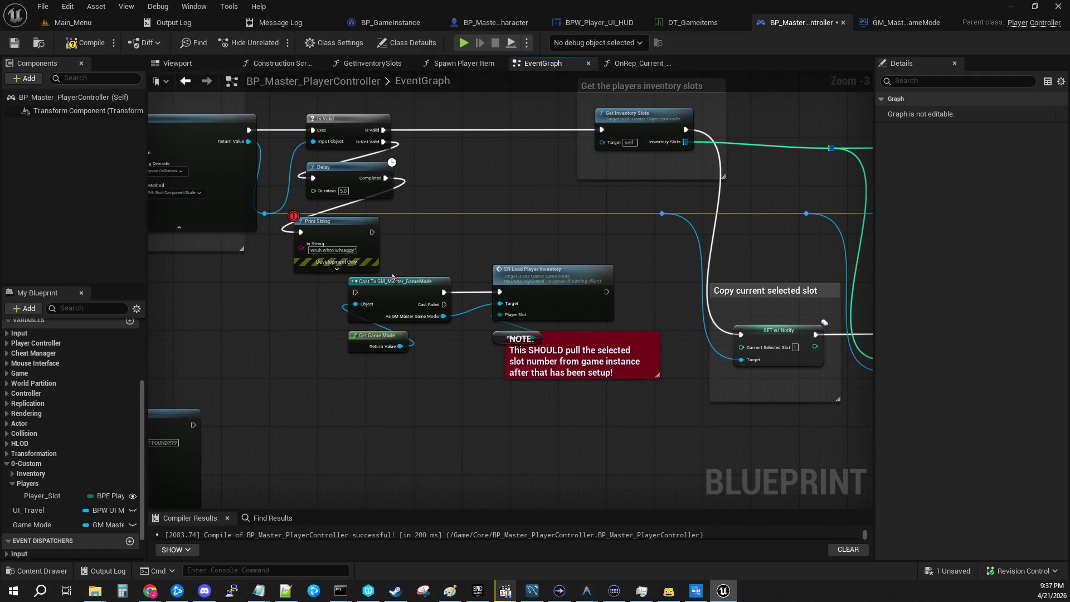
{"action": "left_click_drag", "start_coordinate": [426, 255], "coordinate": [434, 309]}
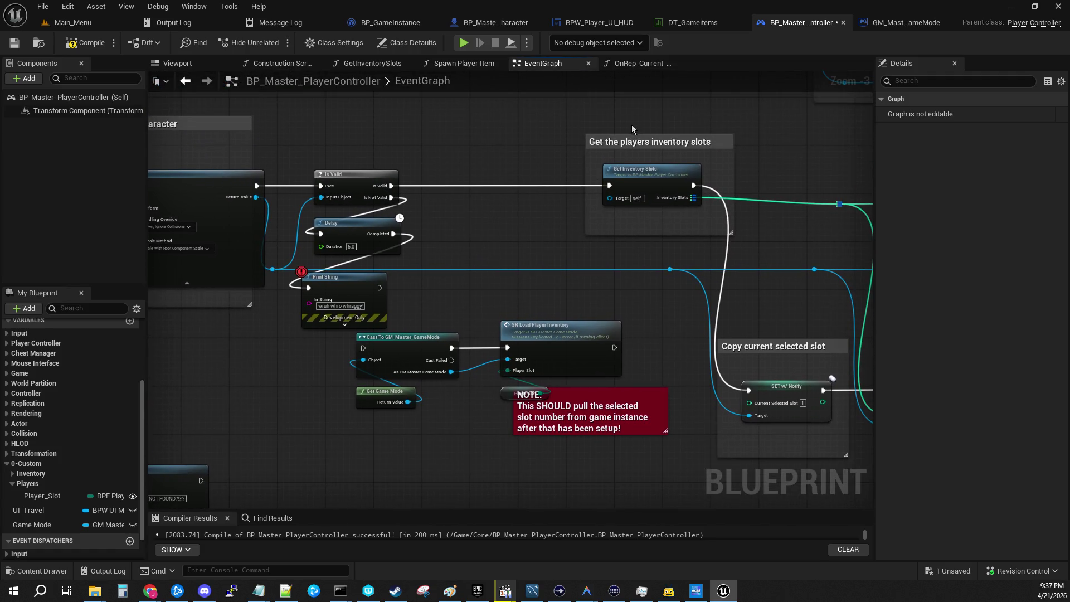
{"action": "left_click_drag", "start_coordinate": [632, 130], "coordinate": [526, 188]}
{"action": "left_click", "coordinate": [580, 203]}
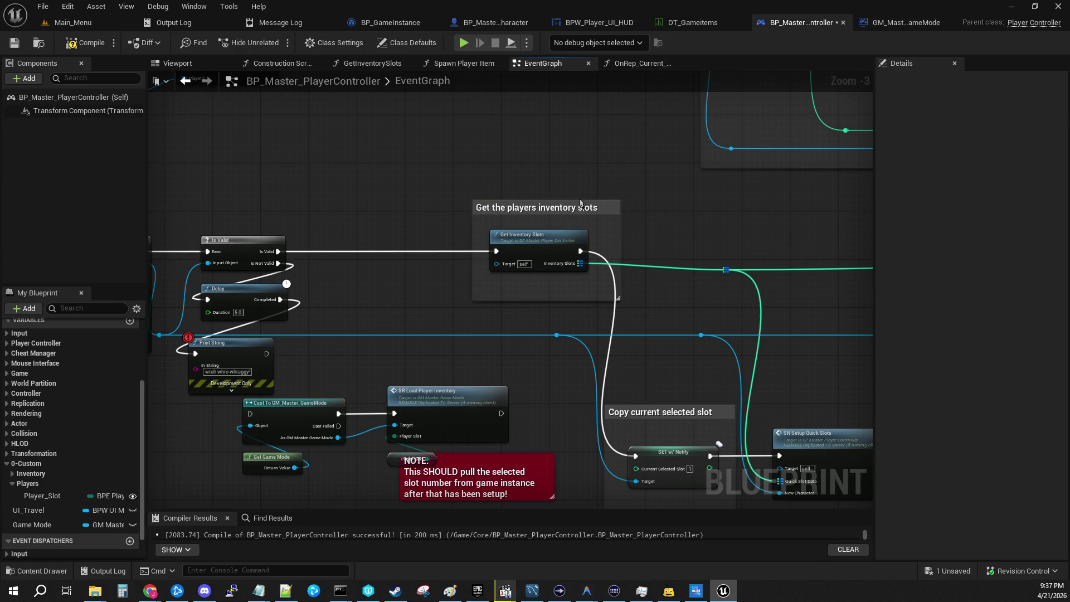
{"action": "left_click_drag", "start_coordinate": [546, 209], "coordinate": [546, 119]}
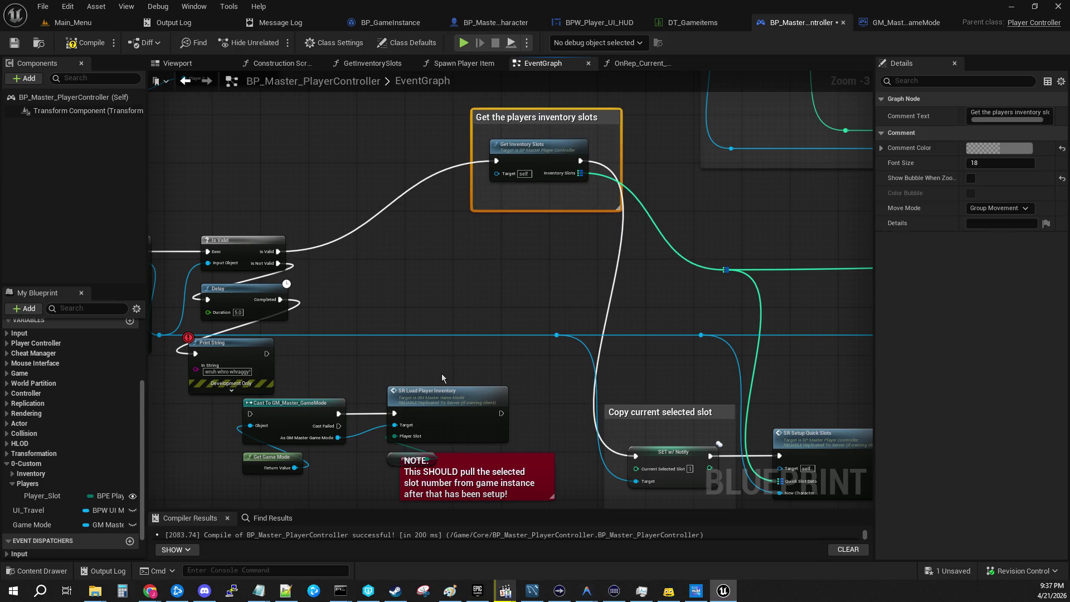
Place SR Load Player Inventory just right of the Cast and Get Game Mode nodes
{"action": "mouse_move", "coordinate": [427, 398]}
{"action": "left_mouse_down"}
{"action": "mouse_move", "coordinate": [432, 240]}
{"action": "mouse_move", "coordinate": [486, 236]}
{"action": "left_mouse_up"}
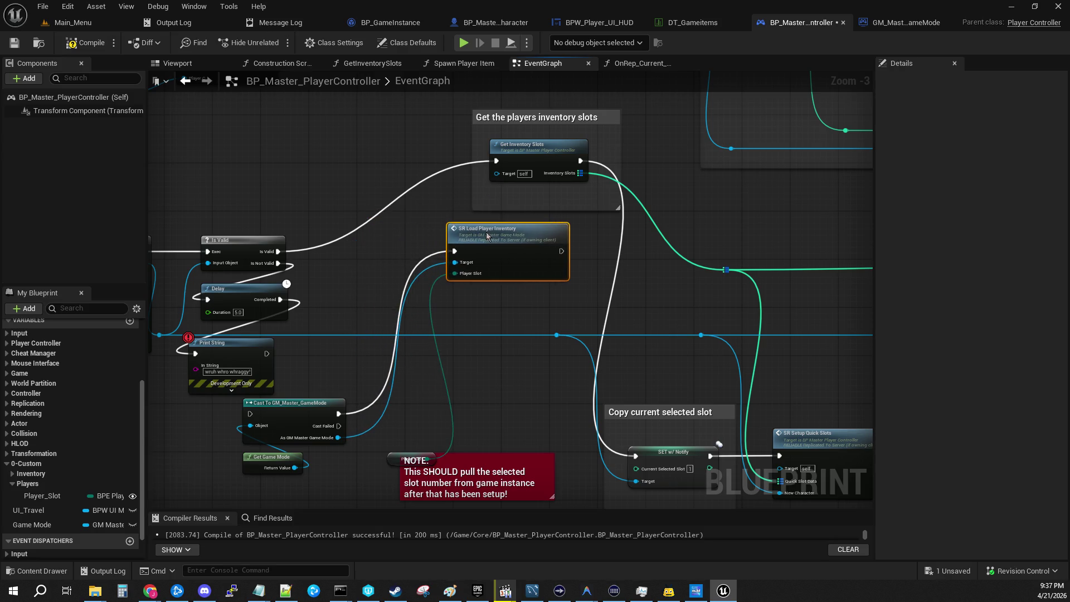
{"action": "left_click", "coordinate": [293, 407]}
{"action": "mouse_move", "coordinate": [312, 410]}
{"action": "left_mouse_down"}
{"action": "mouse_move", "coordinate": [411, 234]}
{"action": "mouse_move", "coordinate": [399, 241]}
{"action": "mouse_move", "coordinate": [408, 245]}
{"action": "left_mouse_up"}
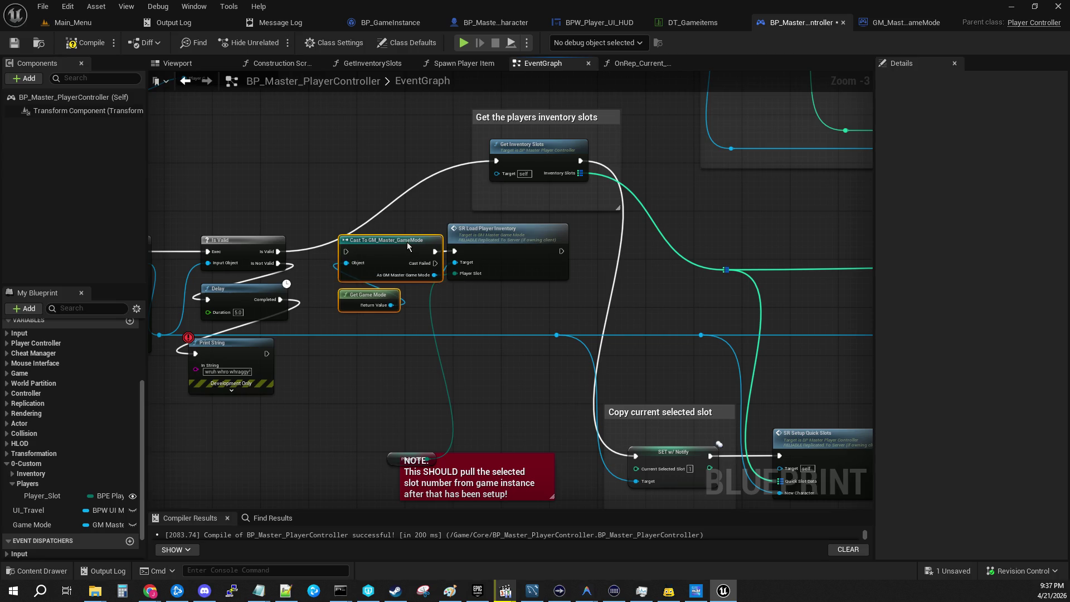
{"action": "left_click_drag", "start_coordinate": [486, 235], "coordinate": [516, 235]}
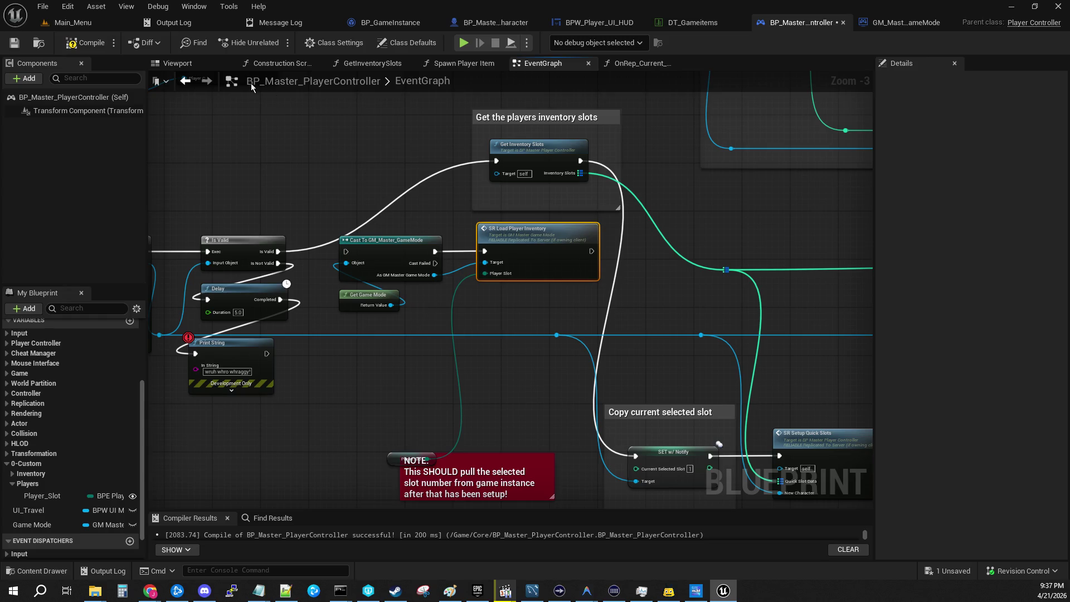
Check the blueprint's inherited and implemented interfaces in Class Settings
{"action": "left_click", "coordinate": [336, 43]}
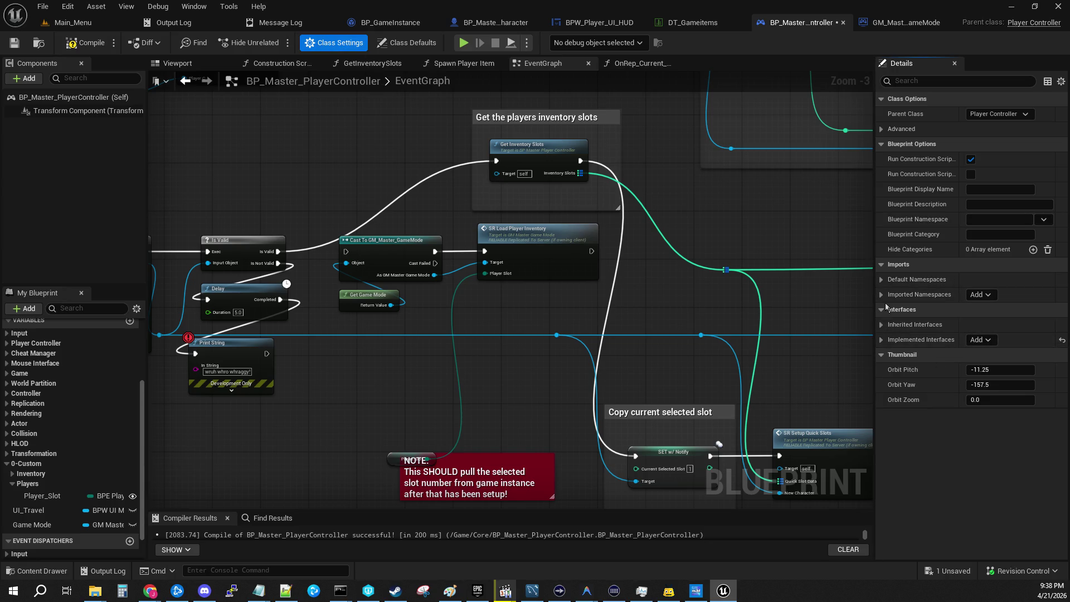
{"action": "left_click", "coordinate": [883, 325]}
{"action": "left_click", "coordinate": [883, 325]}
{"action": "left_click", "coordinate": [883, 340]}
{"action": "left_click", "coordinate": [884, 341]}
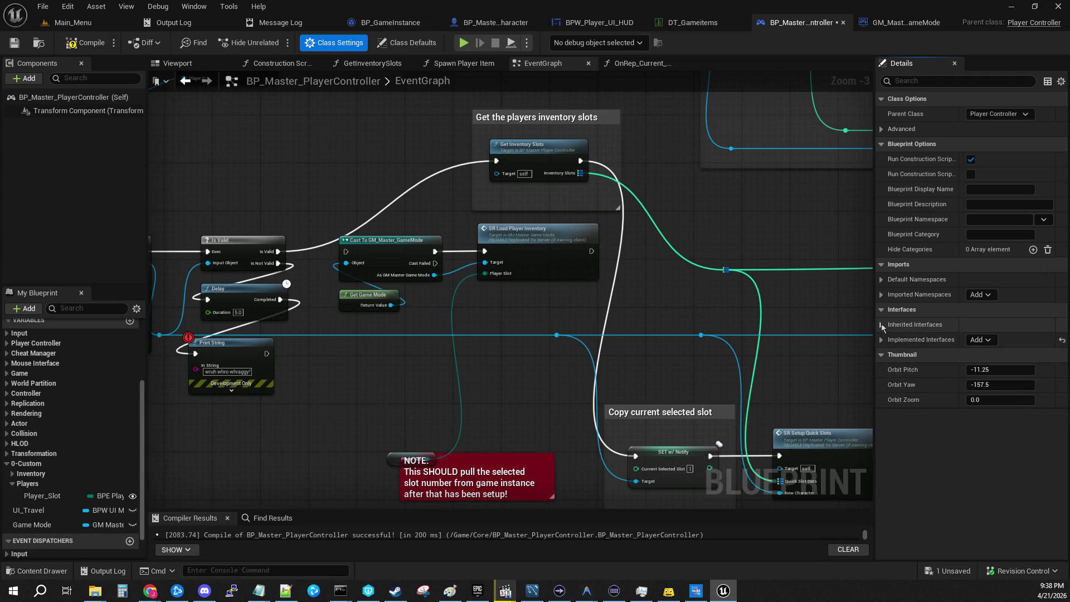
From the Main_Menu Content Browser's Interfaces folder, add a Blueprint Interface named BPI_GameMode
{"action": "left_click", "coordinate": [78, 22]}
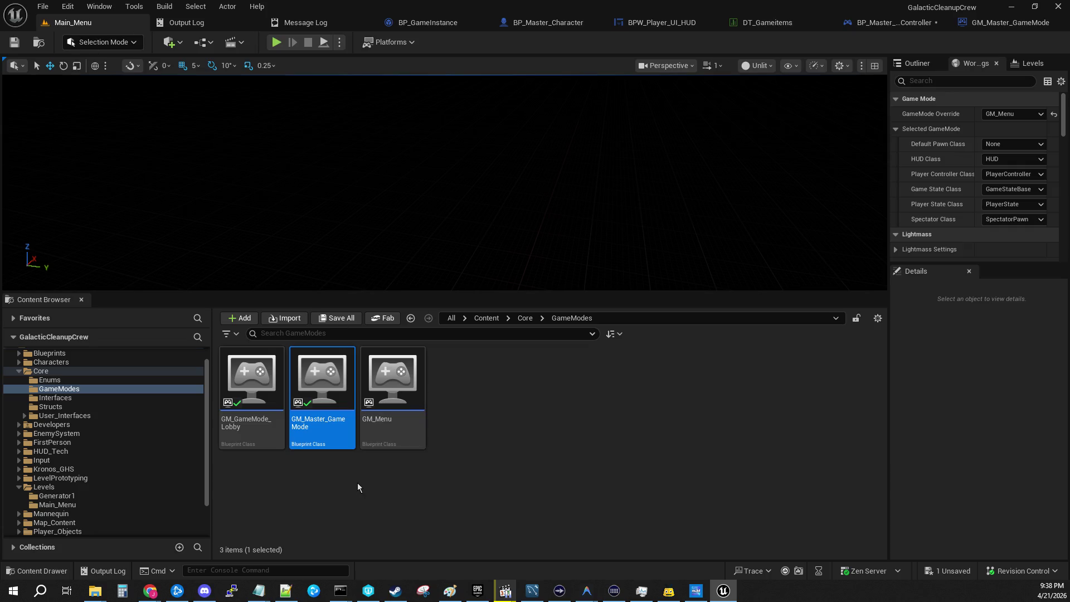
{"action": "left_click", "coordinate": [80, 399]}
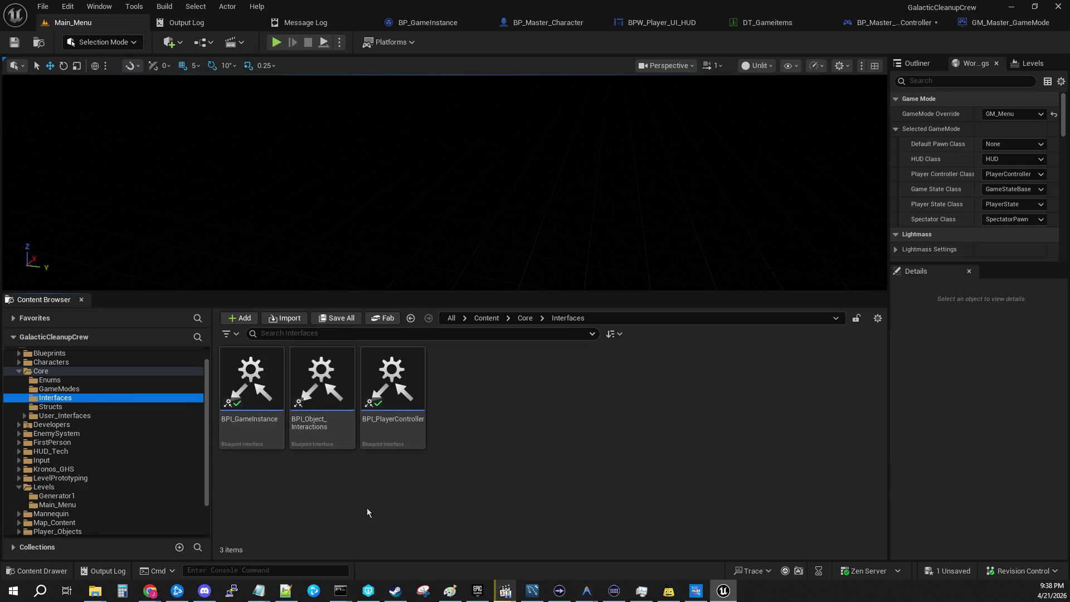
{"action": "left_click", "coordinate": [304, 501]}
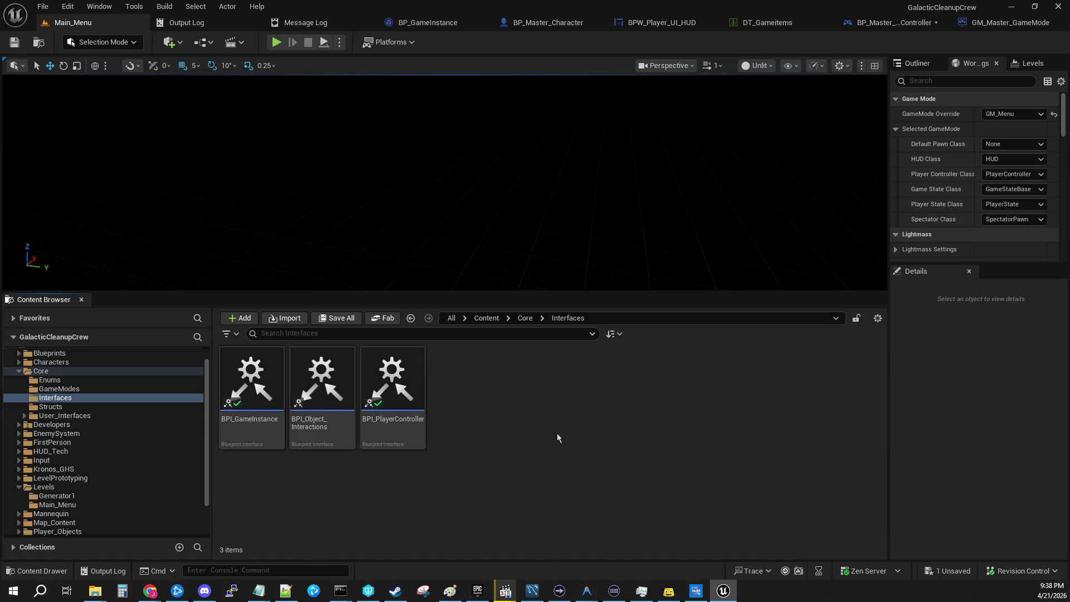
{"action": "right_click", "coordinate": [498, 364]}
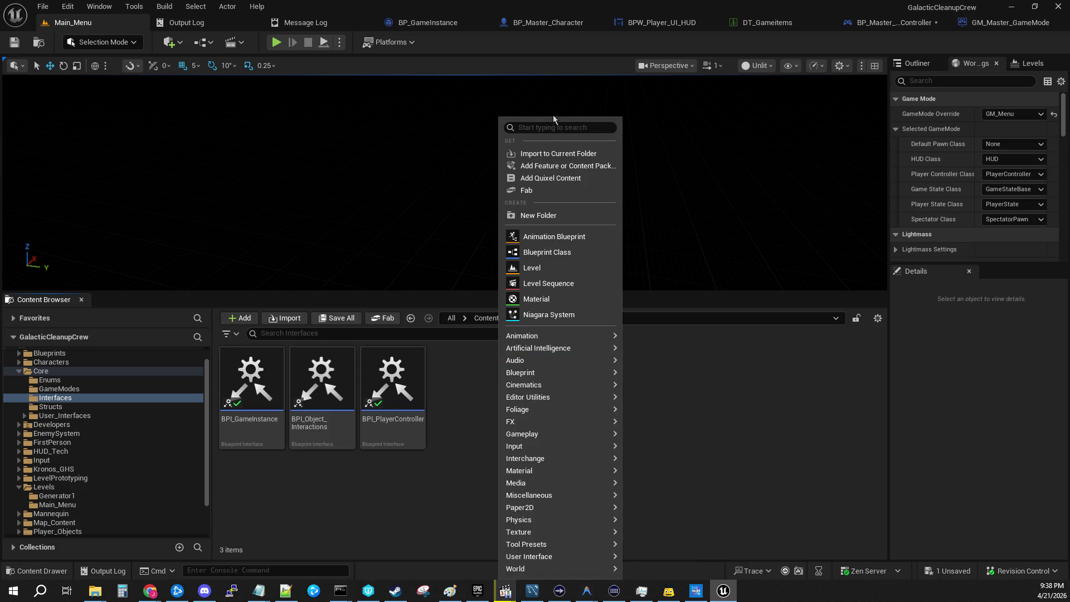
{"action": "type", "text": "game"}
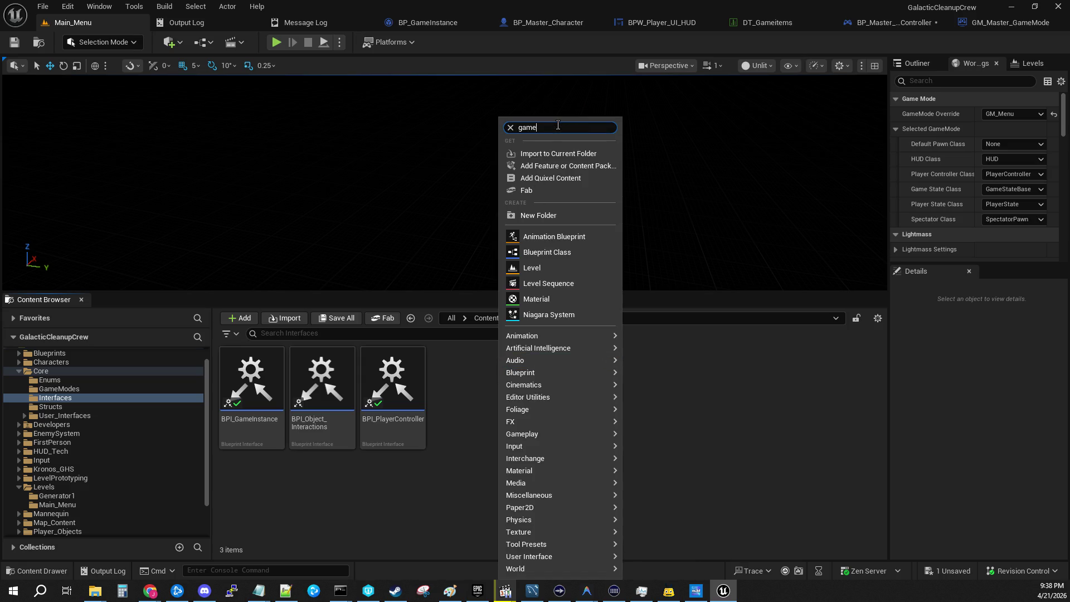
{"action": "type", "text": "inter"}
{"action": "type", "text": "f"}
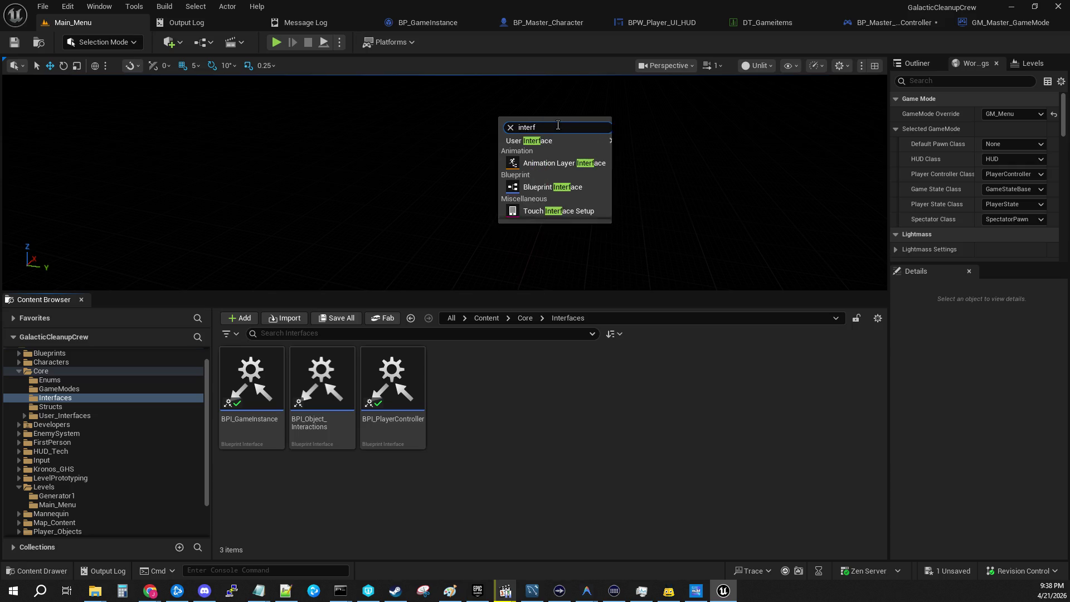
{"action": "type", "text": "ace"}
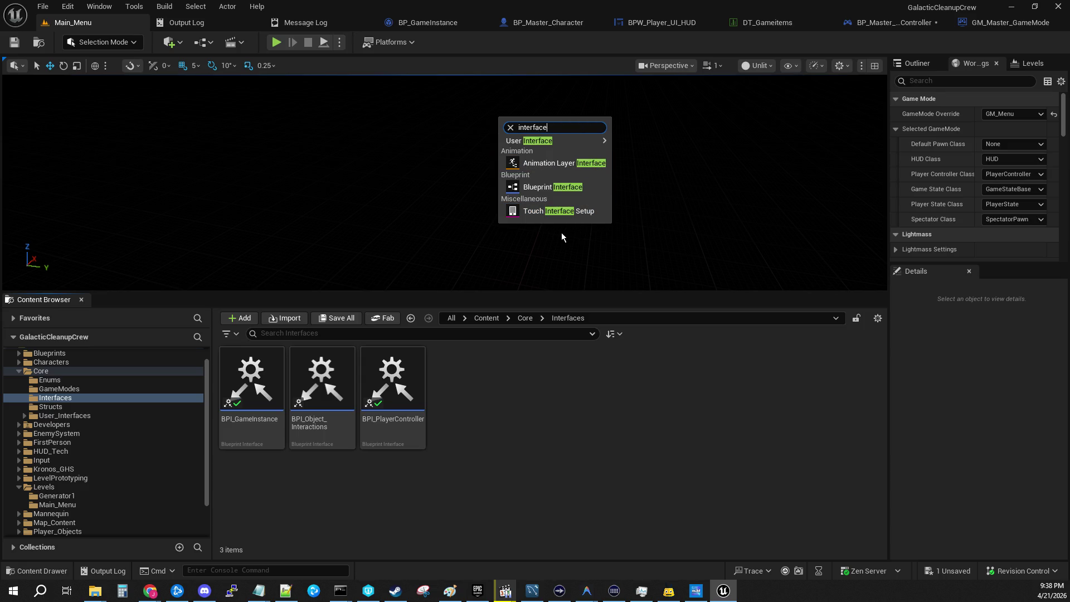
{"action": "left_click", "coordinate": [540, 190]}
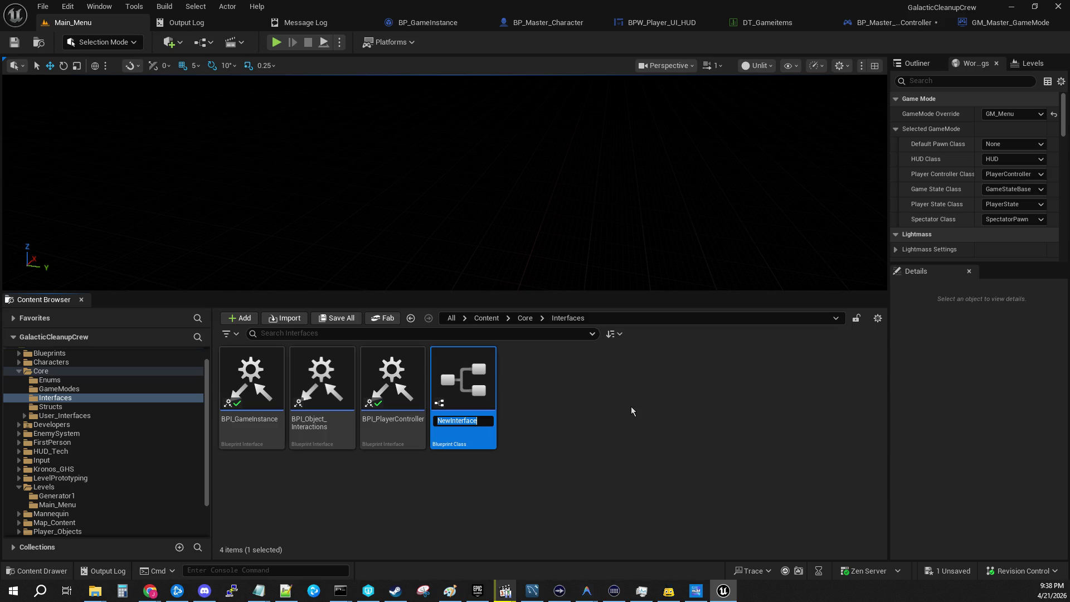
{"action": "type", "text": "BPI_"}
{"action": "type", "text": "GameMode"}
{"action": "key", "text": "Return"}
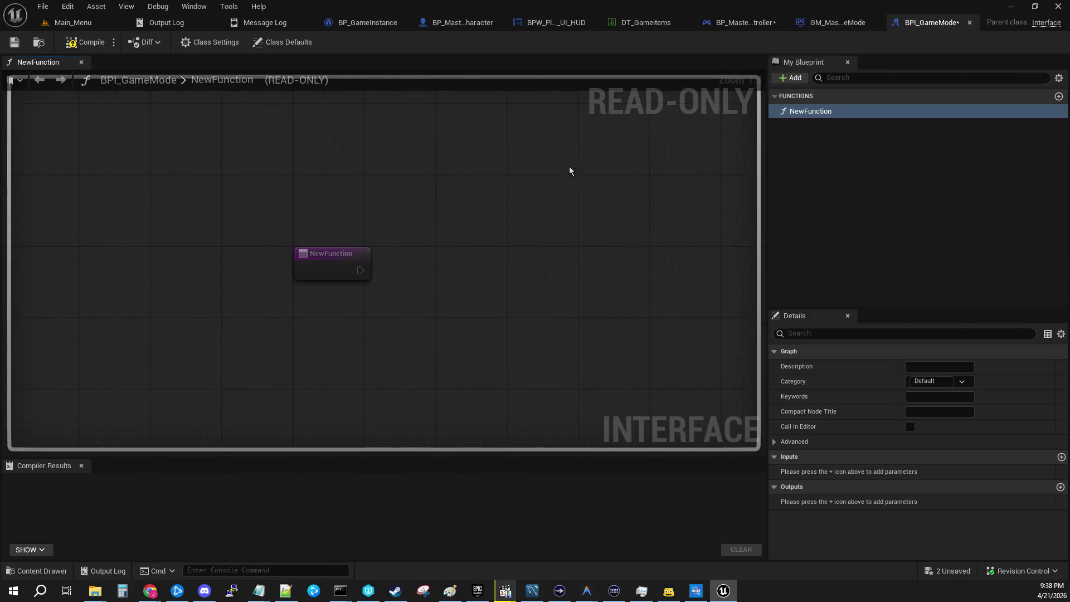
Rename NewFunction to Load_Player_Inventory and view the game mode's SR_Load_Player_Inventory event
{"action": "right_click", "coordinate": [806, 113]}
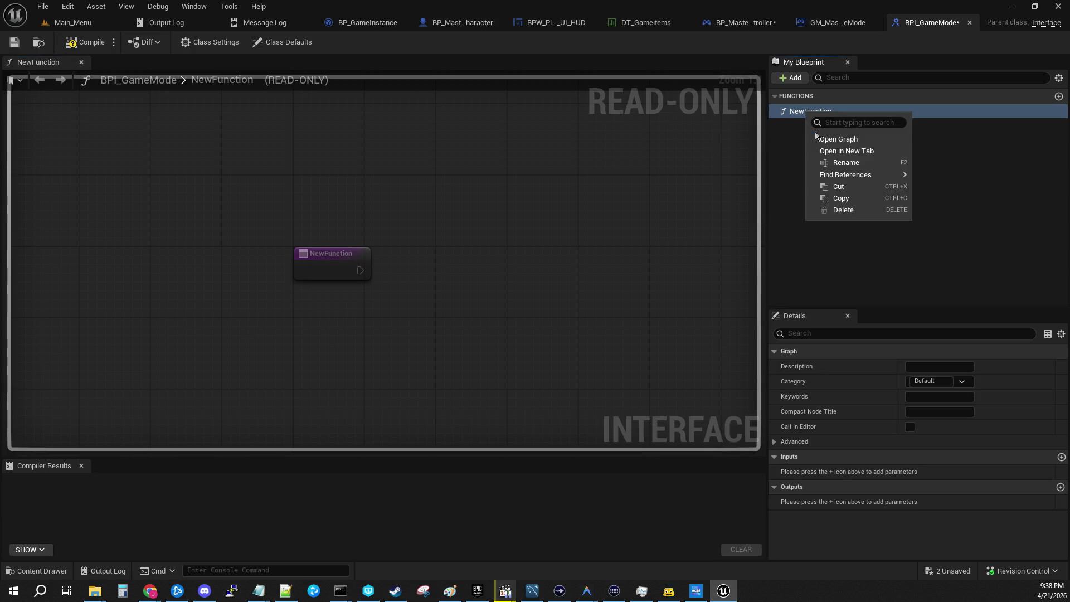
{"action": "left_click", "coordinate": [818, 162]}
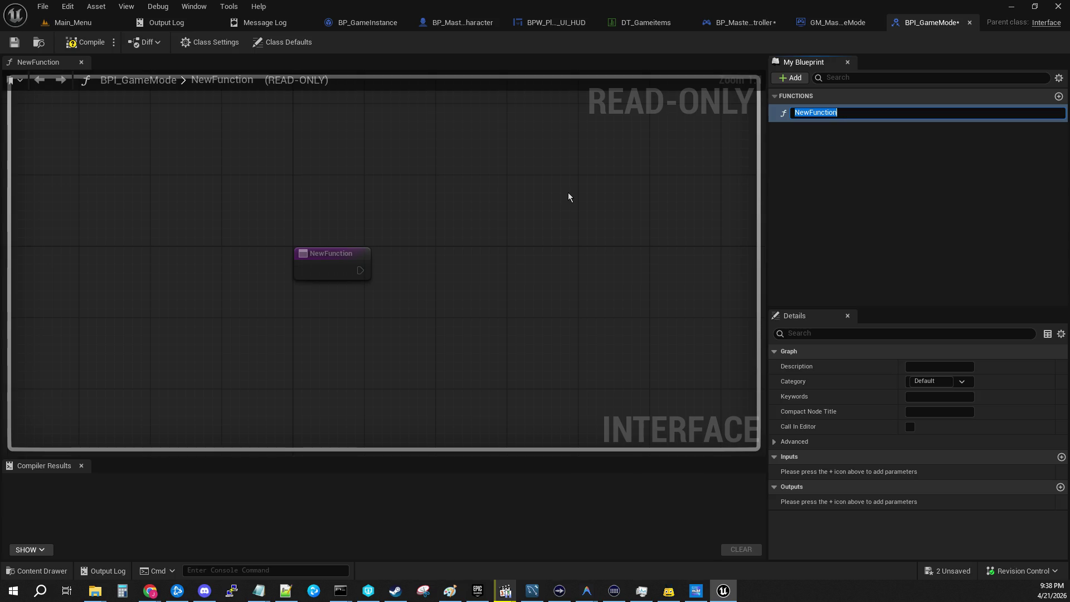
{"action": "type", "text": "Load"}
{"action": "type", "text": "_"}
{"action": "type", "text": "Player_Inventory"}
{"action": "key", "text": "Return"}
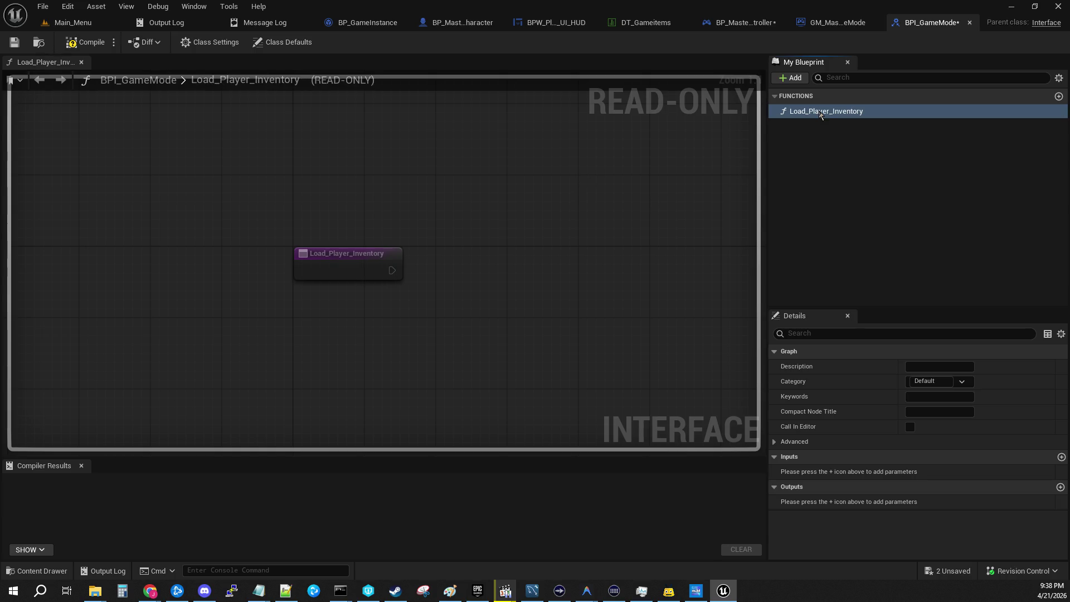
{"action": "left_click", "coordinate": [822, 29]}
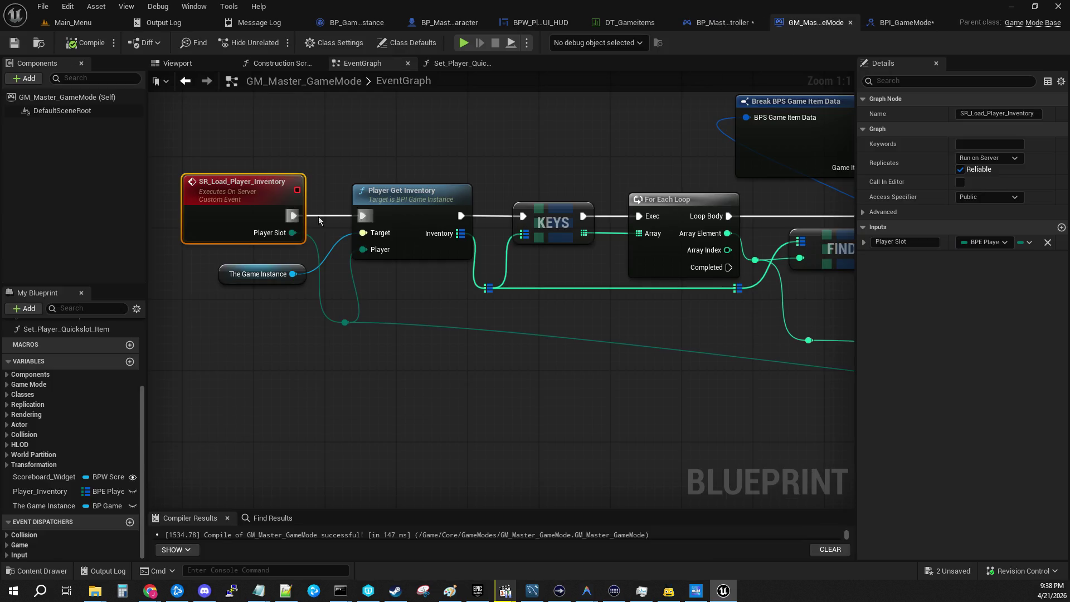
{"action": "left_click_drag", "start_coordinate": [353, 378], "coordinate": [484, 355]}
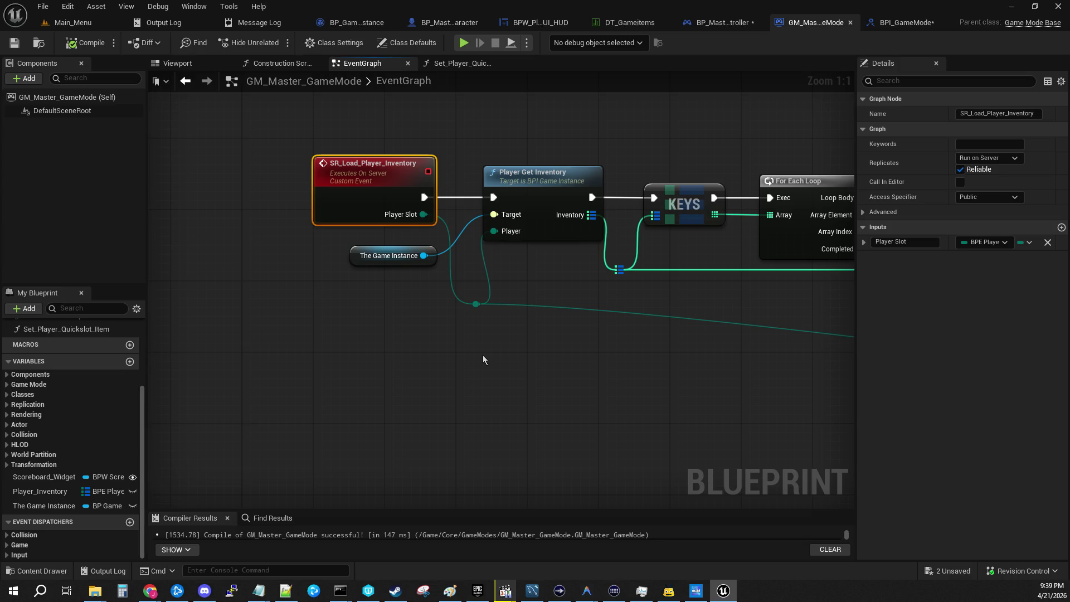
Add a BPE Player Slots input named Player Slot to Load_Player_Inventory
{"action": "left_click", "coordinate": [919, 23]}
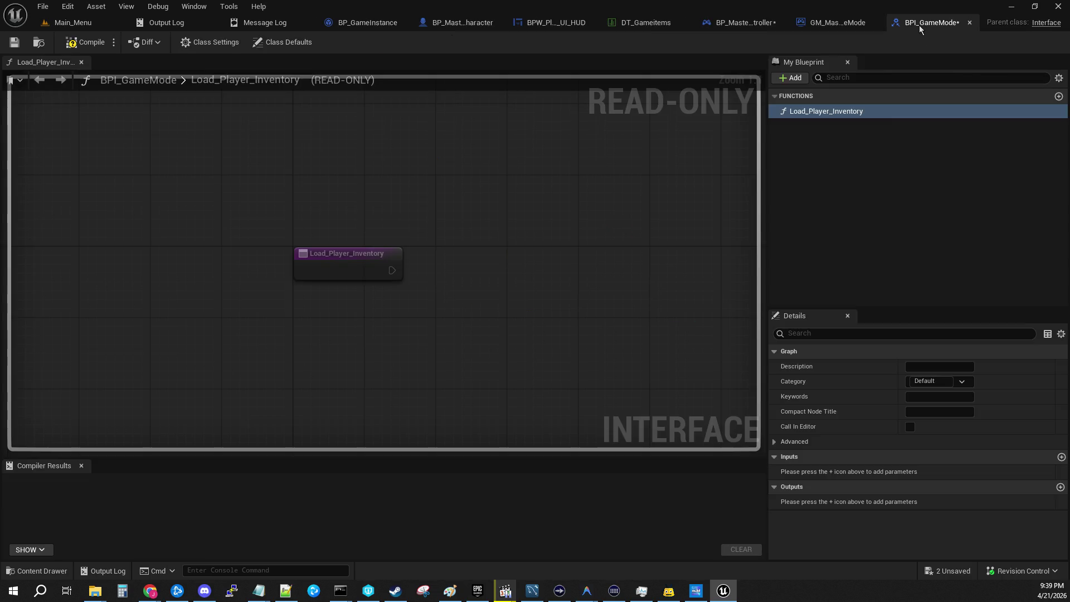
{"action": "left_click", "coordinate": [1061, 456]}
{"action": "left_click", "coordinate": [948, 473]}
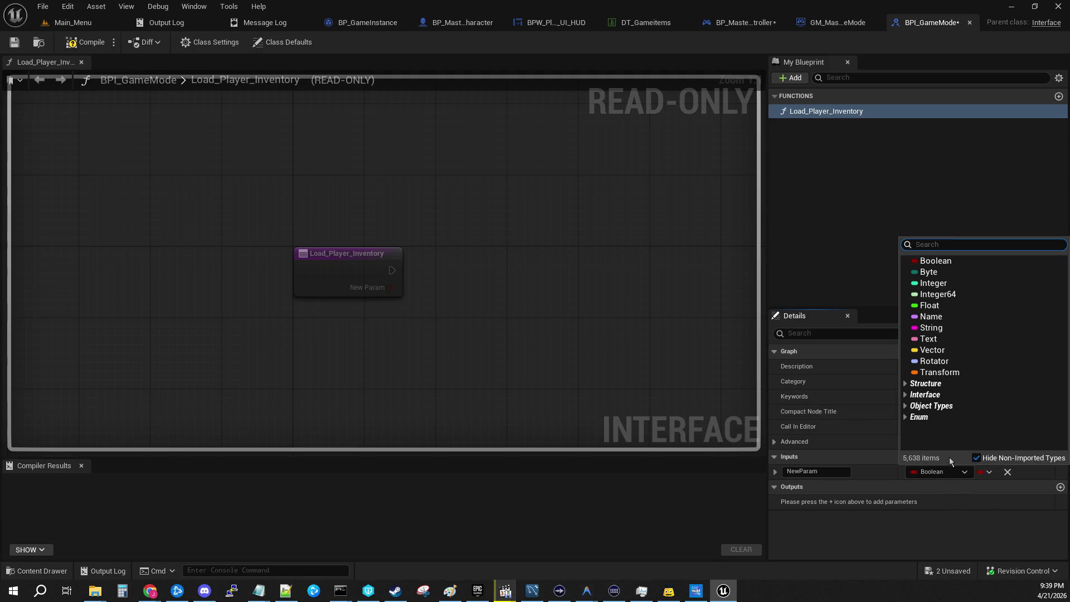
{"action": "type", "text": "player"}
{"action": "scroll", "coordinate": [976, 316], "scroll_direction": "down", "scroll_amount": 5}
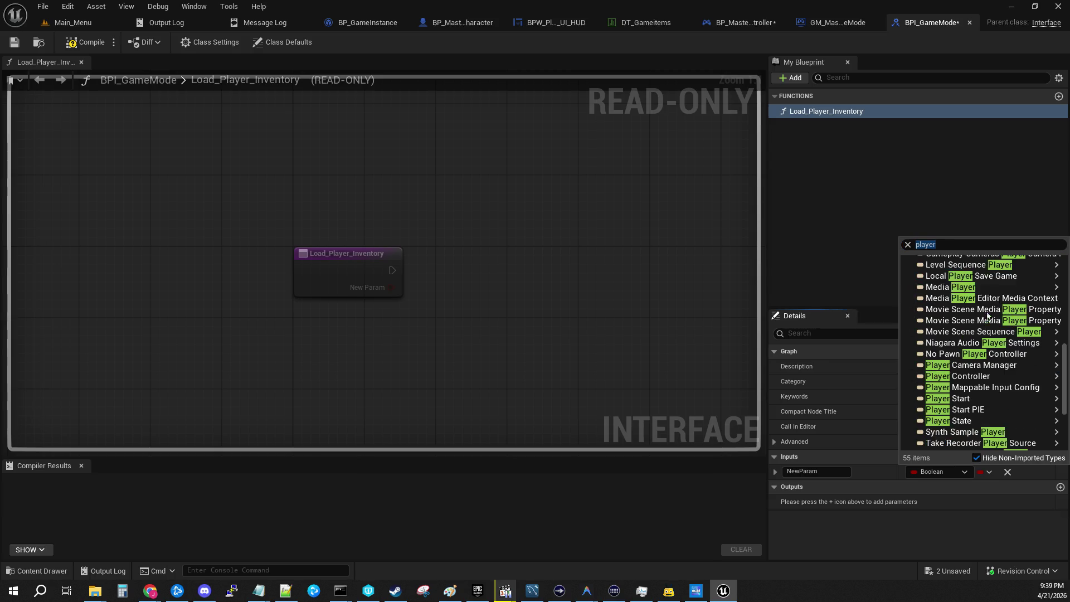
{"action": "mouse_move", "coordinate": [976, 317]}
{"action": "scroll", "coordinate": [977, 316], "scroll_direction": "down", "scroll_amount": 1}
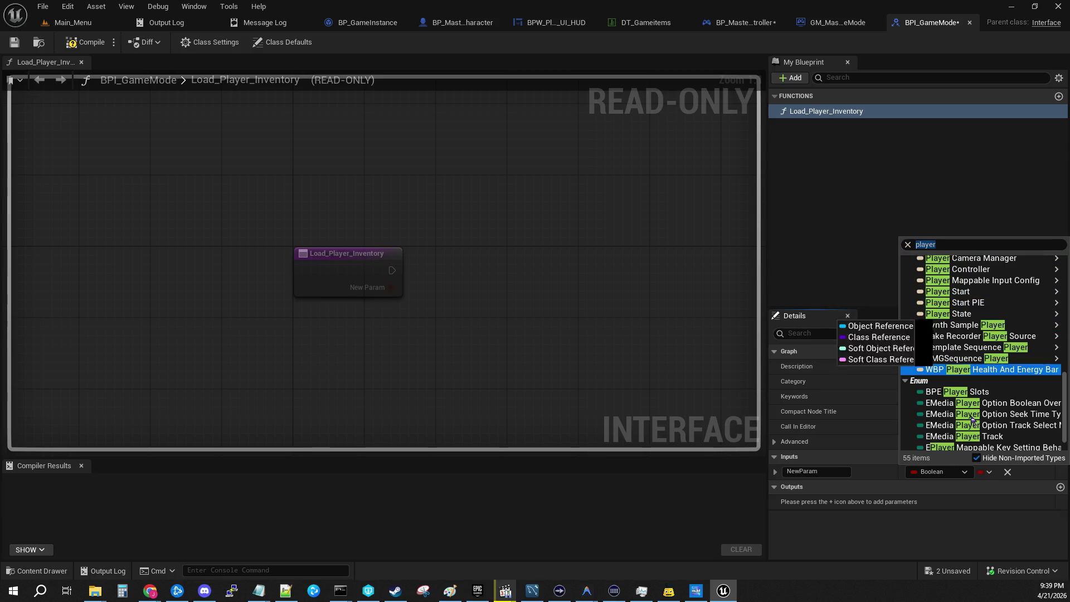
{"action": "left_click", "coordinate": [953, 393]}
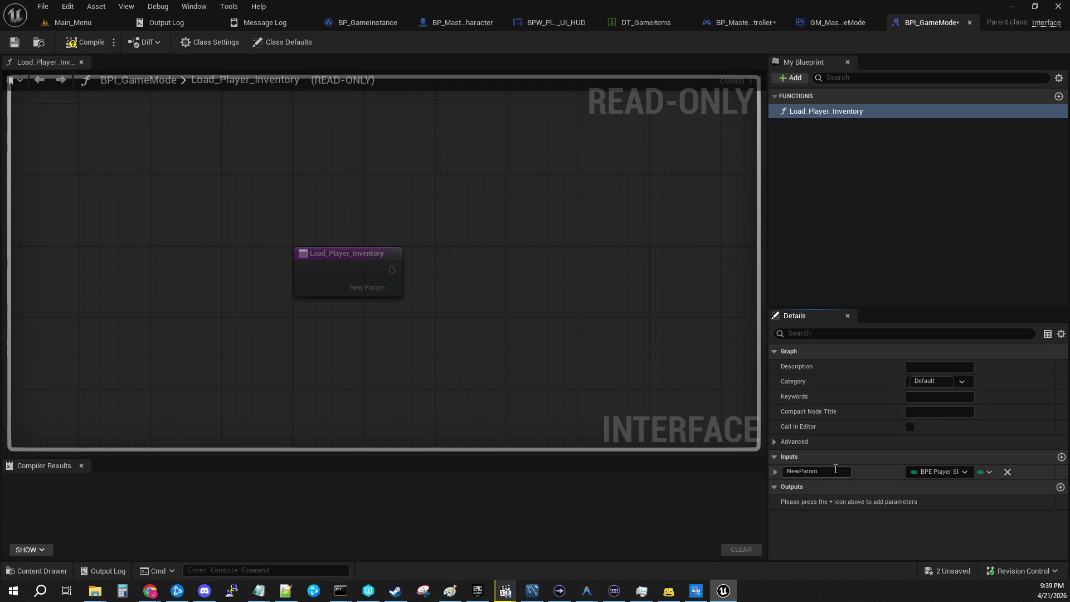
{"action": "type", "text": "Player Slot"}
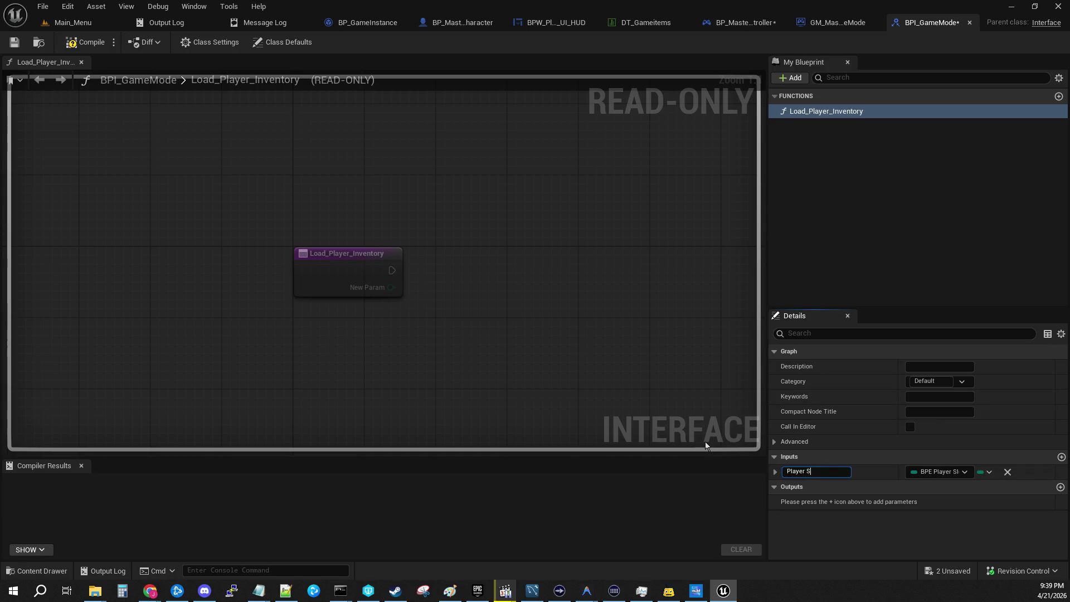
{"action": "key", "text": "Return"}
Review BP_Master_PlayerController's quick-slot logic, including the SR Setup QuickSlots event
{"action": "left_click", "coordinate": [741, 23]}
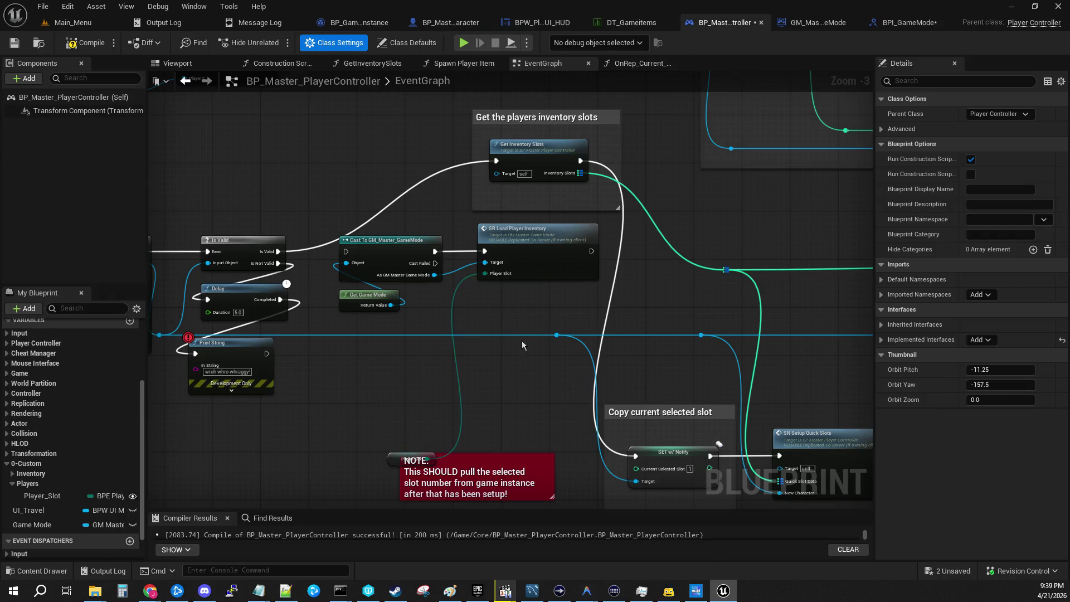
{"action": "left_click_drag", "start_coordinate": [708, 300], "coordinate": [357, 251]}
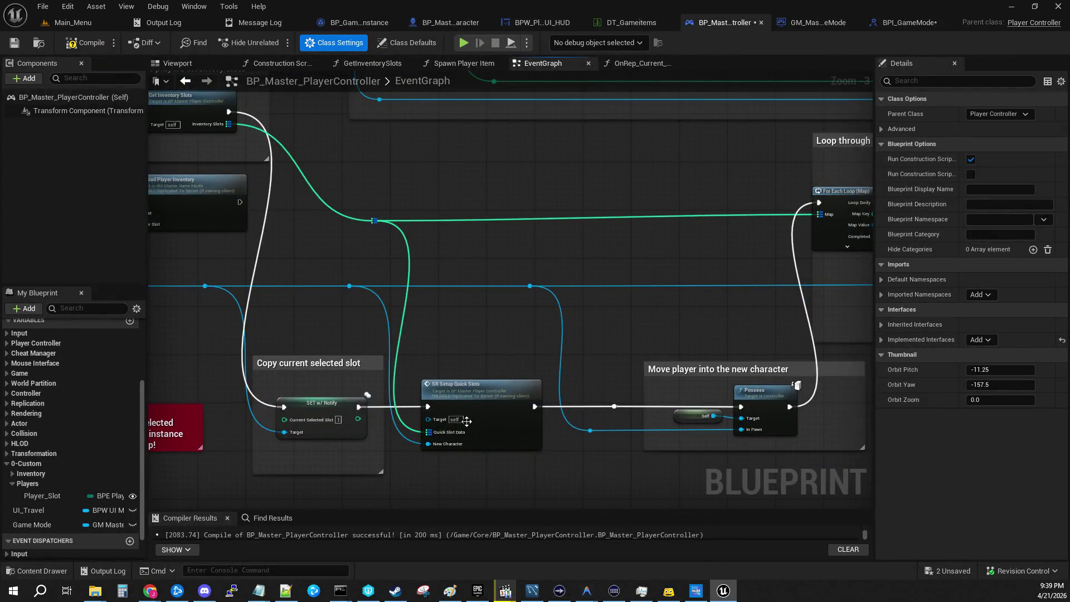
{"action": "scroll", "coordinate": [369, 381], "scroll_direction": "up", "scroll_amount": 3}
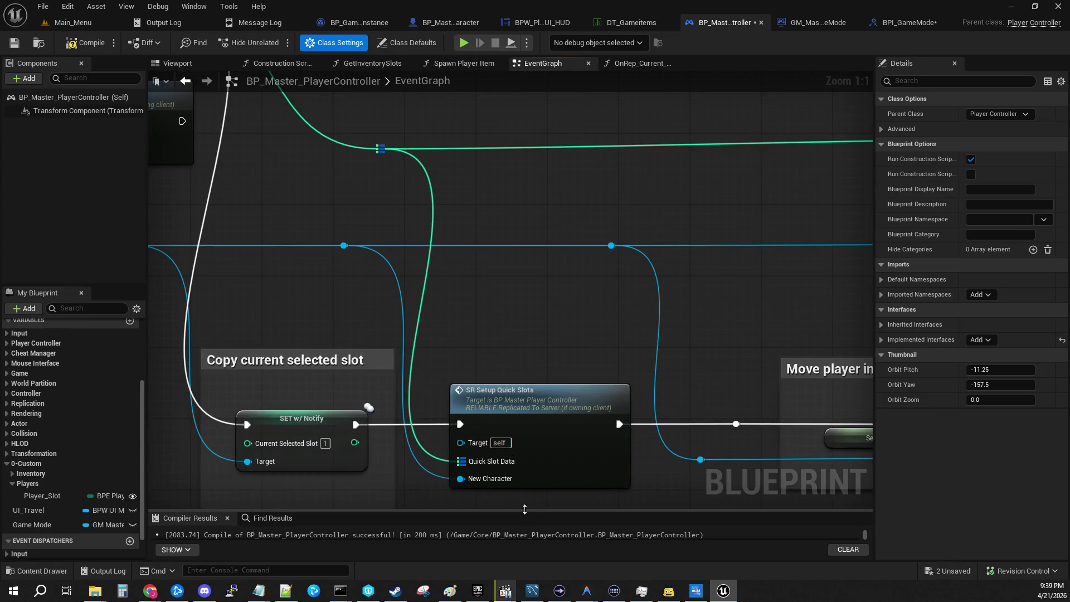
{"action": "double_click", "coordinate": [519, 400]}
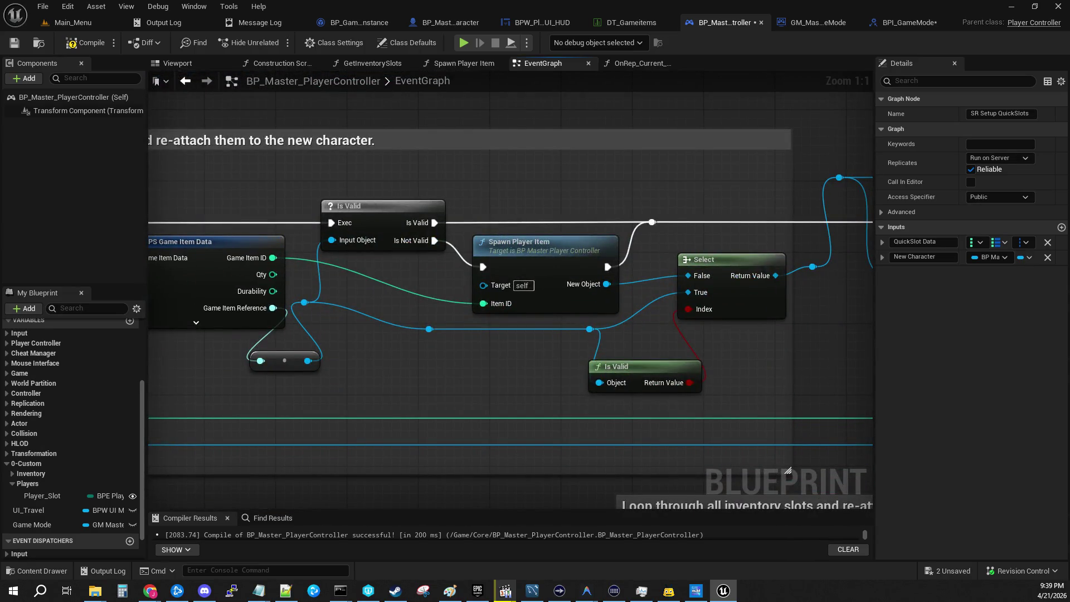
{"action": "left_click_drag", "start_coordinate": [510, 321], "coordinate": [168, 327]}
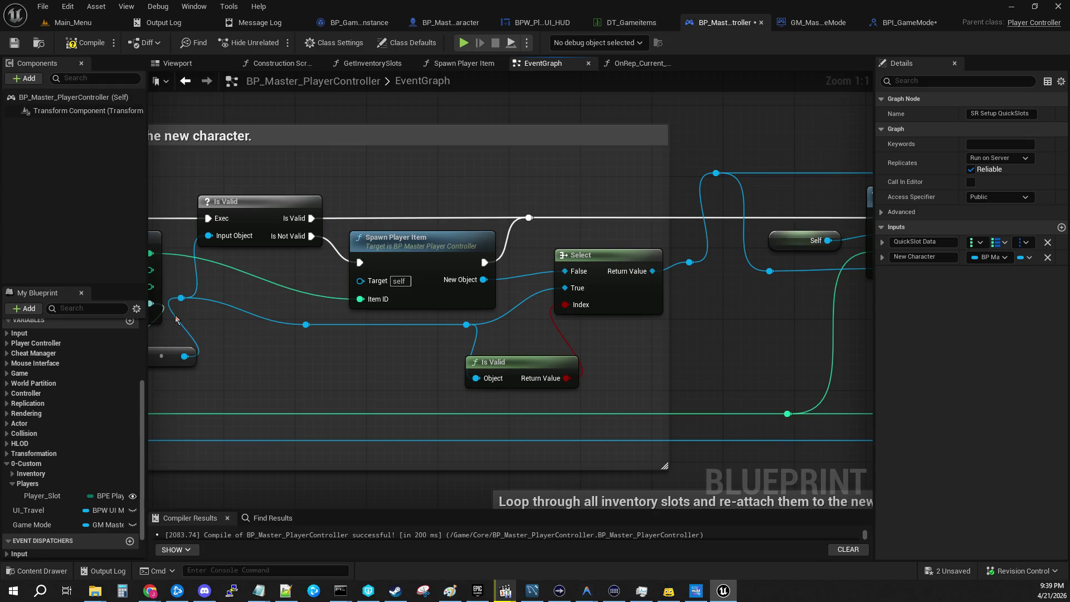
Inspect the Spawn Player Item function graph, then bring up the network-states diagram in Paint
{"action": "double_click", "coordinate": [430, 262]}
{"action": "mouse_move", "coordinate": [387, 359]}
{"action": "left_mouse_down"}
{"action": "mouse_move", "coordinate": [830, 335]}
{"action": "mouse_move", "coordinate": [1065, 337]}
{"action": "mouse_move", "coordinate": [602, 301]}
{"action": "mouse_move", "coordinate": [860, 332]}
{"action": "left_mouse_up"}
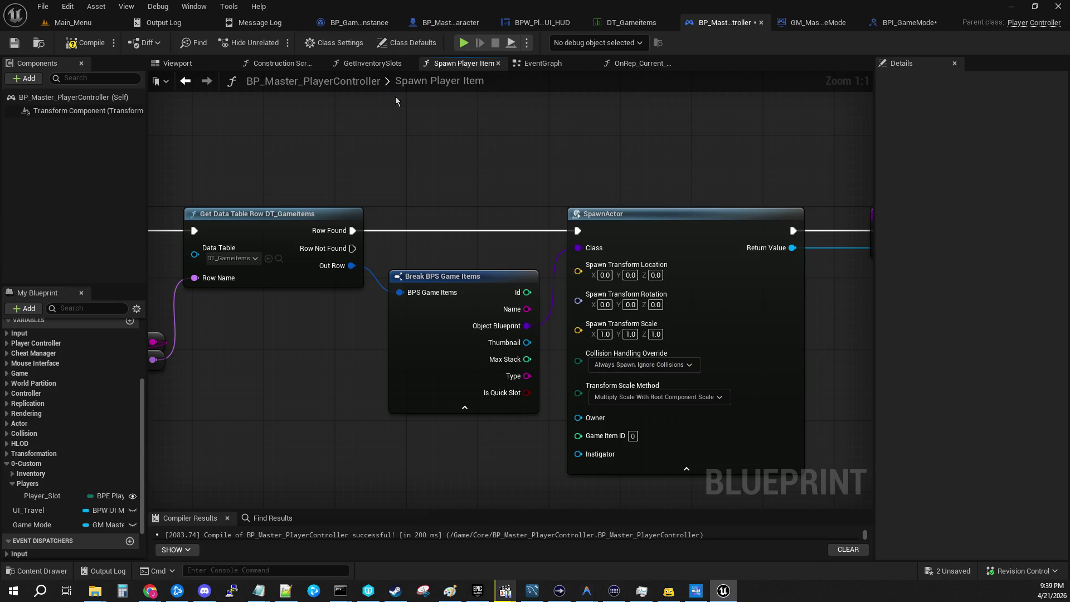
{"action": "left_click", "coordinate": [560, 66]}
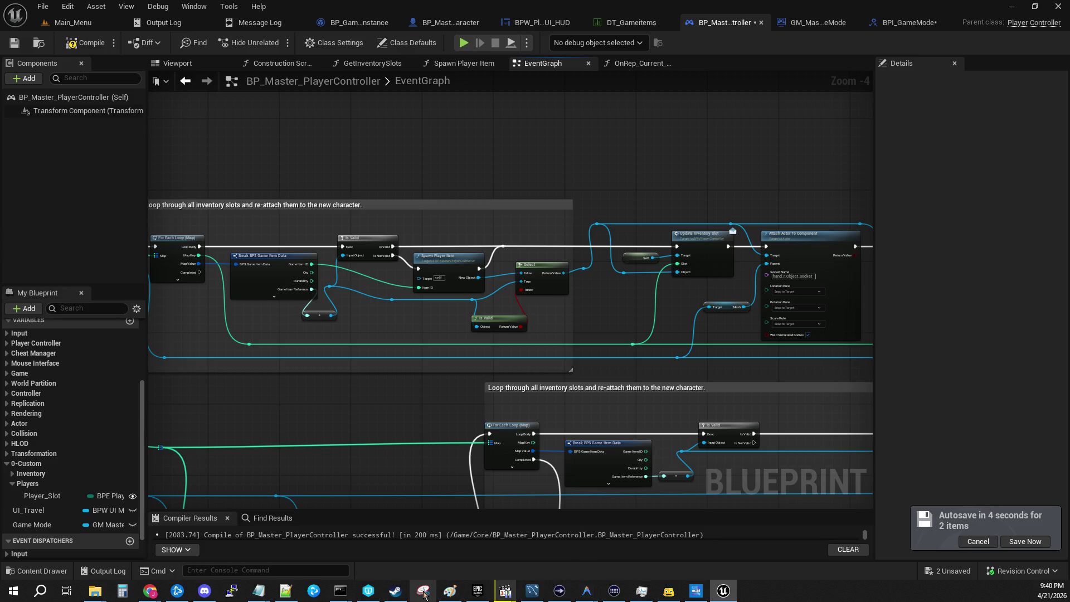
{"action": "left_click", "coordinate": [446, 596]}
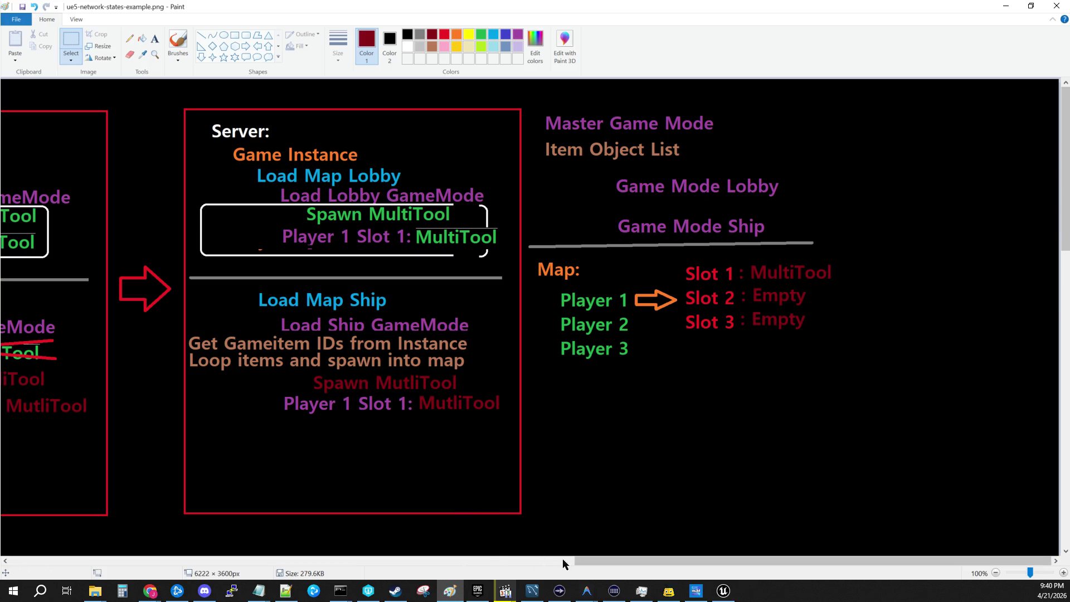
Look over the Player 1 slot line in the network-states diagram, then minimize Paint
{"action": "scroll", "coordinate": [494, 557], "scroll_direction": "left", "scroll_amount": 5}
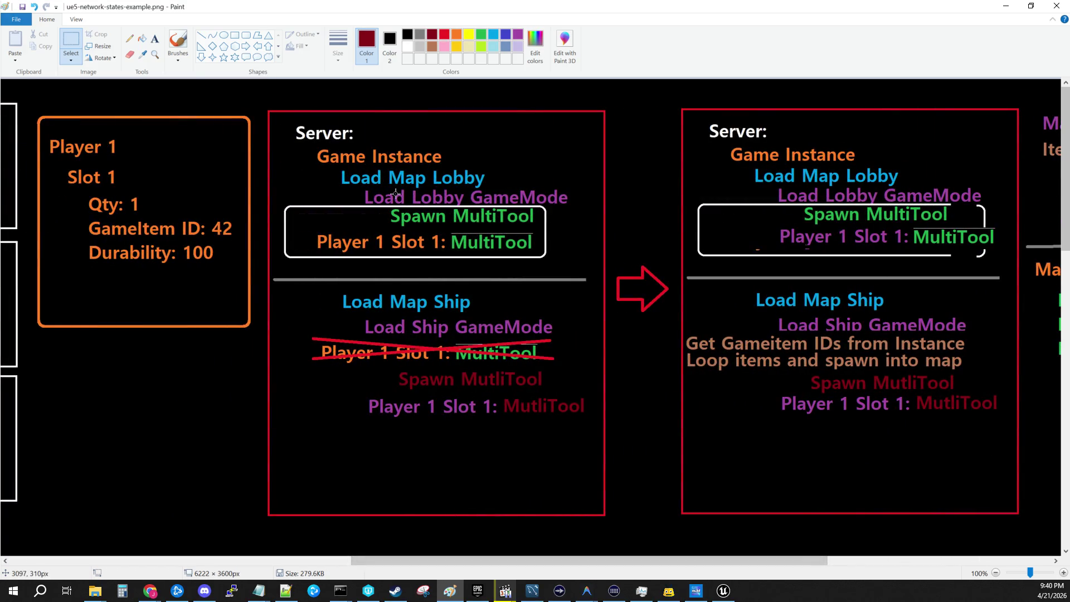
{"action": "left_click_drag", "start_coordinate": [296, 233], "coordinate": [544, 257]}
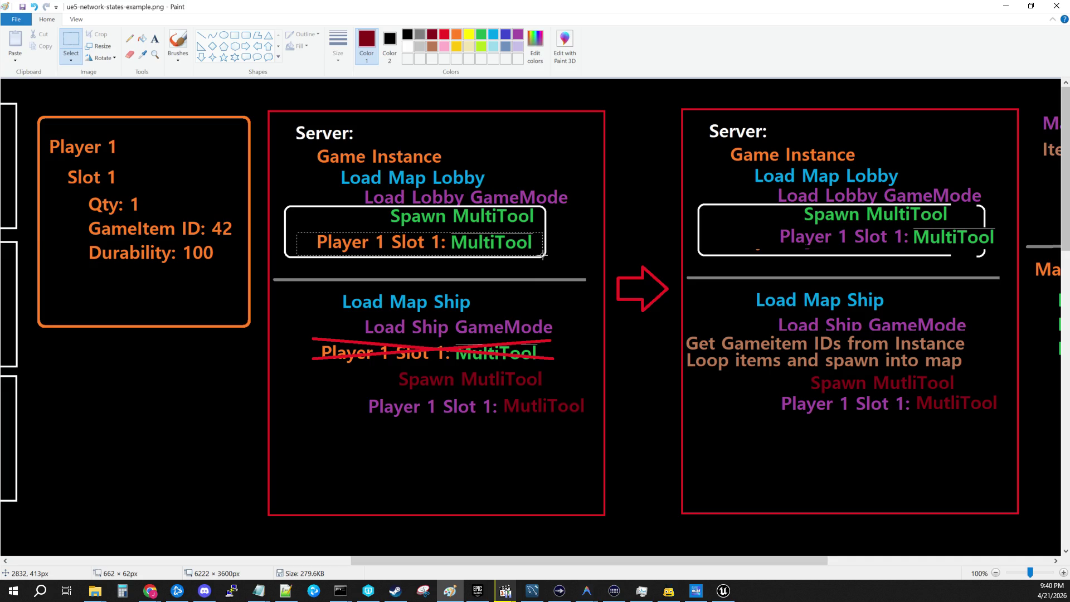
{"action": "left_click", "coordinate": [563, 238]}
{"action": "left_click_drag", "start_coordinate": [480, 560], "coordinate": [553, 563]}
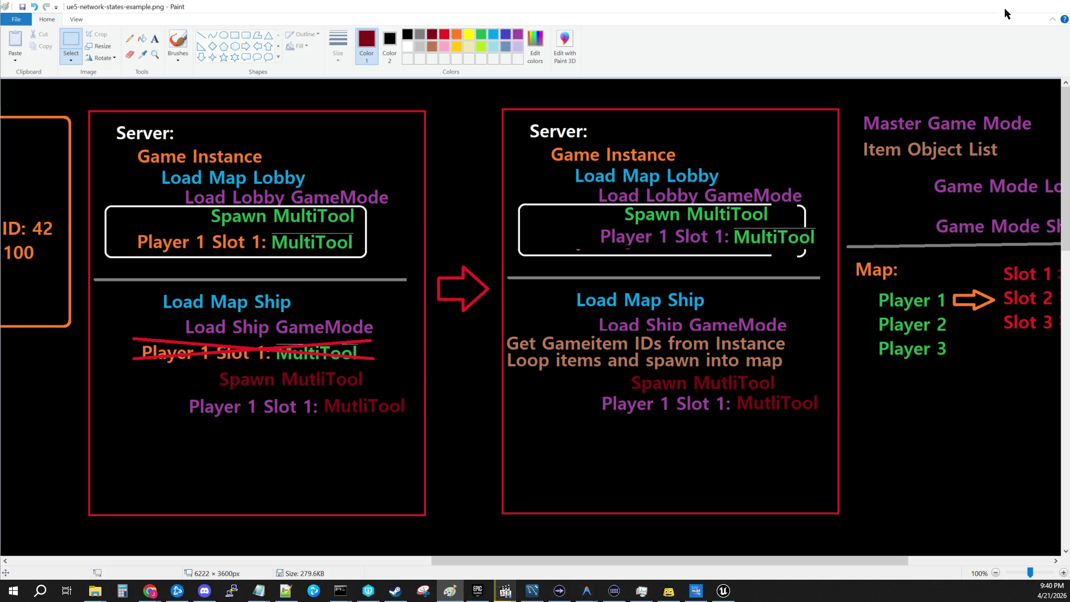
{"action": "left_click", "coordinate": [1006, 8]}
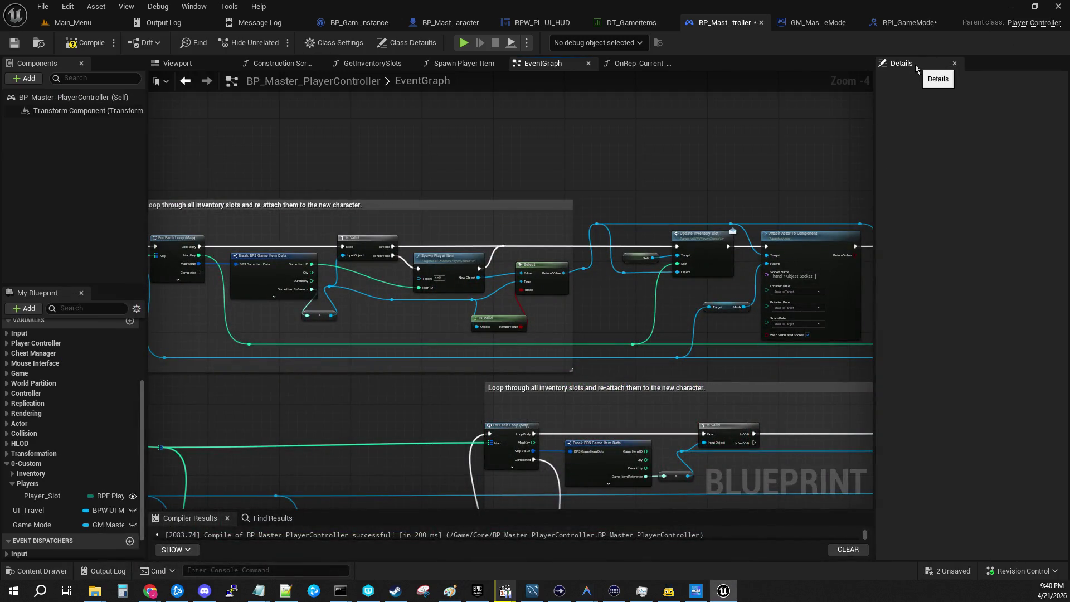
Survey the quick slots loop: Spawn Player Item, Update Inventory Slot and LOCAL Set Slot Icon
{"action": "mouse_move", "coordinate": [449, 398]}
{"action": "left_mouse_down"}
{"action": "mouse_move", "coordinate": [804, 315]}
{"action": "mouse_move", "coordinate": [736, 399]}
{"action": "left_mouse_up"}
{"action": "scroll", "coordinate": [505, 298], "scroll_direction": "up", "scroll_amount": 4}
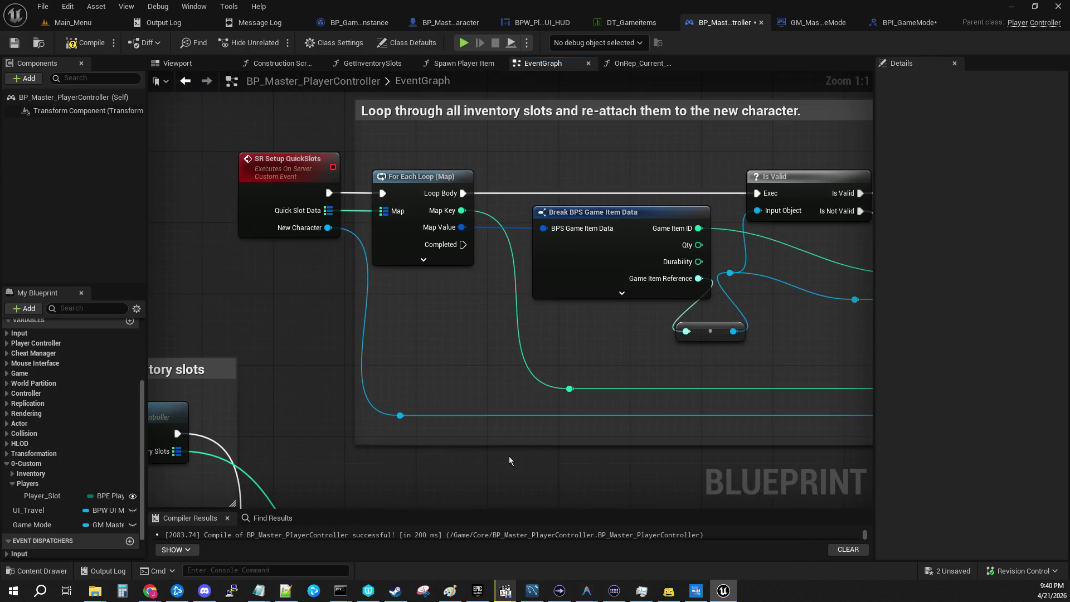
{"action": "left_click_drag", "start_coordinate": [510, 456], "coordinate": [447, 492]}
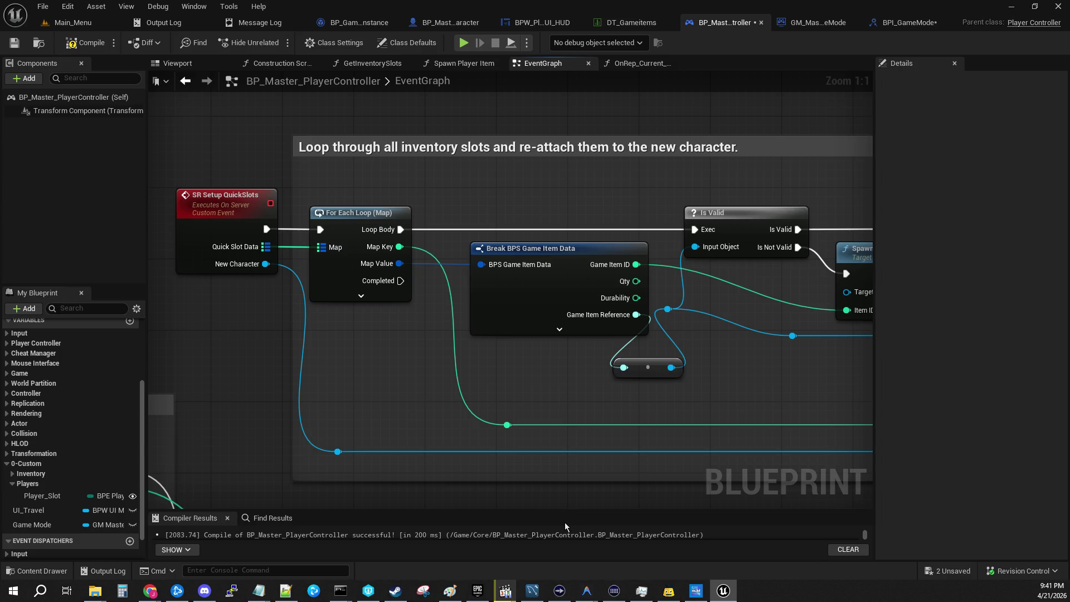
{"action": "mouse_move", "coordinate": [772, 377]}
{"action": "left_mouse_down"}
{"action": "mouse_move", "coordinate": [156, 375]}
{"action": "mouse_move", "coordinate": [149, 364]}
{"action": "left_mouse_up"}
{"action": "mouse_move", "coordinate": [281, 333]}
{"action": "left_mouse_down"}
{"action": "mouse_move", "coordinate": [705, 318]}
{"action": "mouse_move", "coordinate": [695, 246]}
{"action": "left_mouse_up"}
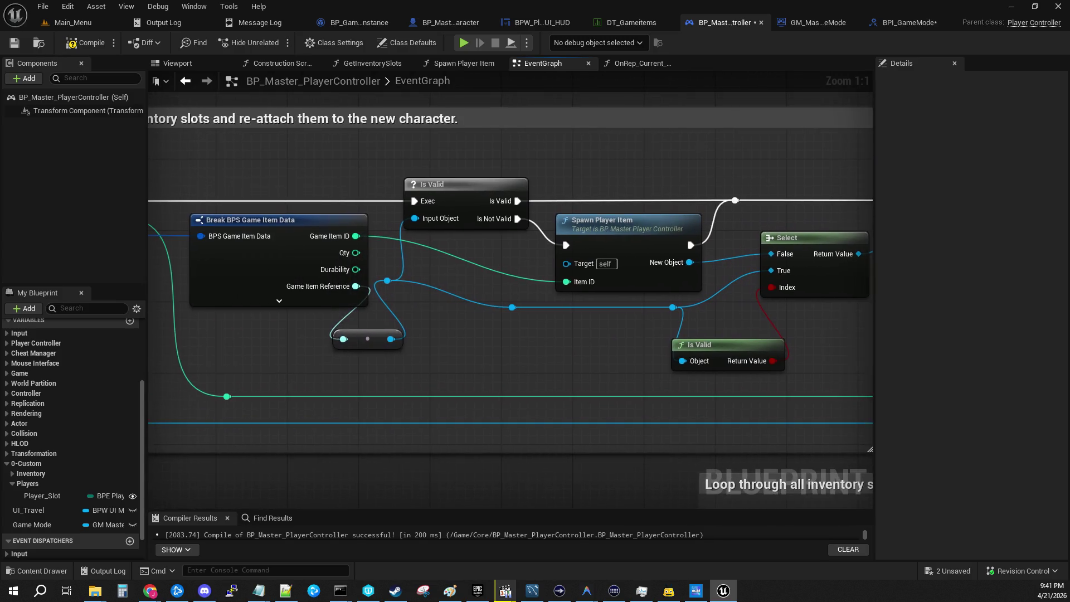
{"action": "left_click", "coordinate": [639, 233]}
{"action": "left_click_drag", "start_coordinate": [636, 432], "coordinate": [102, 432]}
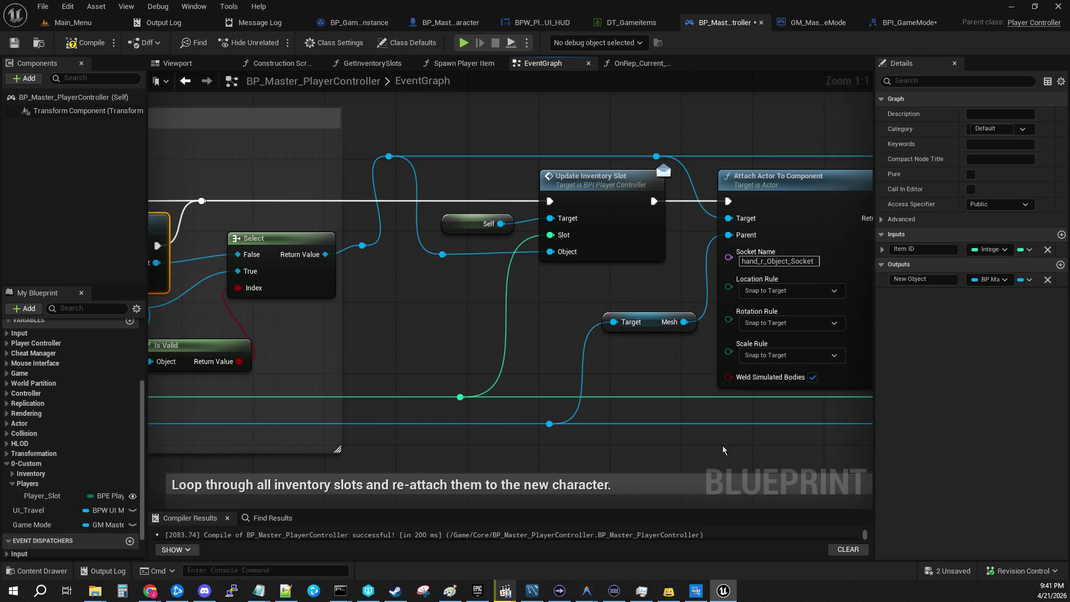
{"action": "mouse_move", "coordinate": [719, 451]}
{"action": "left_mouse_down"}
{"action": "mouse_move", "coordinate": [334, 412]}
{"action": "mouse_move", "coordinate": [166, 287]}
{"action": "left_mouse_up"}
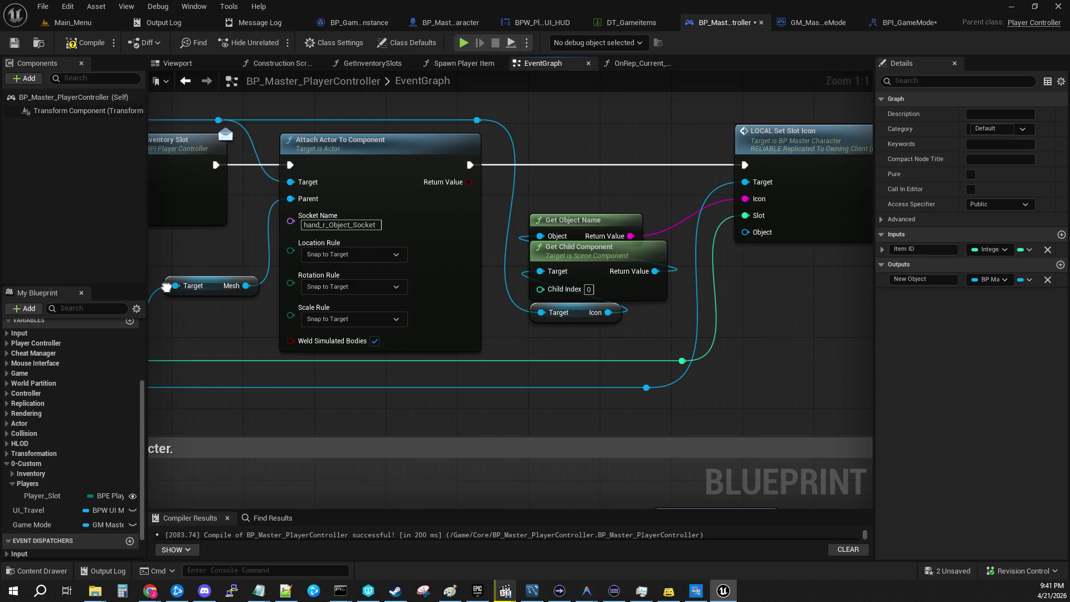
{"action": "left_click_drag", "start_coordinate": [166, 287], "coordinate": [642, 311]}
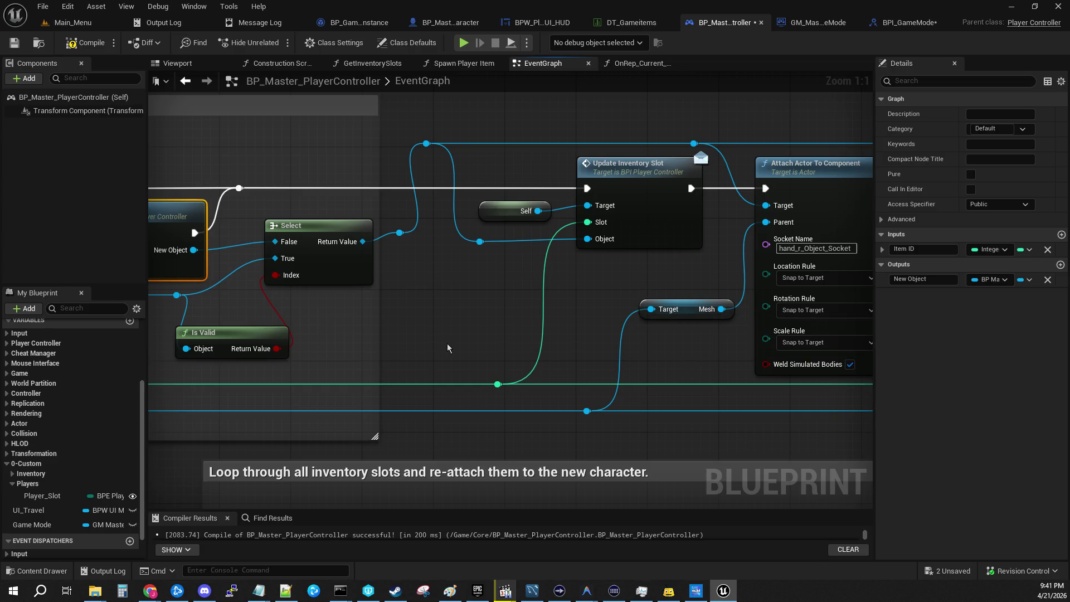
Return to the loop start and visit the SR Setup QuickSlots event definition and back
{"action": "mouse_move", "coordinate": [445, 349]}
{"action": "left_mouse_down"}
{"action": "mouse_move", "coordinate": [721, 354]}
{"action": "mouse_move", "coordinate": [602, 86]}
{"action": "left_mouse_up"}
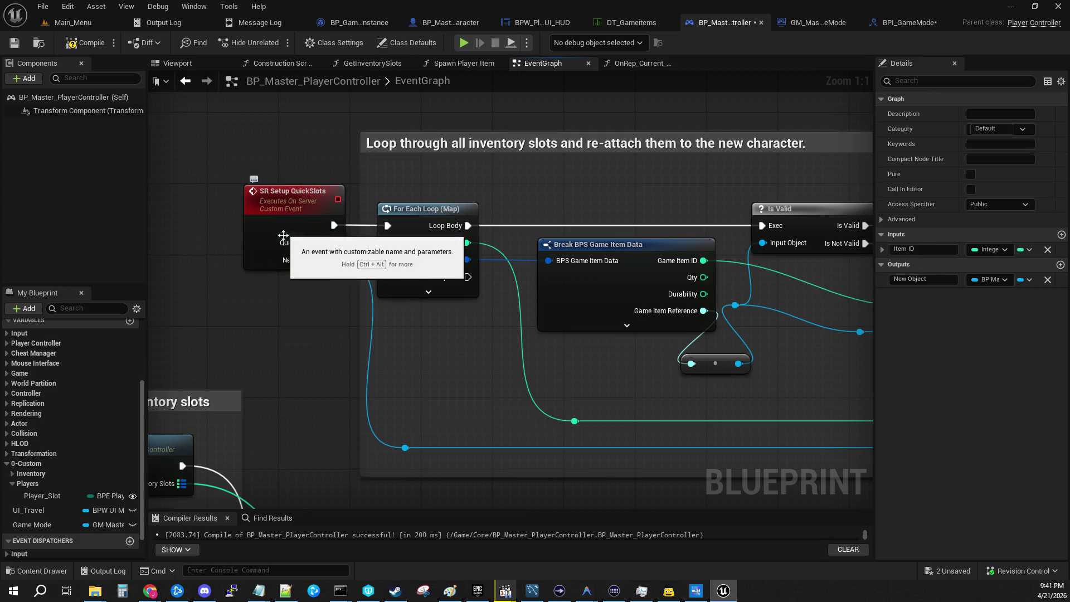
{"action": "scroll", "coordinate": [322, 363], "scroll_direction": "down", "scroll_amount": 5}
{"action": "left_click_drag", "start_coordinate": [402, 390], "coordinate": [363, 225]}
{"action": "scroll", "coordinate": [363, 226], "scroll_direction": "up", "scroll_amount": 3}
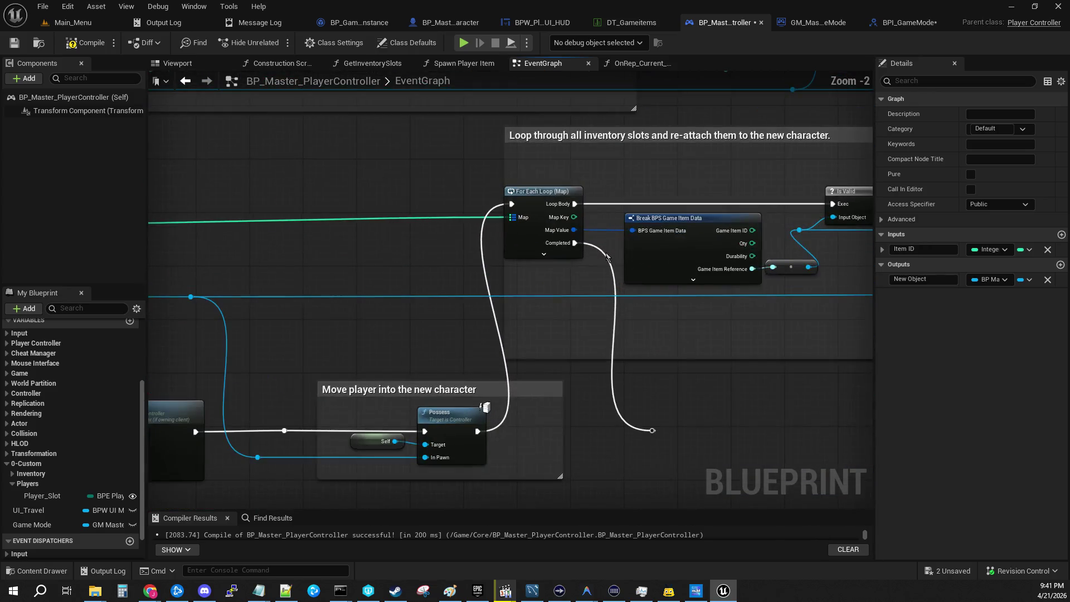
{"action": "mouse_move", "coordinate": [400, 361]}
{"action": "left_mouse_down"}
{"action": "mouse_move", "coordinate": [409, 347]}
{"action": "mouse_move", "coordinate": [760, 234]}
{"action": "mouse_move", "coordinate": [807, 278]}
{"action": "mouse_move", "coordinate": [750, 386]}
{"action": "left_mouse_up"}
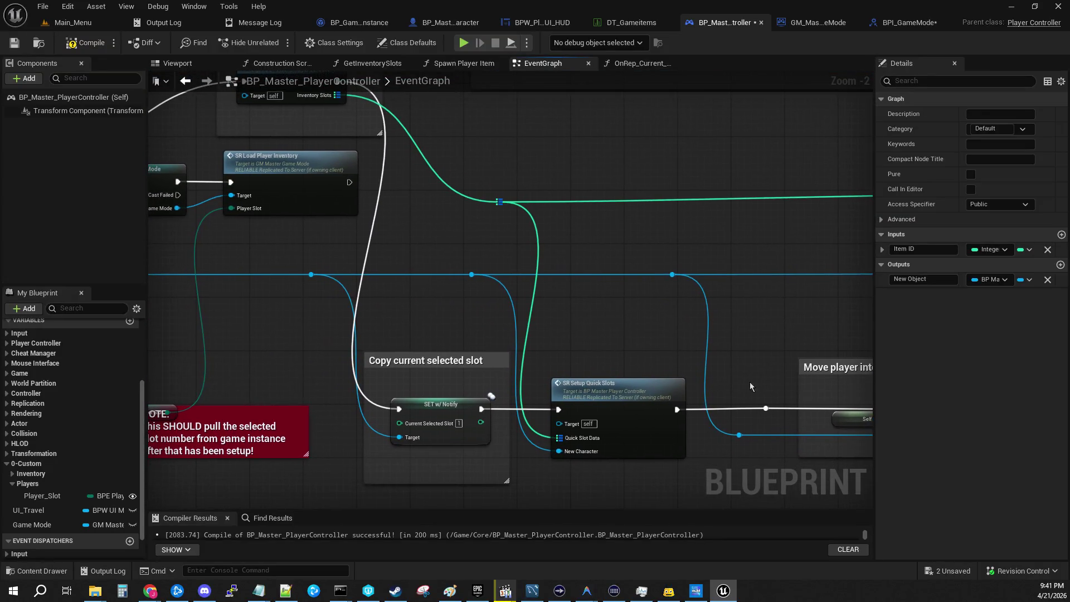
{"action": "double_click", "coordinate": [618, 397]}
{"action": "key", "text": "alt+Left"}
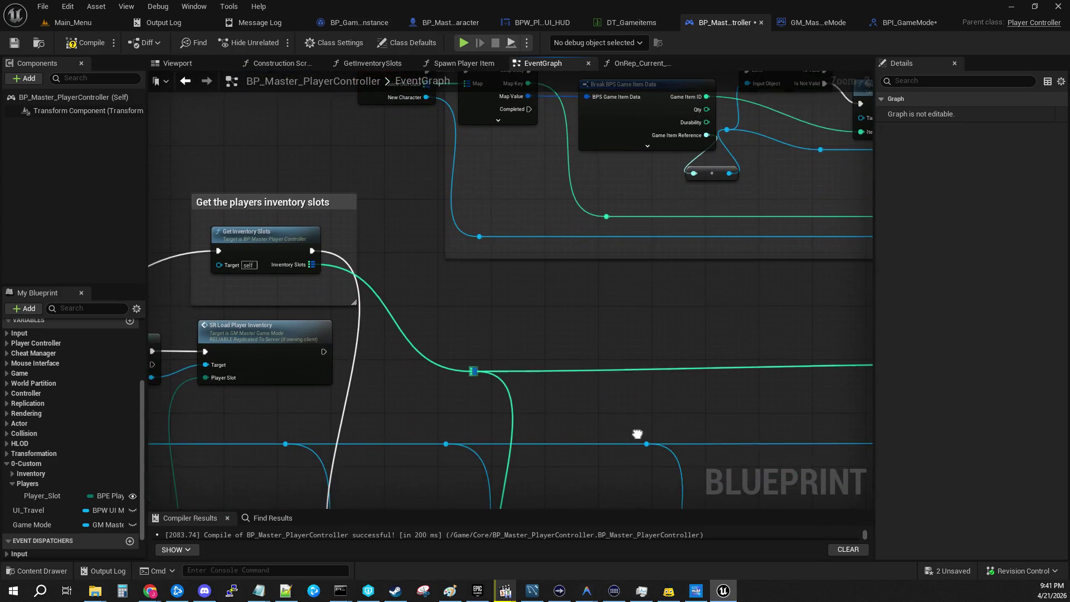
Move SR Setup Quick Slots up beside Get Inventory Slots, then marquee the load-inventory nodes
{"action": "left_click_drag", "start_coordinate": [560, 434], "coordinate": [532, 146]}
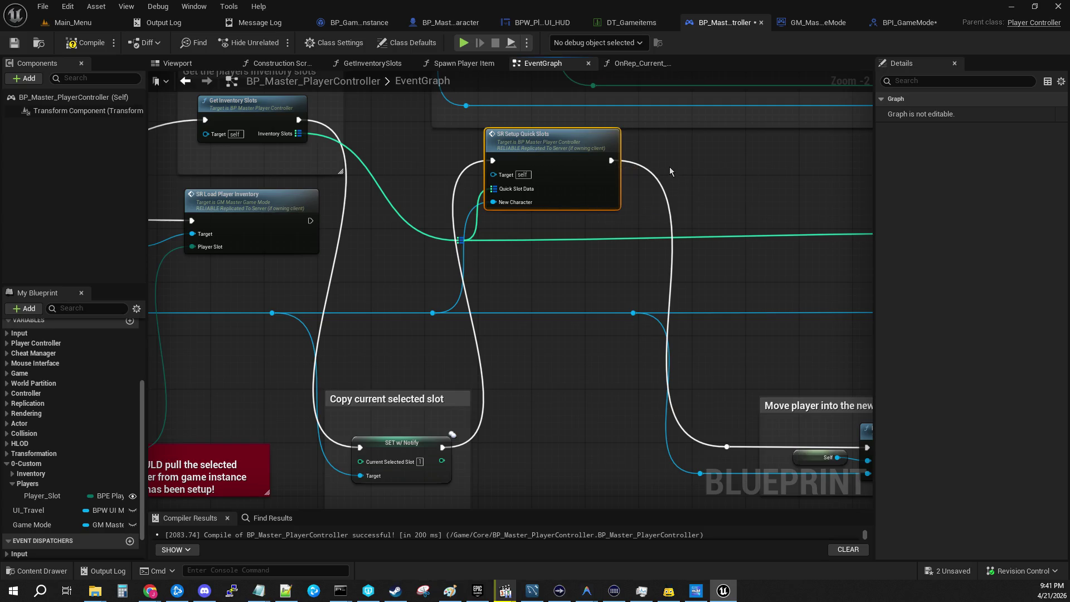
{"action": "mouse_move", "coordinate": [670, 166]}
{"action": "left_mouse_down"}
{"action": "mouse_move", "coordinate": [705, 313]}
{"action": "mouse_move", "coordinate": [657, 370]}
{"action": "mouse_move", "coordinate": [612, 463]}
{"action": "left_mouse_up"}
{"action": "key", "text": "Escape"}
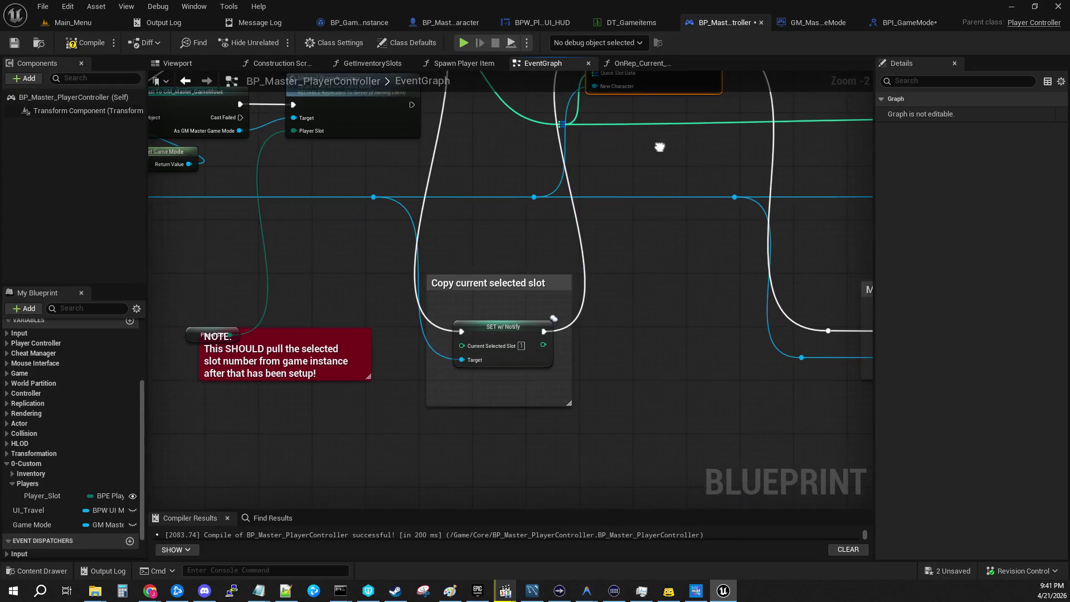
{"action": "key", "text": "ctrl+z"}
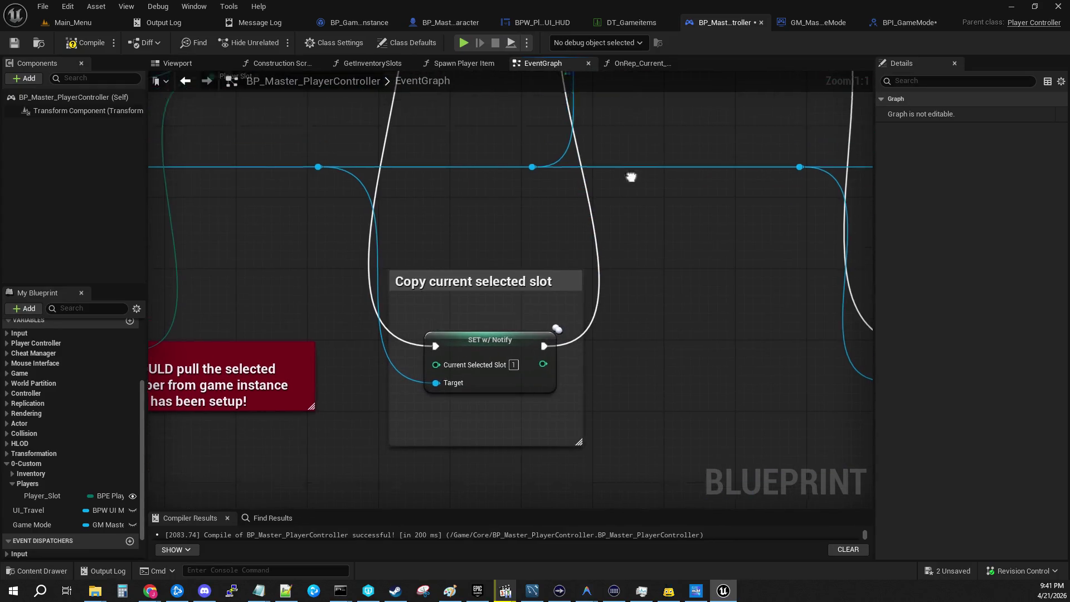
{"action": "mouse_move", "coordinate": [619, 480]}
{"action": "left_mouse_down"}
{"action": "mouse_move", "coordinate": [617, 447]}
{"action": "mouse_move", "coordinate": [554, 382]}
{"action": "mouse_move", "coordinate": [630, 491]}
{"action": "mouse_move", "coordinate": [803, 437]}
{"action": "left_mouse_up"}
{"action": "scroll", "coordinate": [803, 437], "scroll_direction": "down", "scroll_amount": 2}
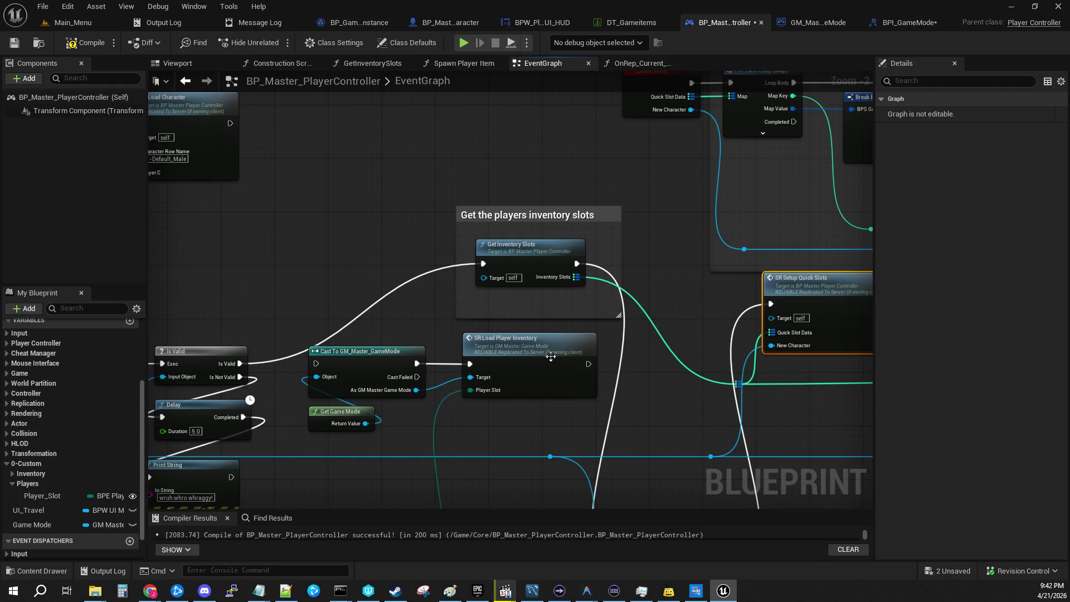
{"action": "left_click_drag", "start_coordinate": [491, 438], "coordinate": [372, 380]}
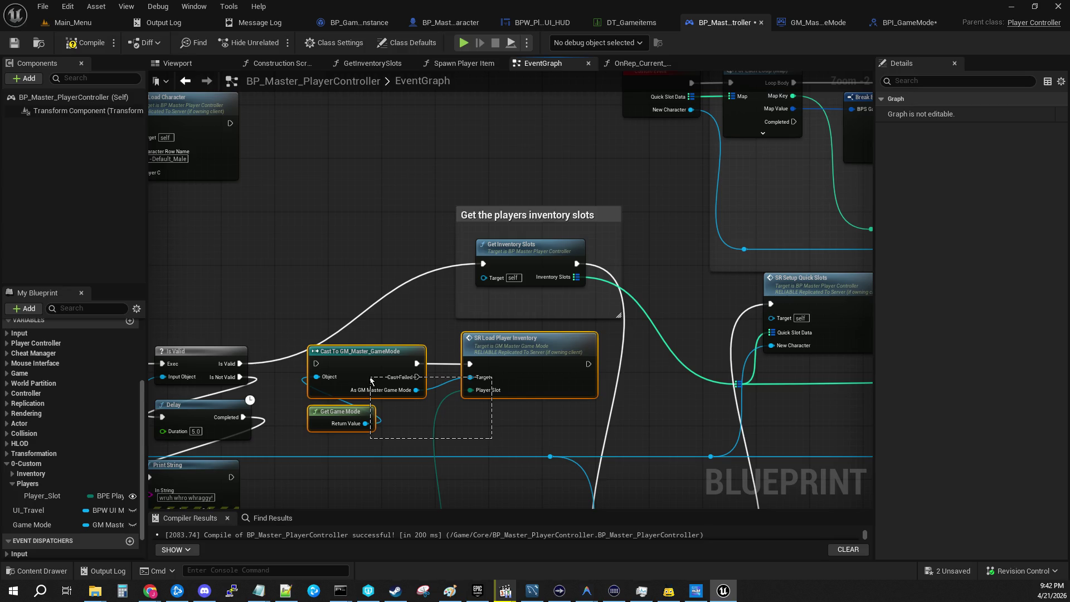
Move Cast, SR Load Player Inventory and Get Game Mode lower left, with Player_Slot below
{"action": "left_click_drag", "start_coordinate": [372, 380], "coordinate": [372, 380]}
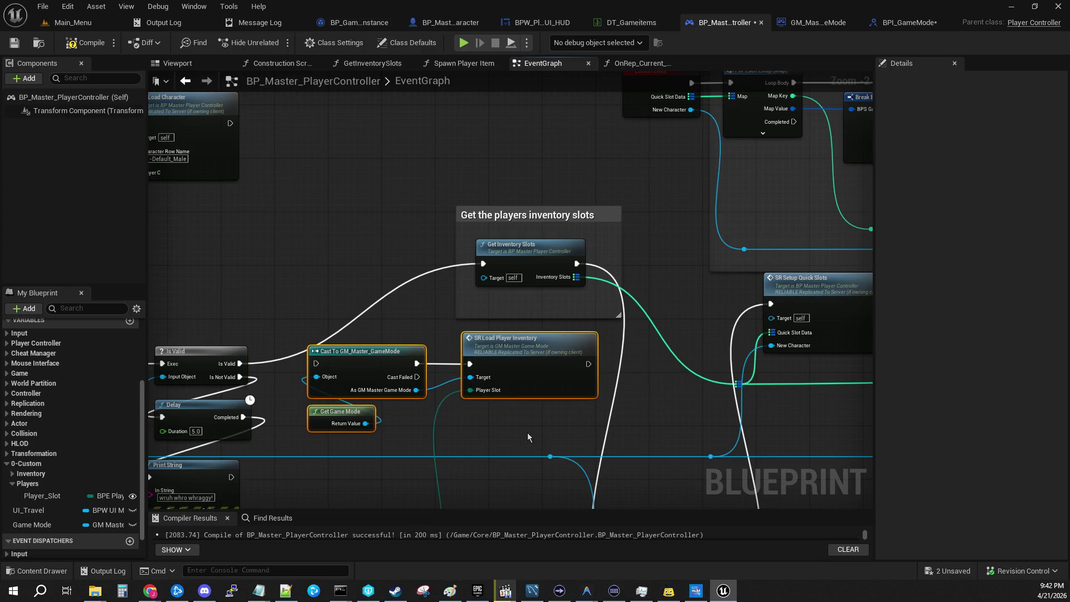
{"action": "scroll", "coordinate": [501, 449], "scroll_direction": "down", "scroll_amount": 2}
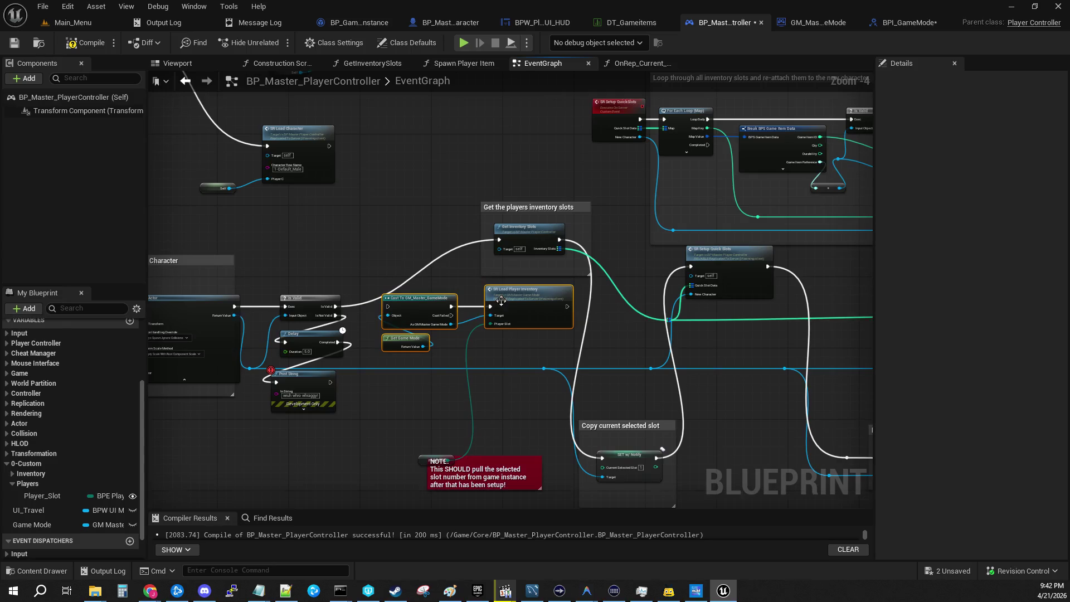
{"action": "mouse_move", "coordinate": [488, 326]}
{"action": "left_mouse_down"}
{"action": "mouse_move", "coordinate": [370, 380]}
{"action": "mouse_move", "coordinate": [331, 328]}
{"action": "left_mouse_up"}
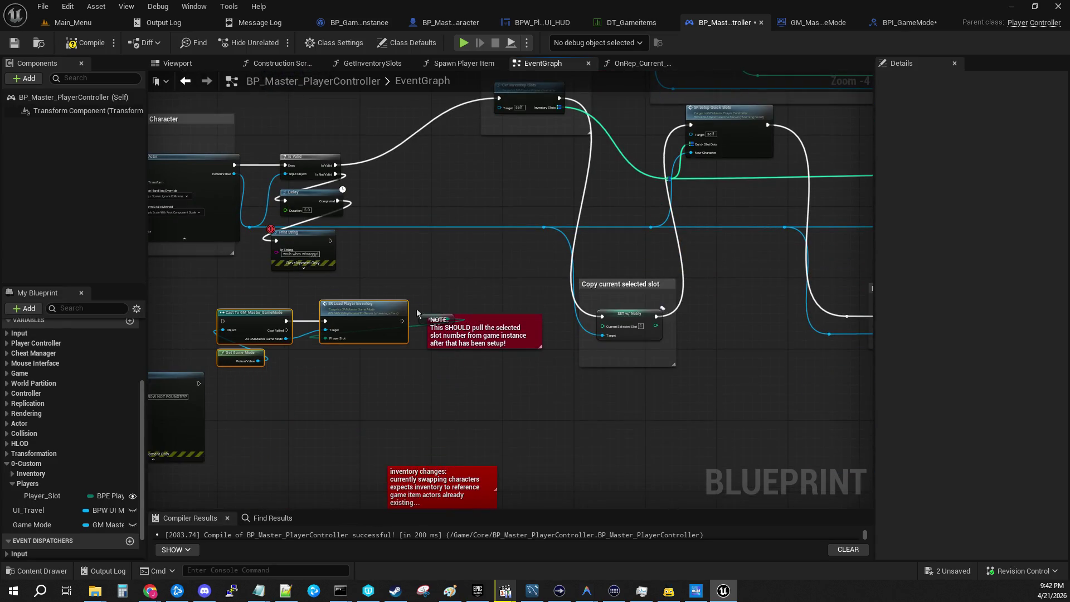
{"action": "left_click_drag", "start_coordinate": [422, 315], "coordinate": [319, 343]}
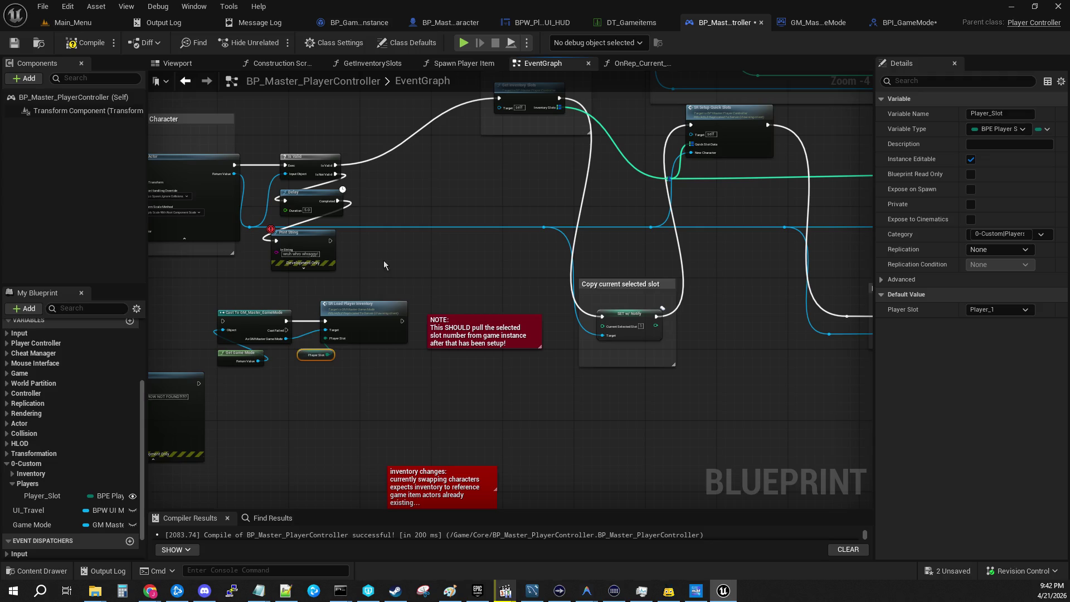
{"action": "scroll", "coordinate": [377, 307], "scroll_direction": "up", "scroll_amount": 3}
Shift the inventory slots comment box down and left, then open the GetInventorySlots function
{"action": "mouse_move", "coordinate": [491, 241]}
{"action": "left_mouse_down"}
{"action": "mouse_move", "coordinate": [382, 358]}
{"action": "mouse_move", "coordinate": [332, 360]}
{"action": "left_mouse_up"}
{"action": "left_click", "coordinate": [450, 314]}
{"action": "mouse_move", "coordinate": [469, 300]}
{"action": "left_mouse_down"}
{"action": "mouse_move", "coordinate": [574, 126]}
{"action": "mouse_move", "coordinate": [481, 28]}
{"action": "mouse_move", "coordinate": [638, 144]}
{"action": "mouse_move", "coordinate": [600, 185]}
{"action": "left_mouse_up"}
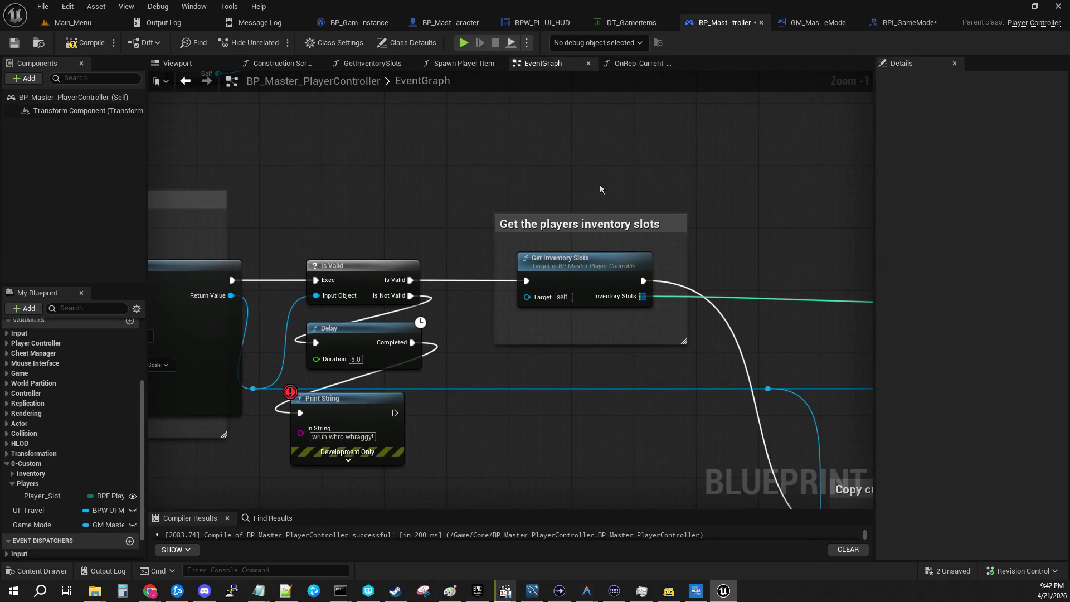
{"action": "left_click", "coordinate": [571, 224]}
{"action": "double_click", "coordinate": [566, 268]}
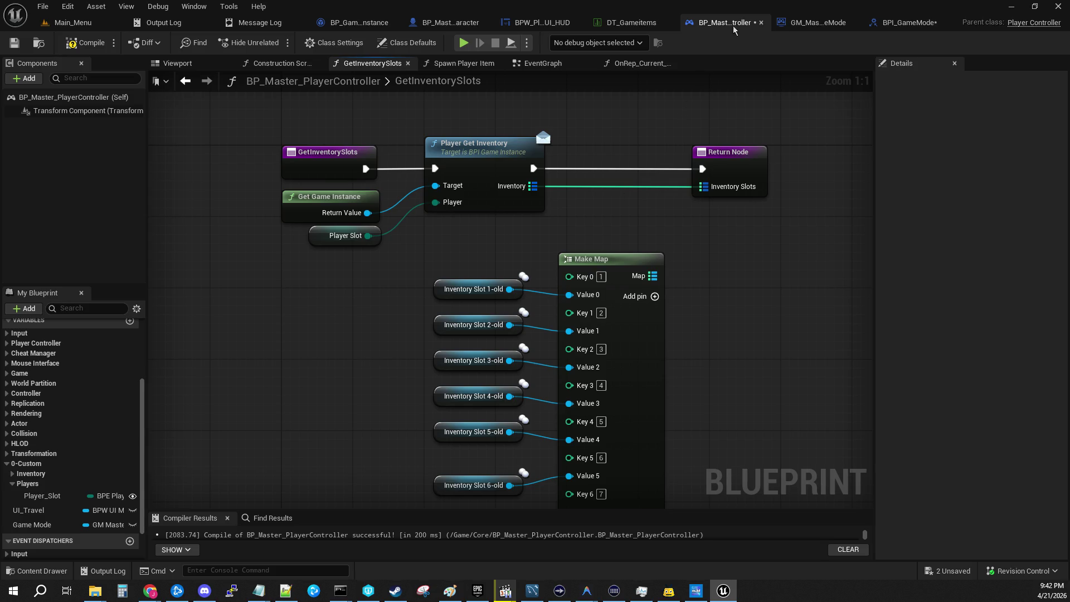
Compile the BPI_GameMode interface and close its tab
{"action": "left_click", "coordinate": [909, 22]}
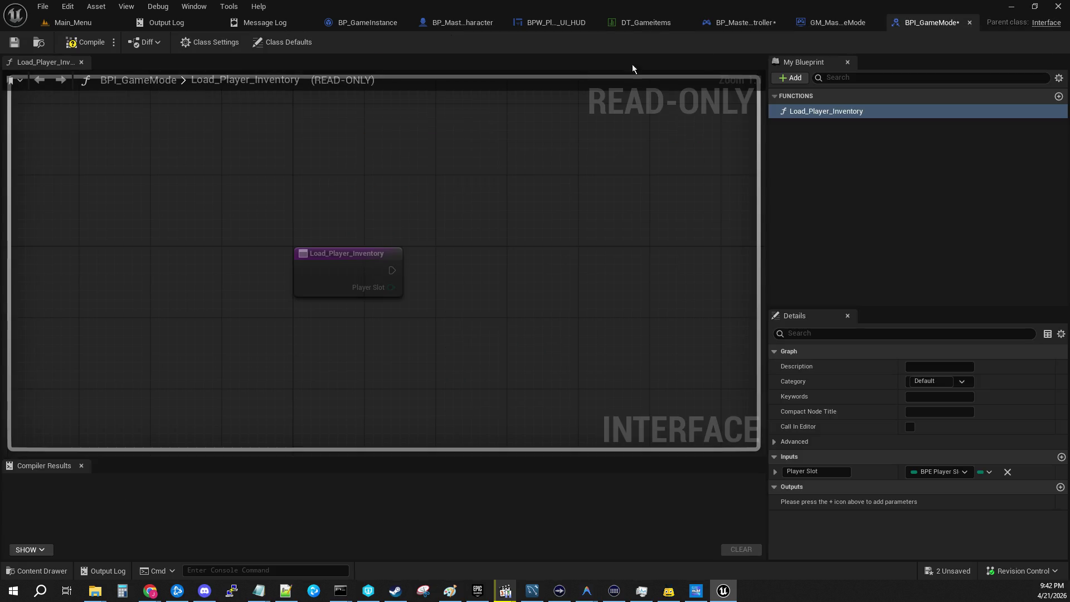
{"action": "left_click", "coordinate": [14, 42]}
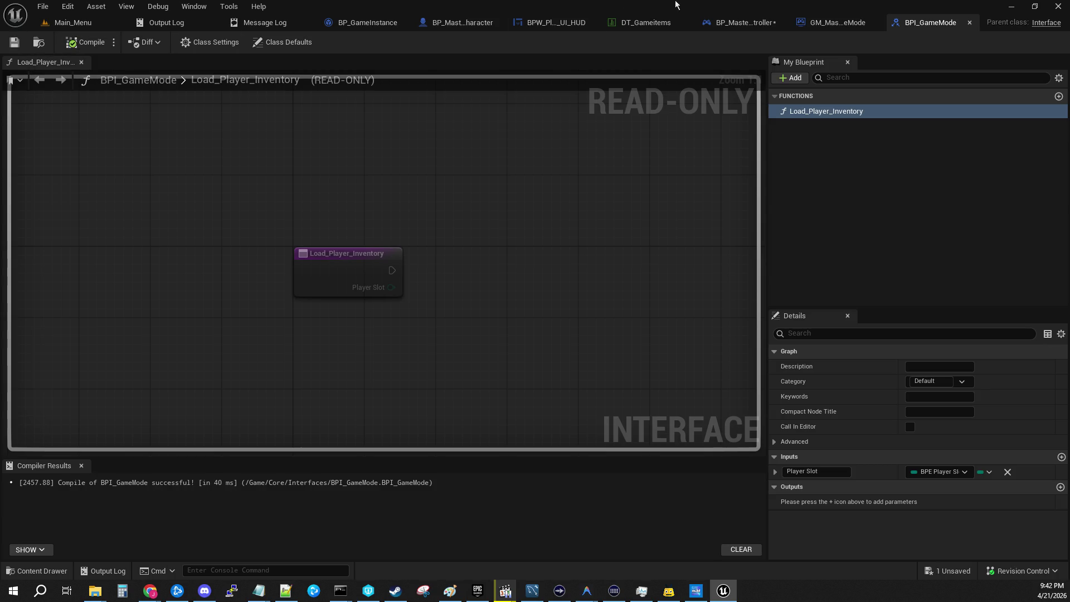
{"action": "left_click", "coordinate": [970, 22]}
Compile and save BP_Master_PlayerController, then select the Return Node
{"action": "left_click", "coordinate": [813, 22]}
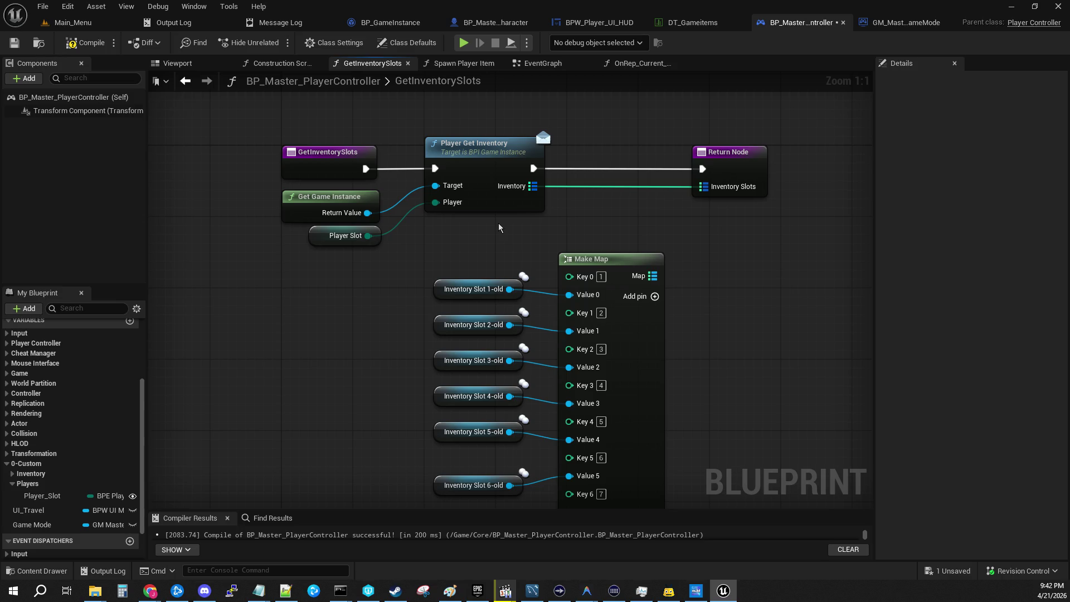
{"action": "left_click", "coordinate": [79, 42]}
{"action": "left_click", "coordinate": [14, 43]}
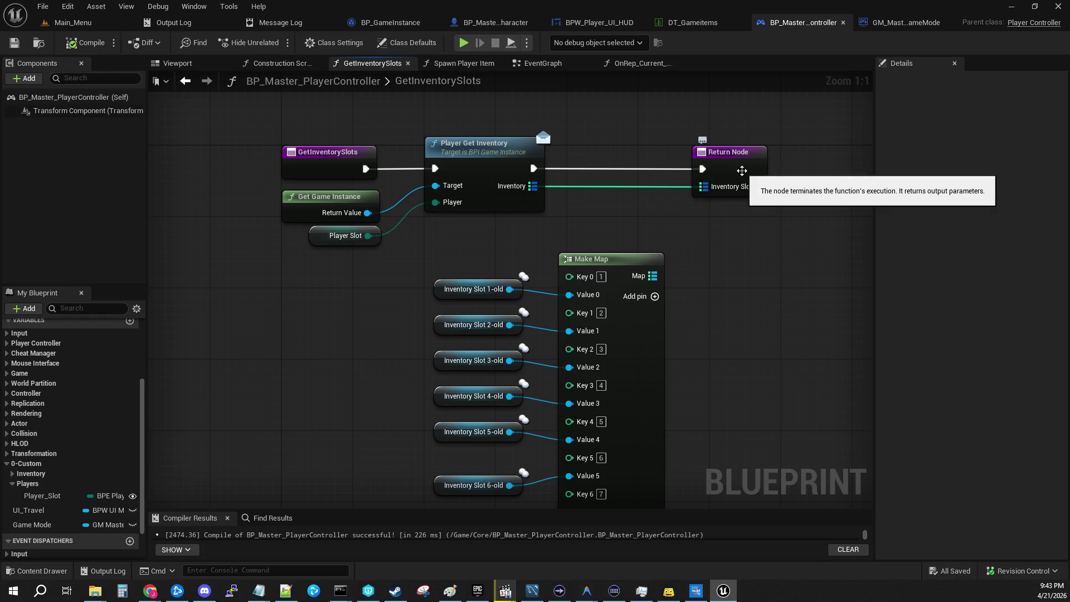
{"action": "left_click", "coordinate": [742, 170]}
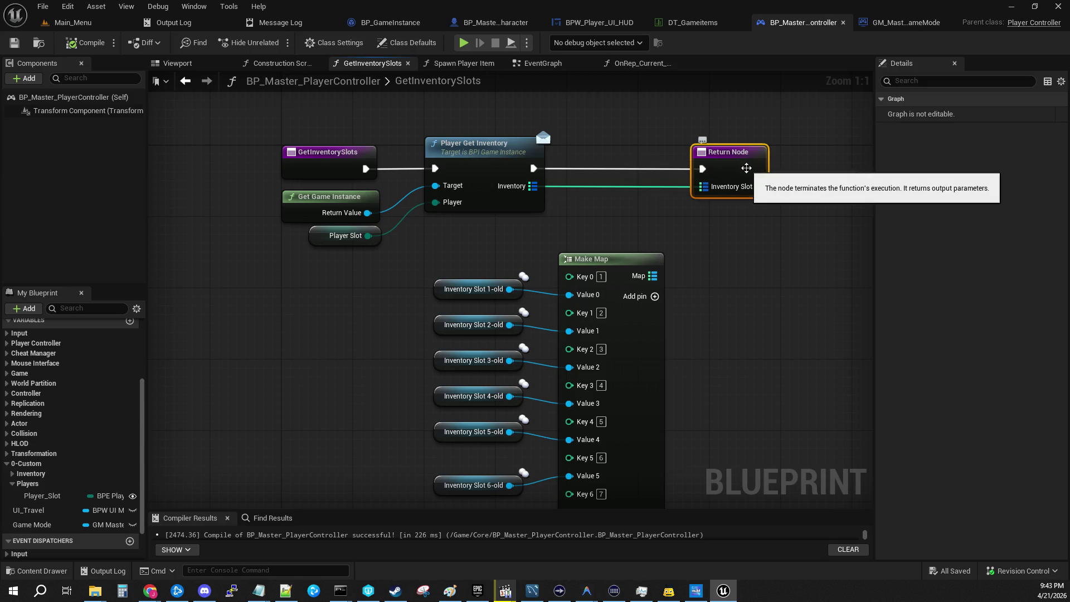
Add an F9 breakpoint to BP_GameInstance's Player_Get_Inventory Return Node, then go back to Main_Menu
{"action": "left_click", "coordinate": [492, 23]}
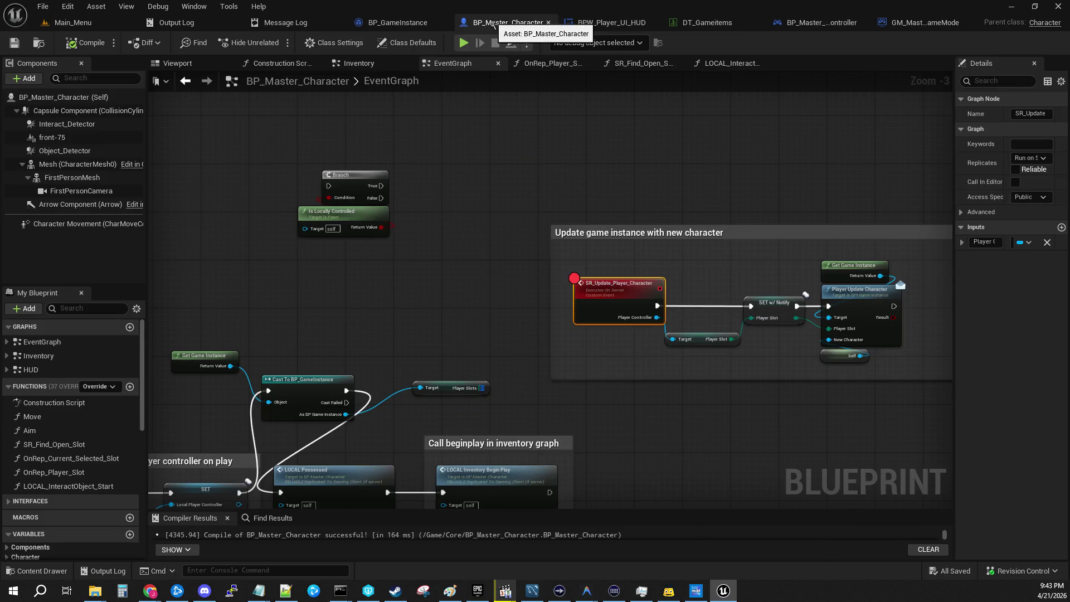
{"action": "left_click", "coordinate": [419, 24]}
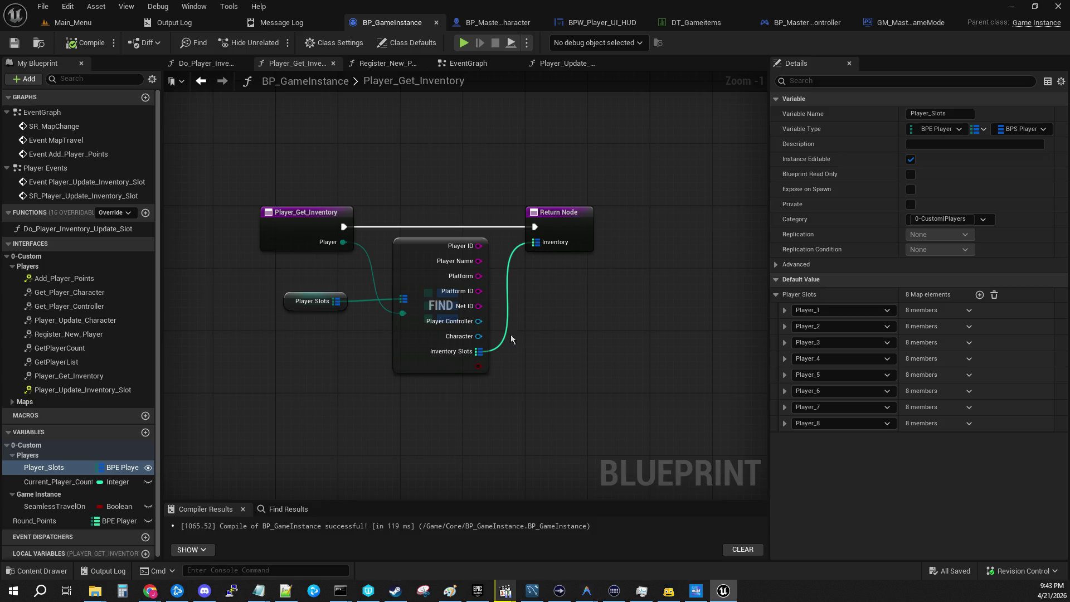
{"action": "left_click", "coordinate": [577, 237]}
{"action": "key", "text": "F9"}
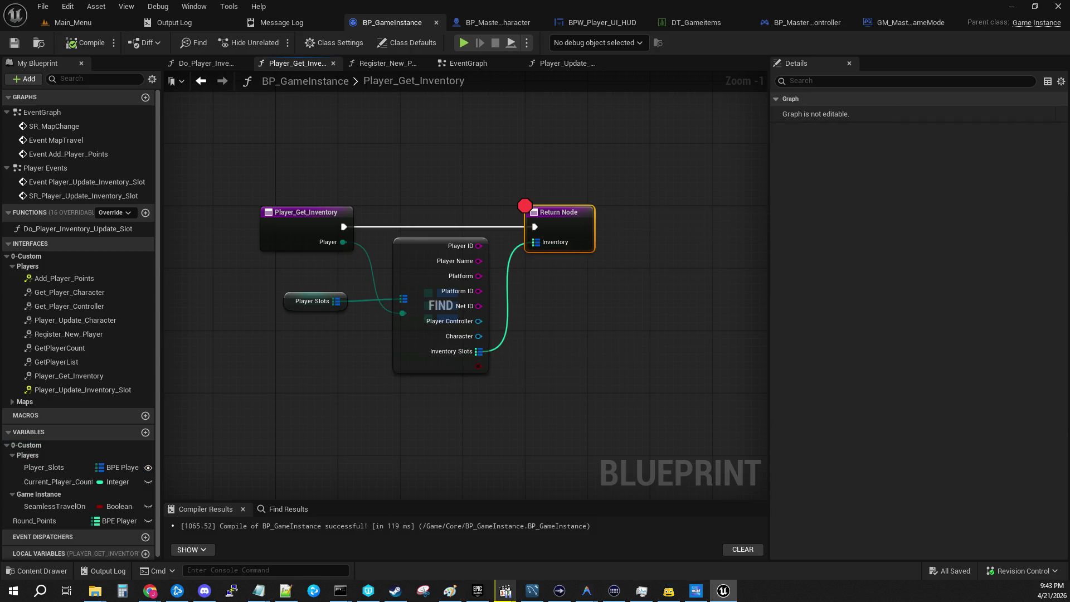
{"action": "left_click", "coordinate": [84, 23]}
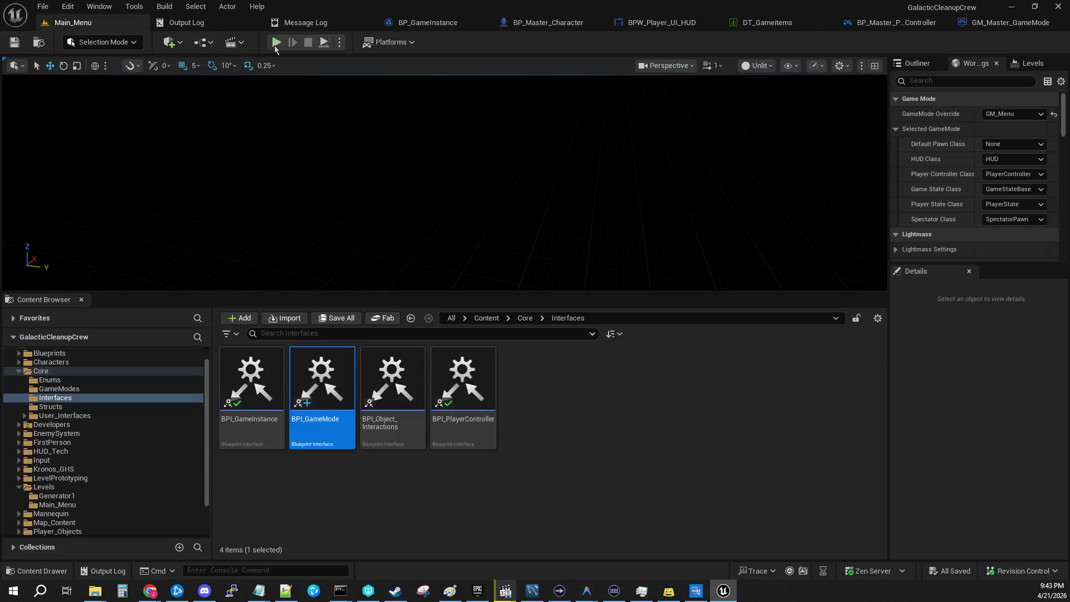
Play Main_Menu in editor, host a game, stop with Escape, and reopen BP_Master_PlayerController
{"action": "key", "text": "alt+p"}
{"action": "left_click_drag", "start_coordinate": [459, 292], "coordinate": [459, 403]}
{"action": "left_click", "coordinate": [94, 231]}
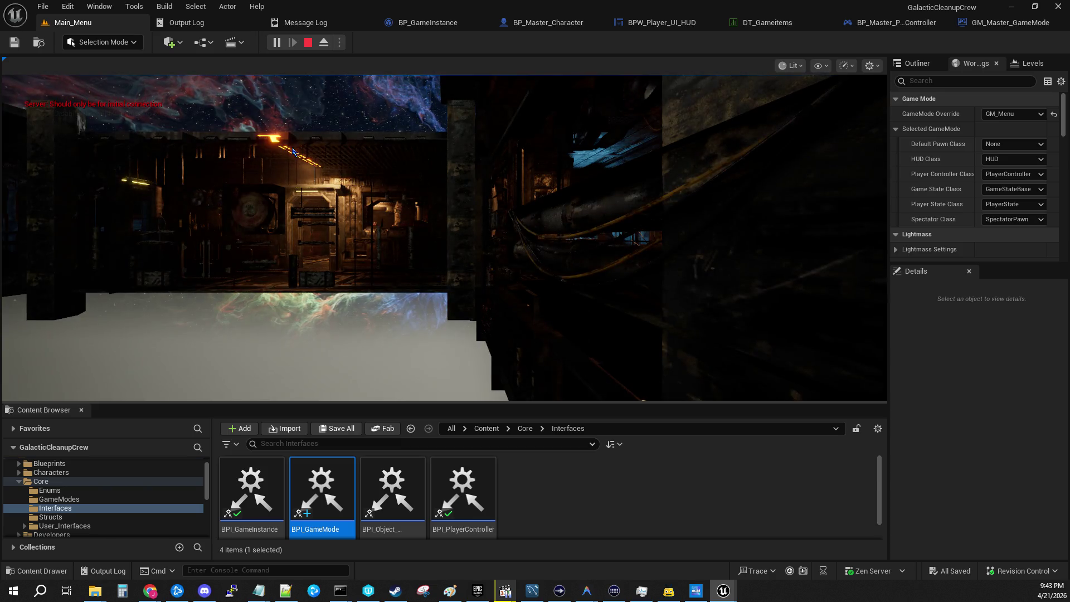
{"action": "left_click", "coordinate": [419, 153]}
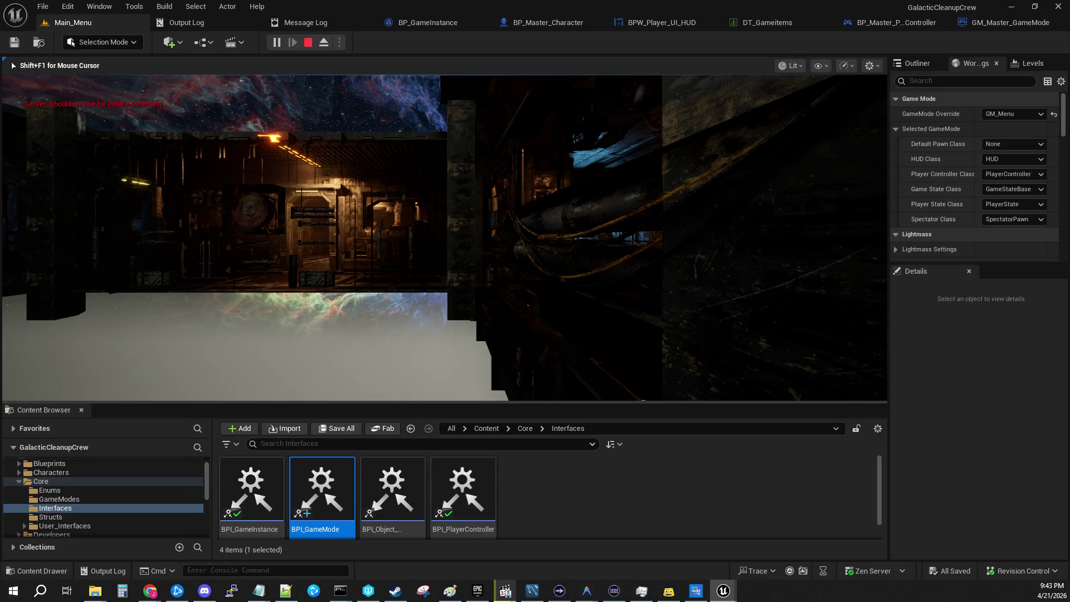
{"action": "key", "text": "Escape"}
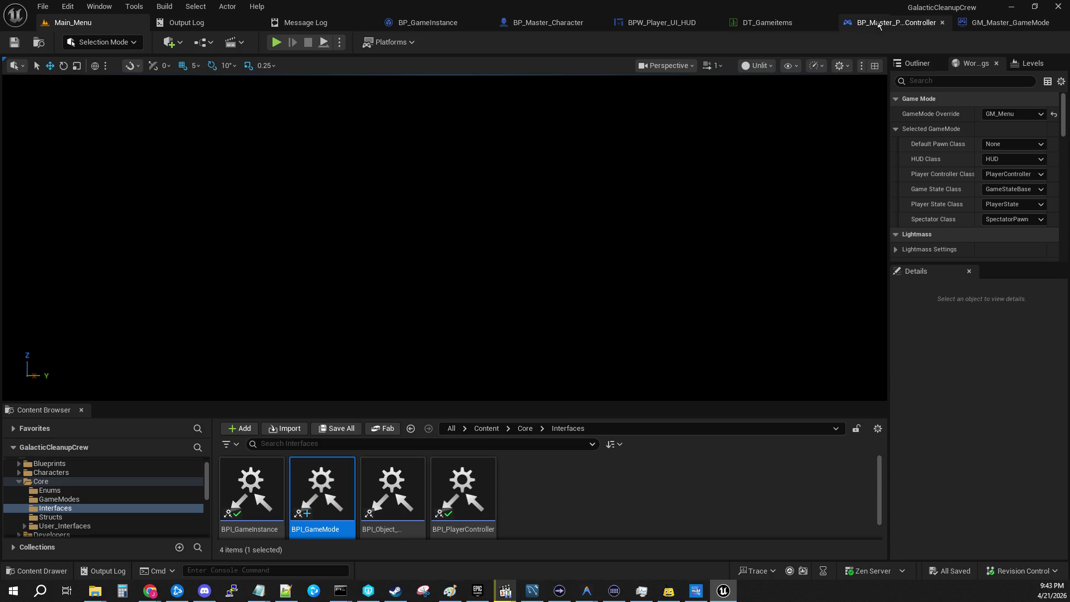
{"action": "left_click", "coordinate": [896, 22]}
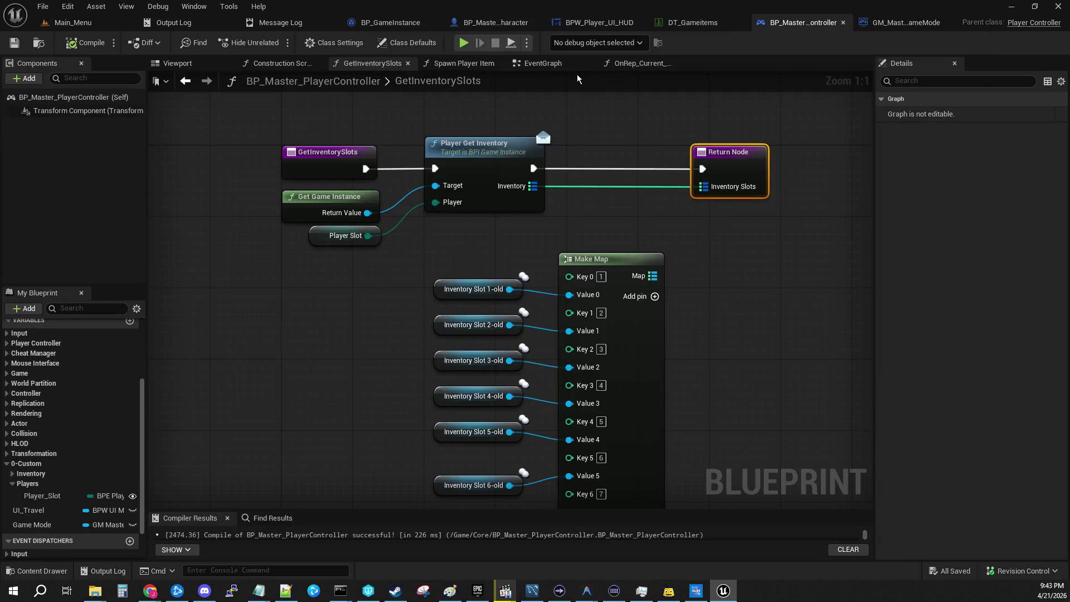
Set a breakpoint on the EventGraph's Branch node and host a Play In Editor game to hit it
{"action": "left_click", "coordinate": [543, 63]}
{"action": "scroll", "coordinate": [530, 346], "scroll_direction": "down", "scroll_amount": 8}
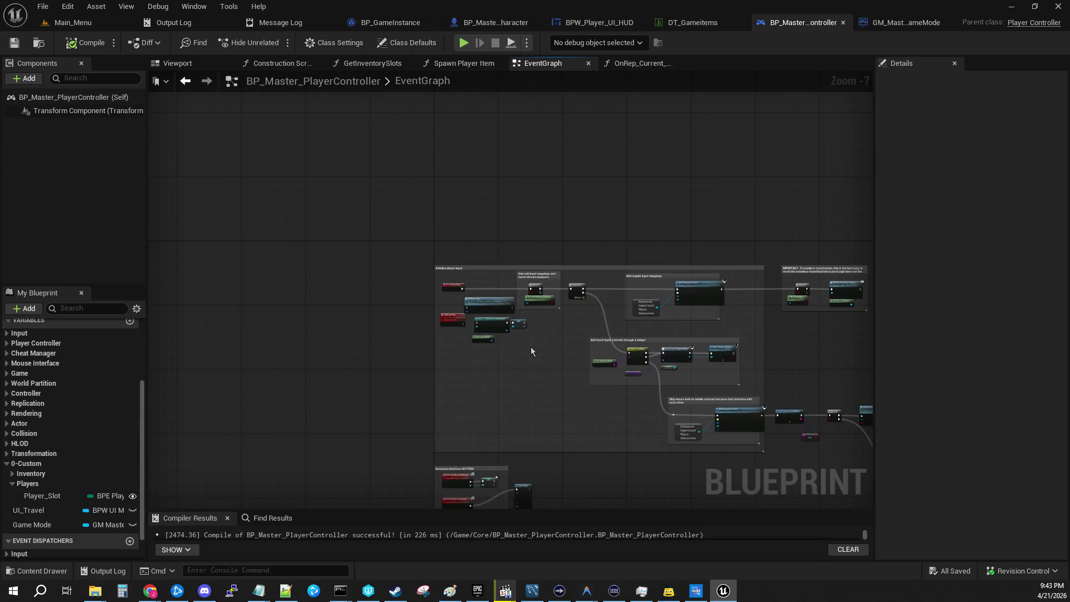
{"action": "scroll", "coordinate": [531, 350], "scroll_direction": "up", "scroll_amount": 5}
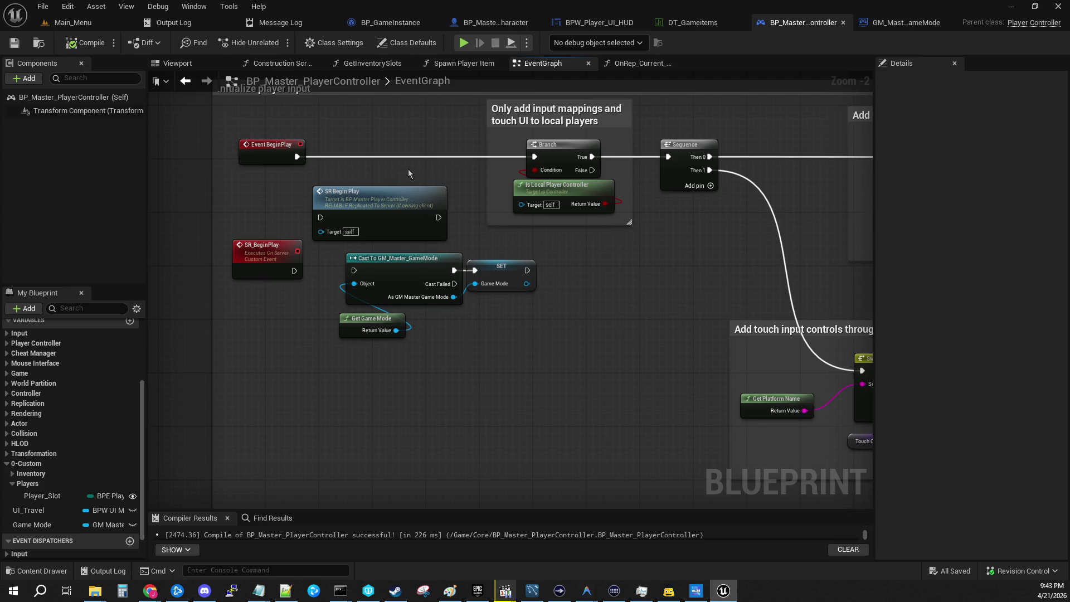
{"action": "left_click", "coordinate": [567, 155]}
{"action": "key", "text": "F9"}
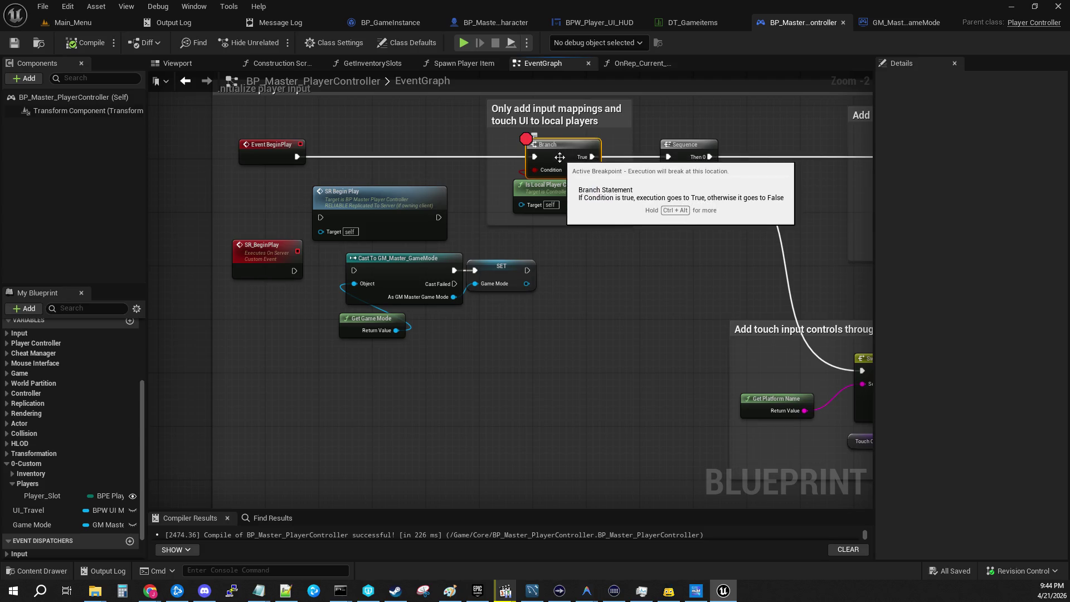
{"action": "left_click", "coordinate": [119, 25]}
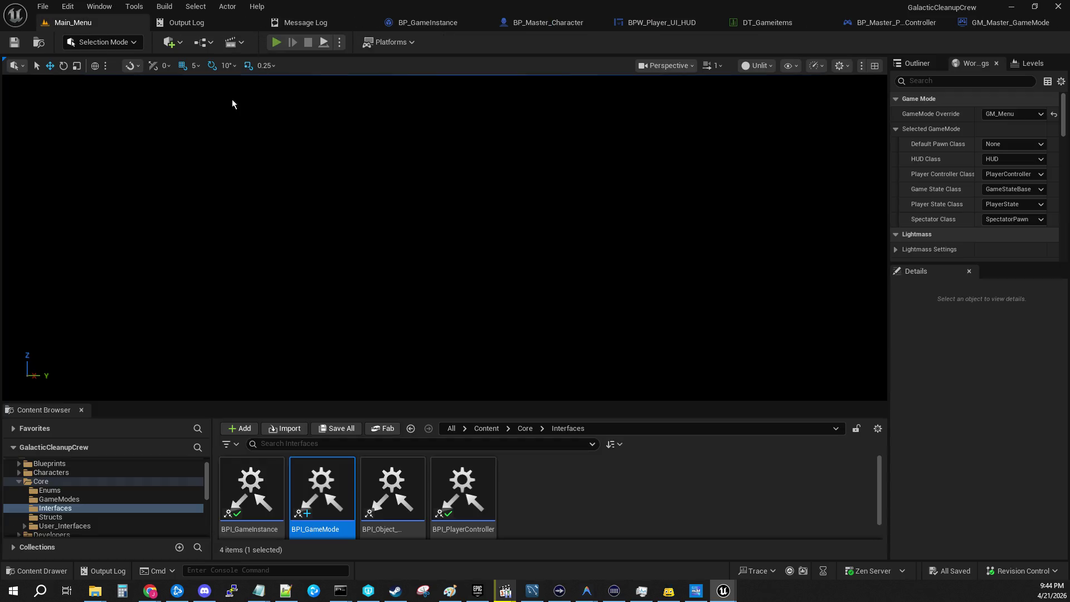
{"action": "key", "text": "alt+p"}
{"action": "left_click", "coordinate": [81, 234]}
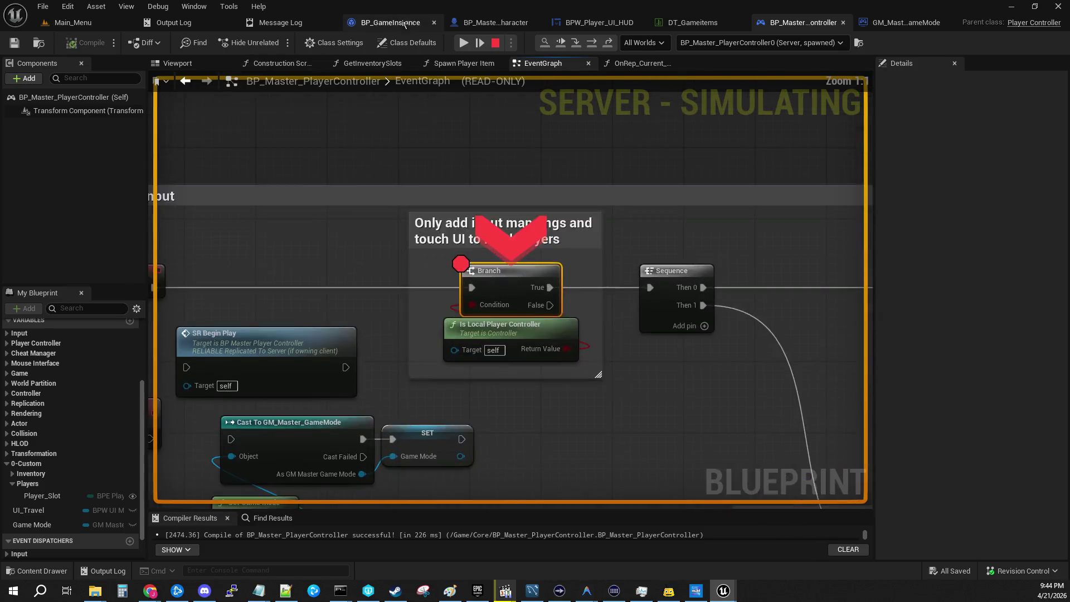
Step through Add Mapping Context, Update Seamless Travel and Switch on String into the HUD quick slot setup
{"action": "left_click", "coordinate": [593, 45]}
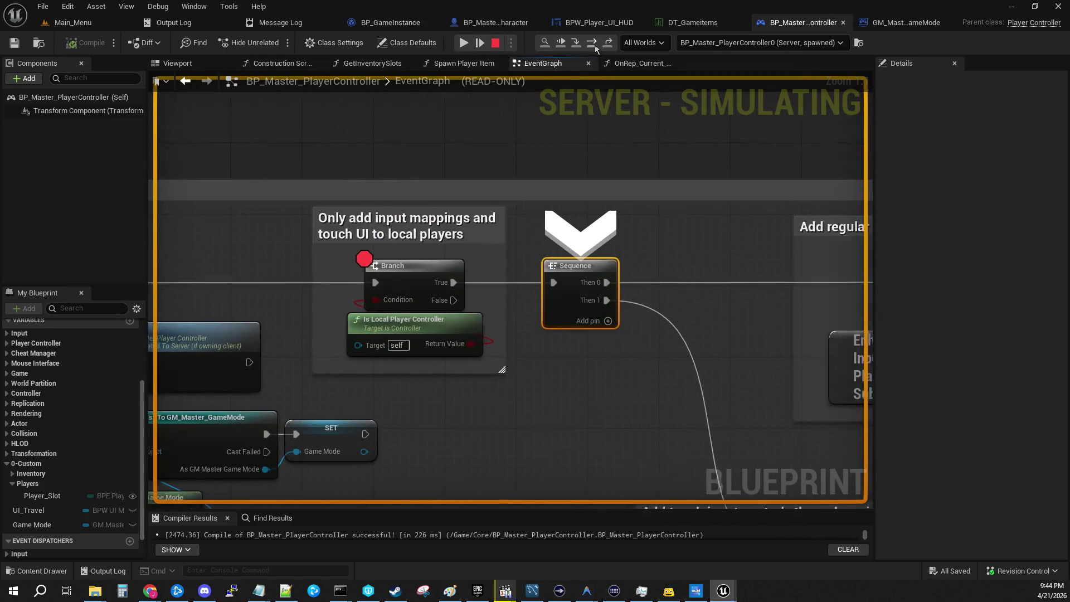
{"action": "left_click", "coordinate": [594, 47]}
{"action": "left_click", "coordinate": [595, 47]}
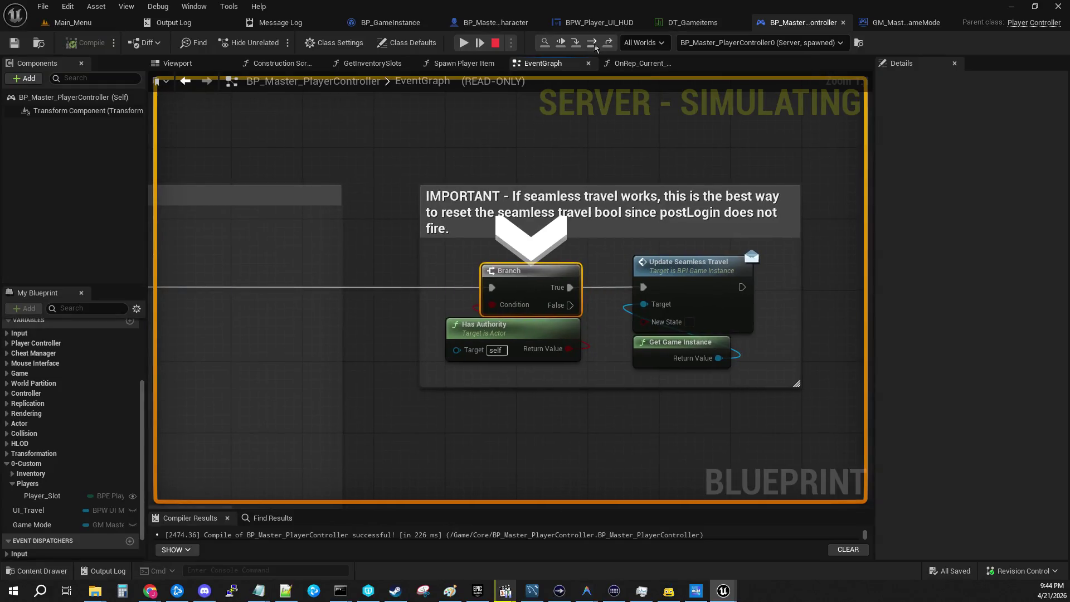
{"action": "left_click", "coordinate": [596, 47]}
{"action": "left_click", "coordinate": [594, 46]}
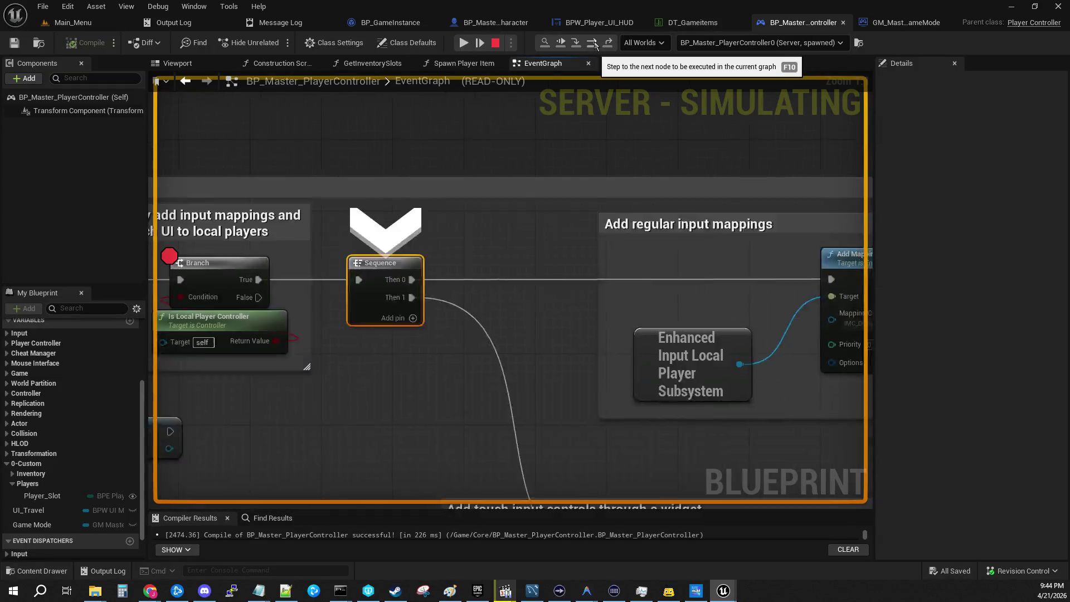
{"action": "left_click", "coordinate": [593, 43]}
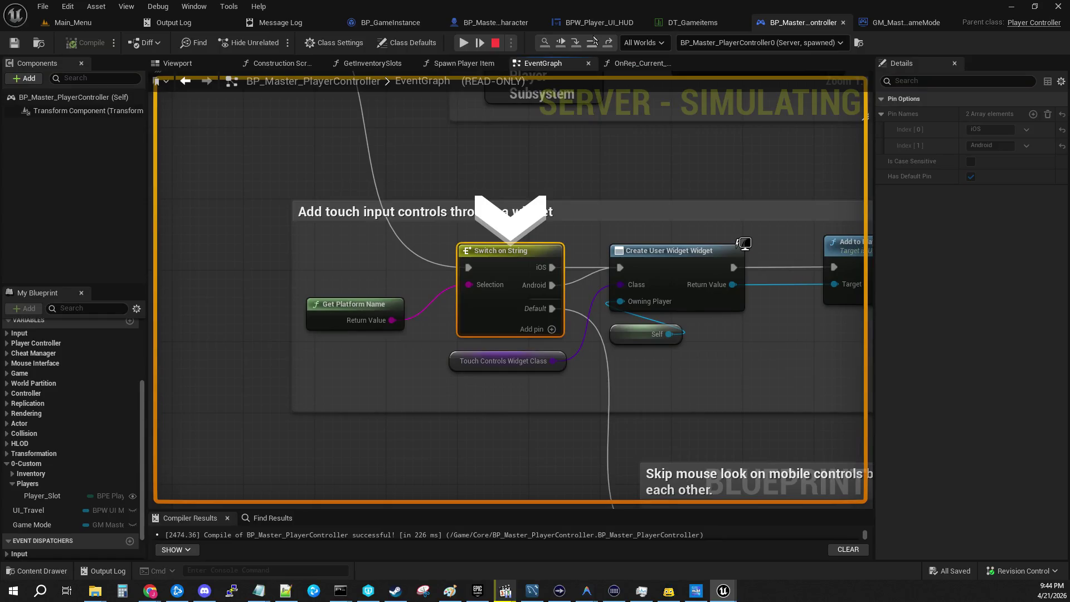
{"action": "left_click", "coordinate": [593, 43]}
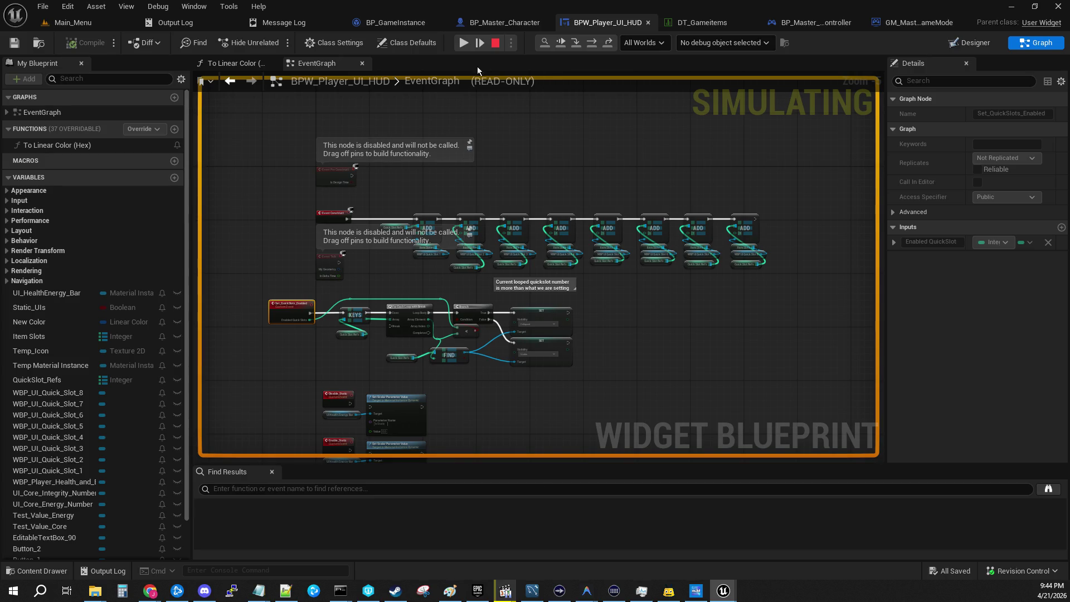
{"action": "left_click", "coordinate": [577, 43]}
Step past Get Current Level Name and the level-name Branch into SR_Load_Character's data lookup
{"action": "mouse_move", "coordinate": [359, 105]}
{"action": "left_mouse_down"}
{"action": "mouse_move", "coordinate": [532, 268]}
{"action": "mouse_move", "coordinate": [353, 96]}
{"action": "mouse_move", "coordinate": [319, 90]}
{"action": "left_mouse_up"}
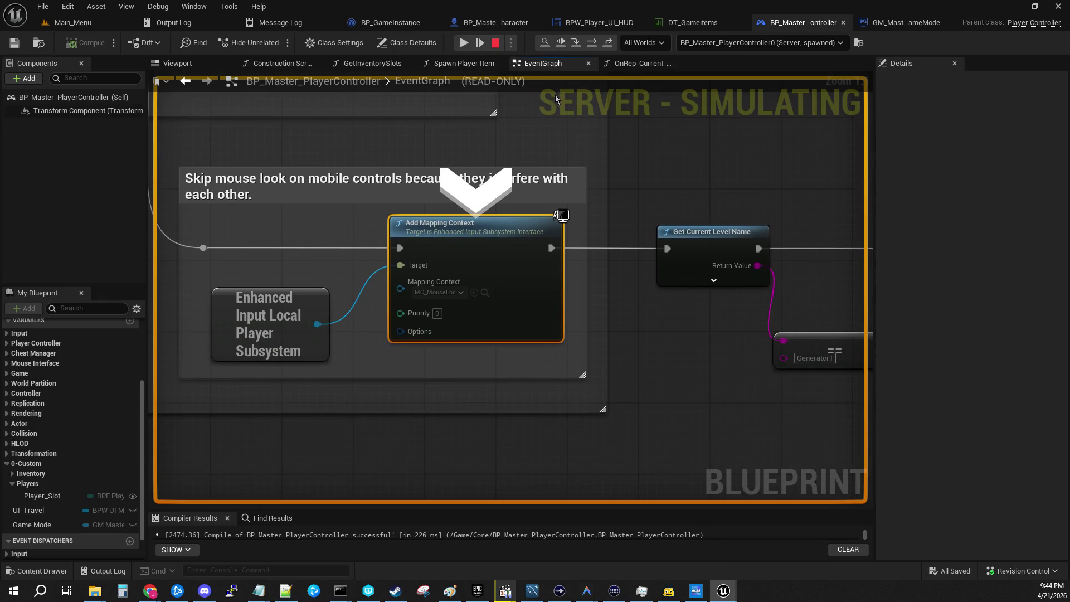
{"action": "left_click", "coordinate": [590, 45]}
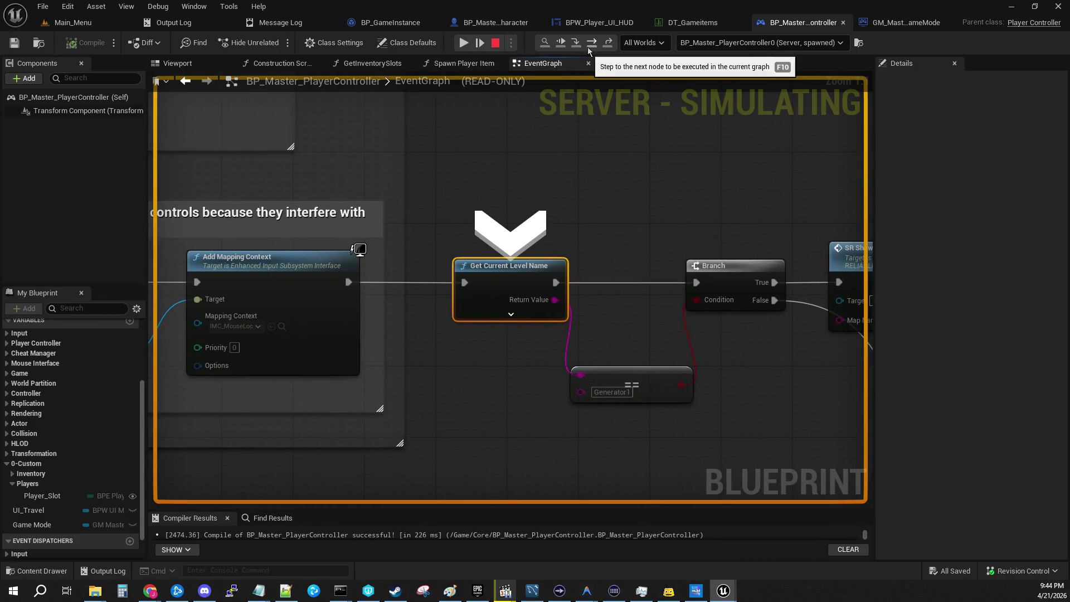
{"action": "left_click", "coordinate": [590, 49]}
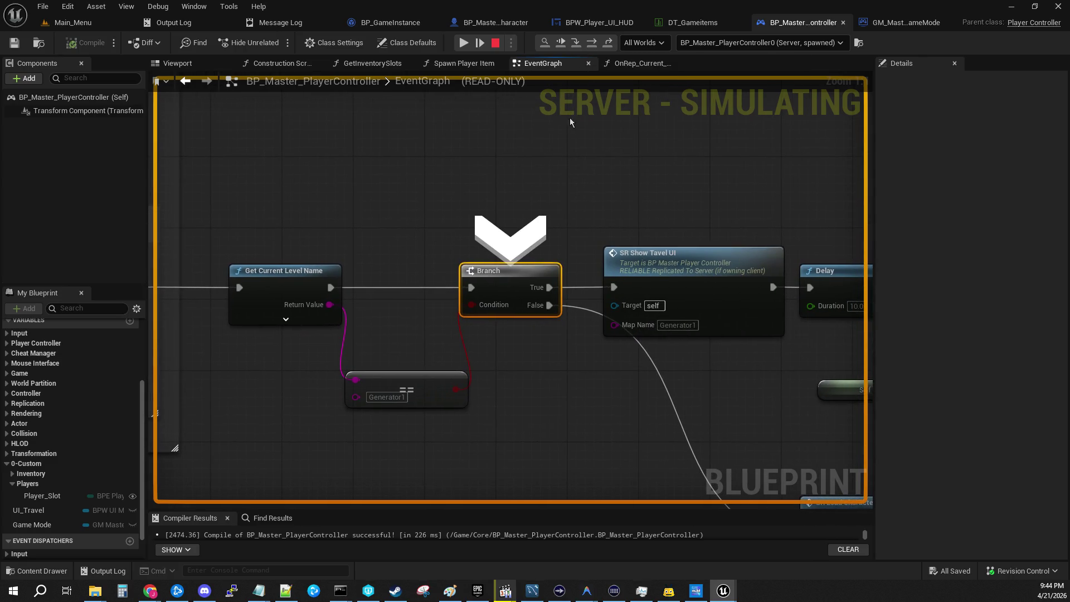
{"action": "left_click", "coordinate": [577, 43]}
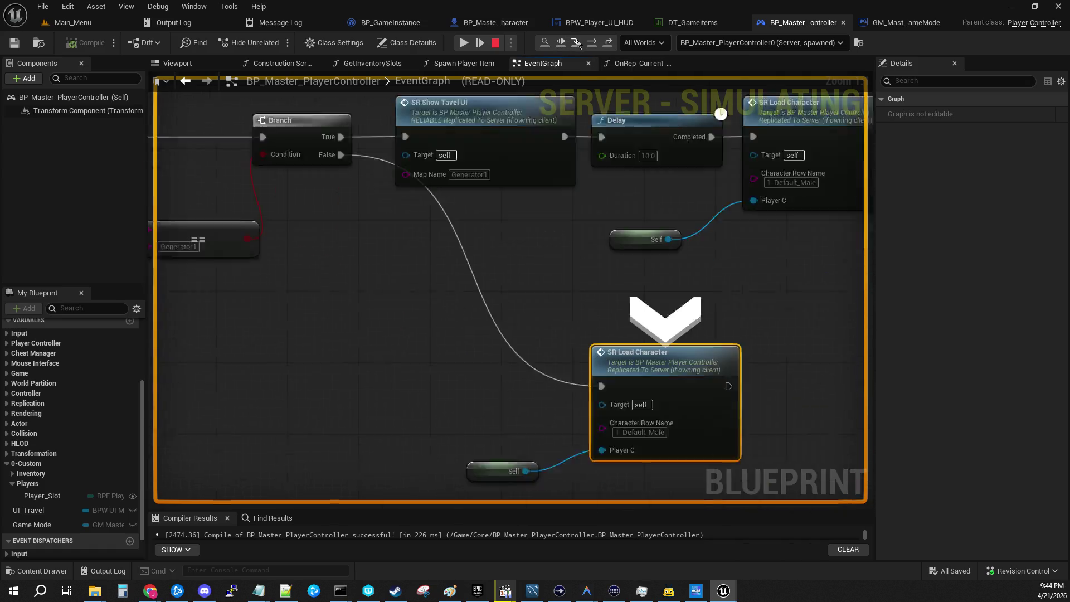
{"action": "left_click", "coordinate": [578, 44]}
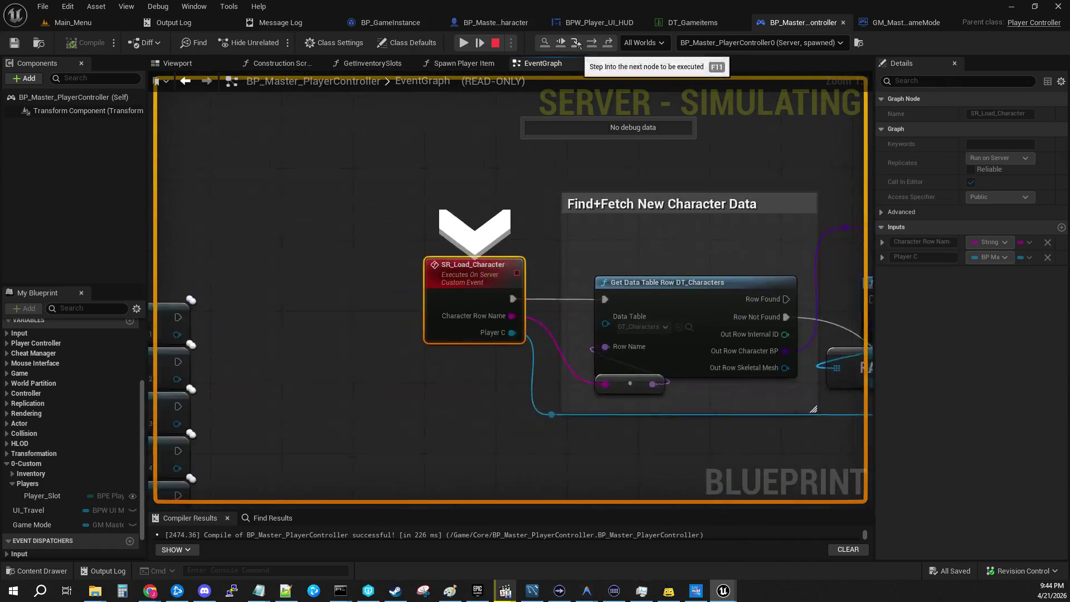
{"action": "left_click", "coordinate": [578, 44]}
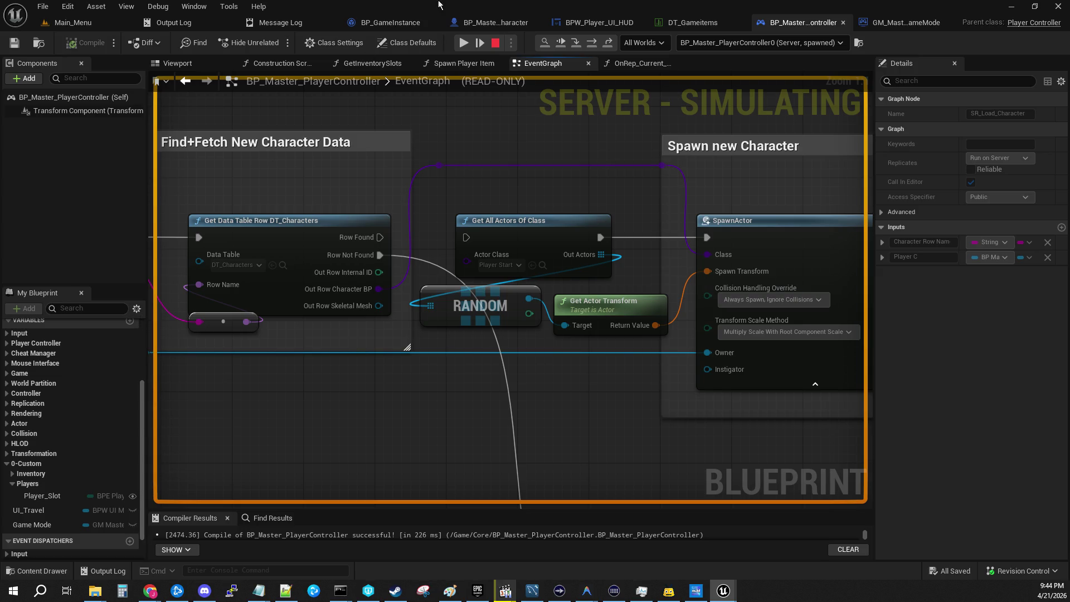
Stop the play session and begin wiring Row Found to Get All Actors Of Class
{"action": "left_click", "coordinate": [480, 43]}
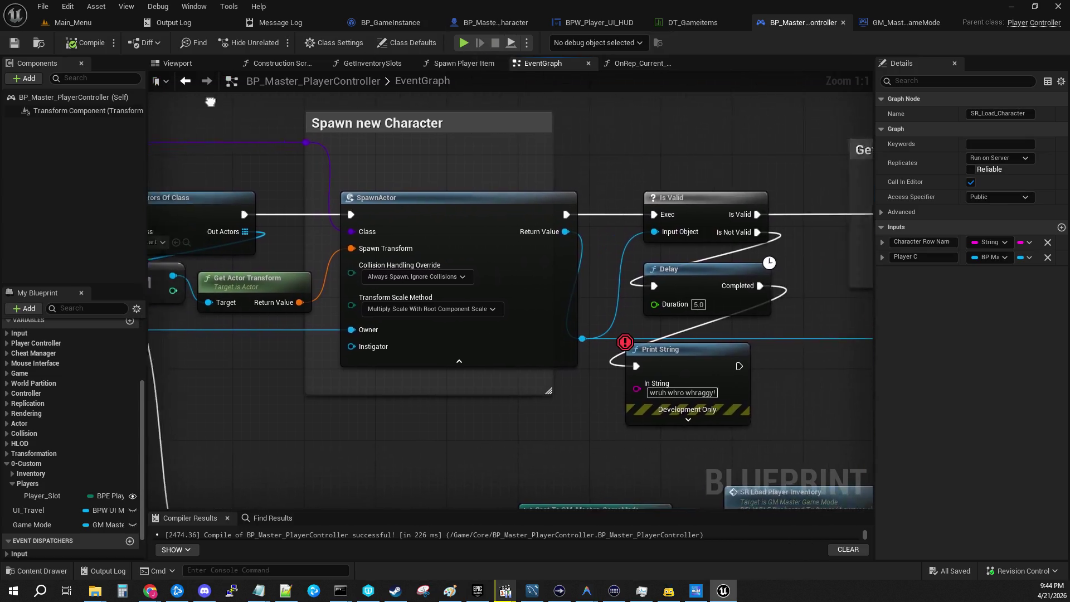
{"action": "left_click_drag", "start_coordinate": [598, 117], "coordinate": [601, 116]}
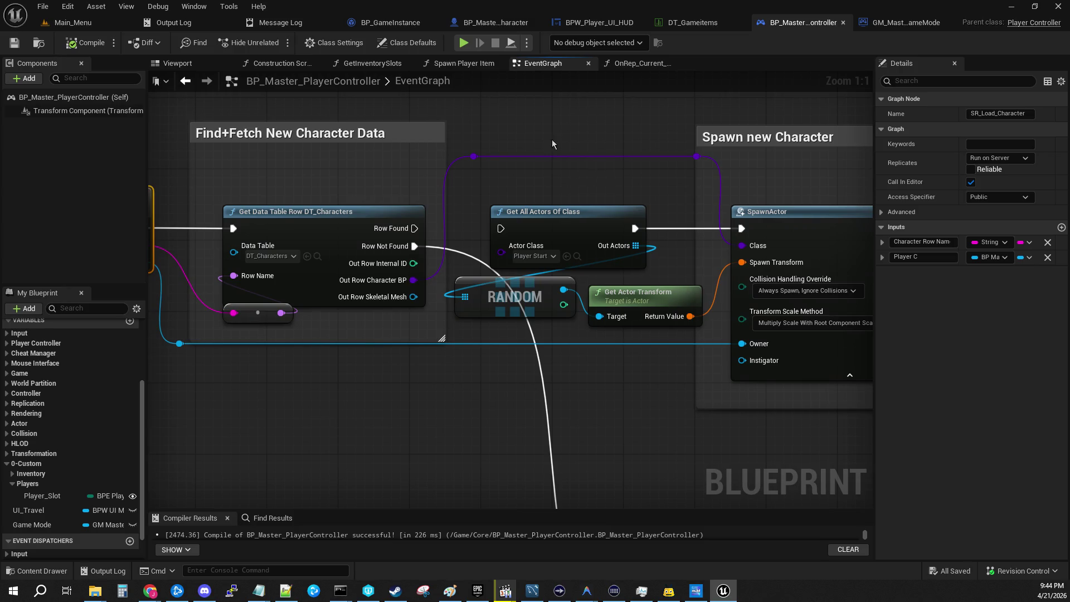
{"action": "left_click_drag", "start_coordinate": [414, 229], "coordinate": [502, 225]}
Connect Row Found to Get All Actors Of Class, then save and recompile the controller
{"action": "mouse_move", "coordinate": [527, 173]}
{"action": "left_mouse_down"}
{"action": "mouse_move", "coordinate": [527, 149]}
{"action": "mouse_move", "coordinate": [167, 138]}
{"action": "left_mouse_up"}
{"action": "left_click_drag", "start_coordinate": [613, 161], "coordinate": [278, 138]}
{"action": "mouse_move", "coordinate": [840, 480]}
{"action": "left_mouse_down"}
{"action": "mouse_move", "coordinate": [797, 494]}
{"action": "mouse_move", "coordinate": [406, 457]}
{"action": "mouse_move", "coordinate": [221, 464]}
{"action": "mouse_move", "coordinate": [772, 374]}
{"action": "left_mouse_up"}
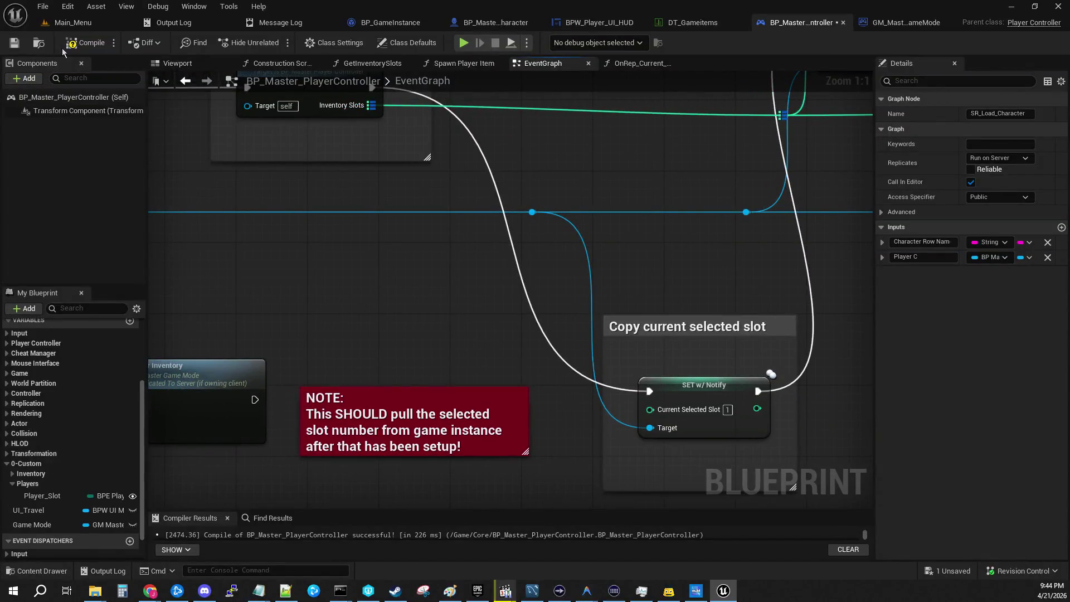
{"action": "left_click", "coordinate": [14, 42]}
{"action": "left_click", "coordinate": [86, 43]}
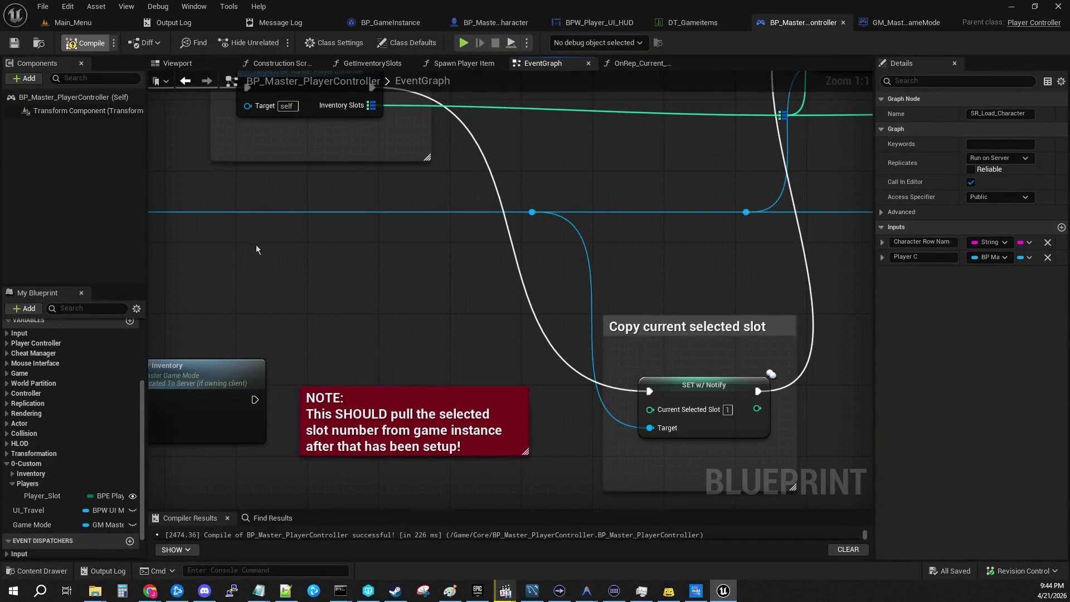
Check the Branch breakpoint, then play Main_Menu in editor and host a game
{"action": "scroll", "coordinate": [258, 246], "scroll_direction": "down", "scroll_amount": 7}
{"action": "left_click_drag", "start_coordinate": [261, 236], "coordinate": [423, 263]}
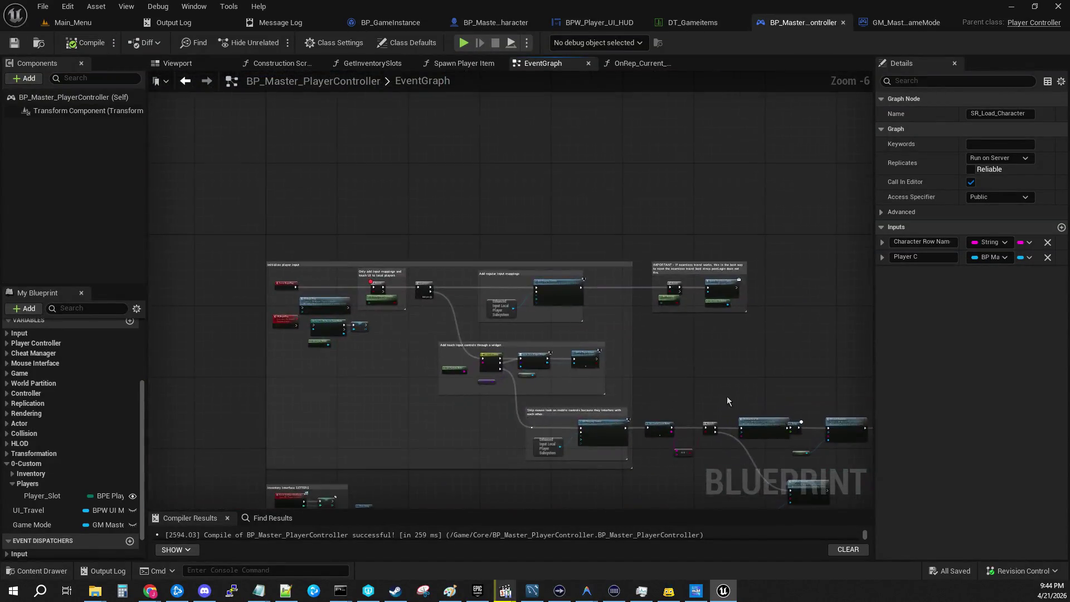
{"action": "left_click", "coordinate": [374, 285]}
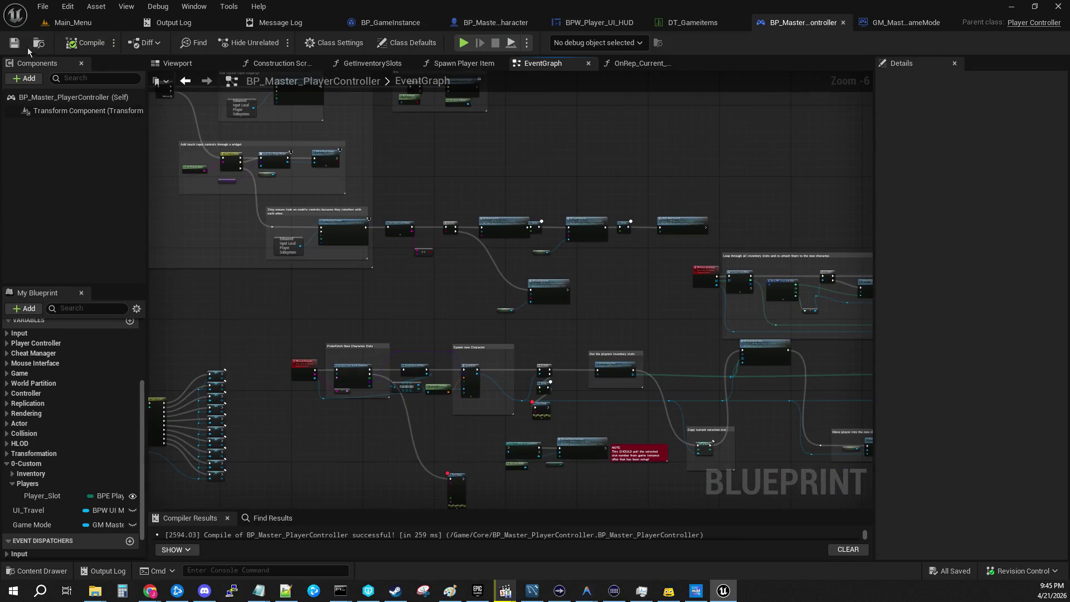
{"action": "left_click", "coordinate": [66, 23]}
{"action": "left_click", "coordinate": [274, 44]}
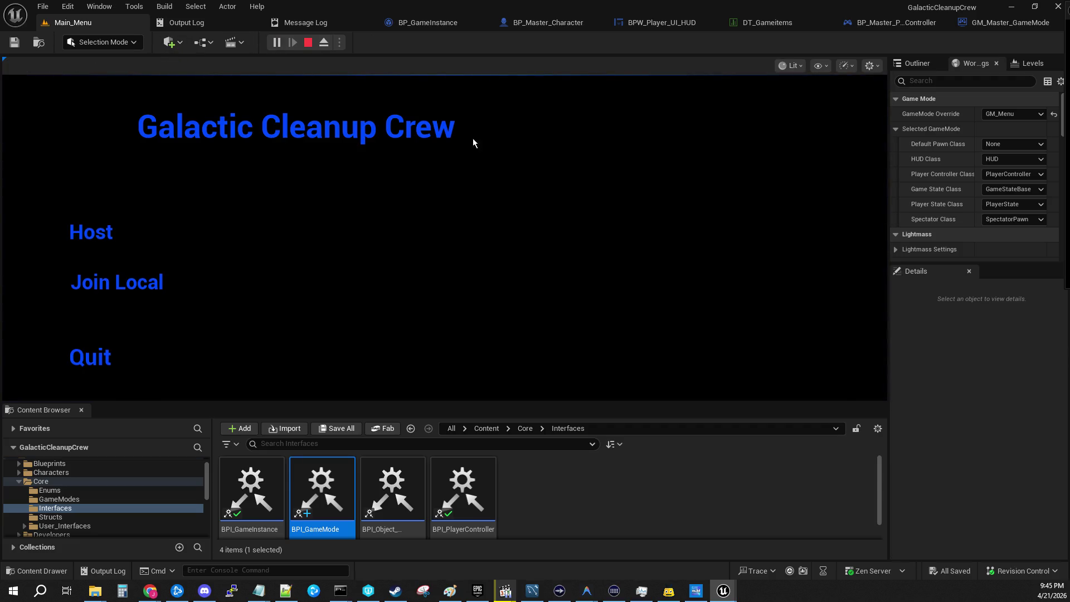
{"action": "left_click", "coordinate": [99, 234]}
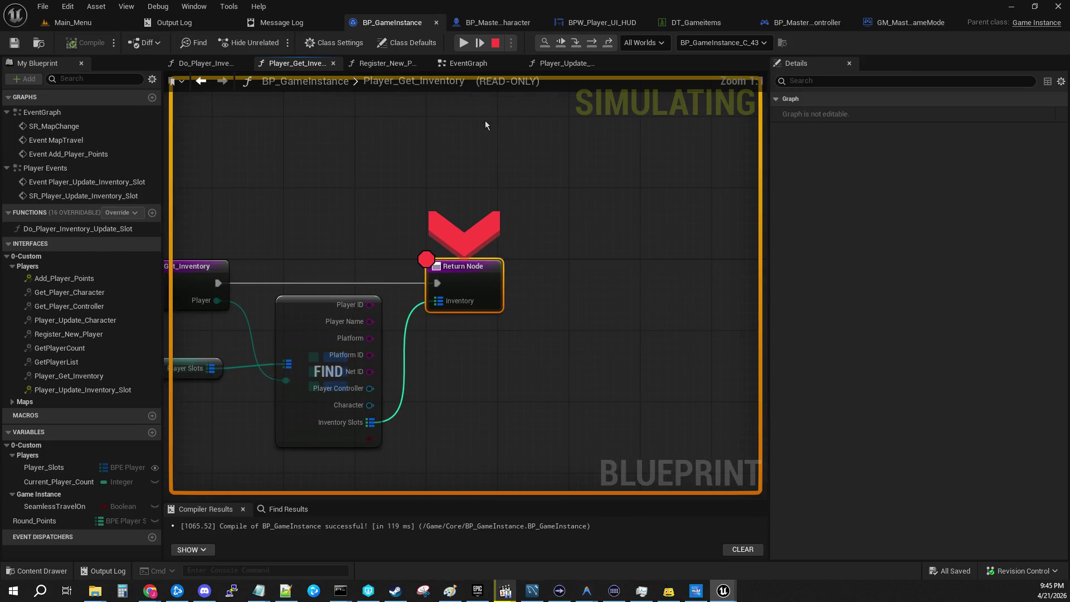
Resume past the GameInstance and BP_Master_Character breakpoints while the map travel runs
{"action": "left_click", "coordinate": [457, 42]}
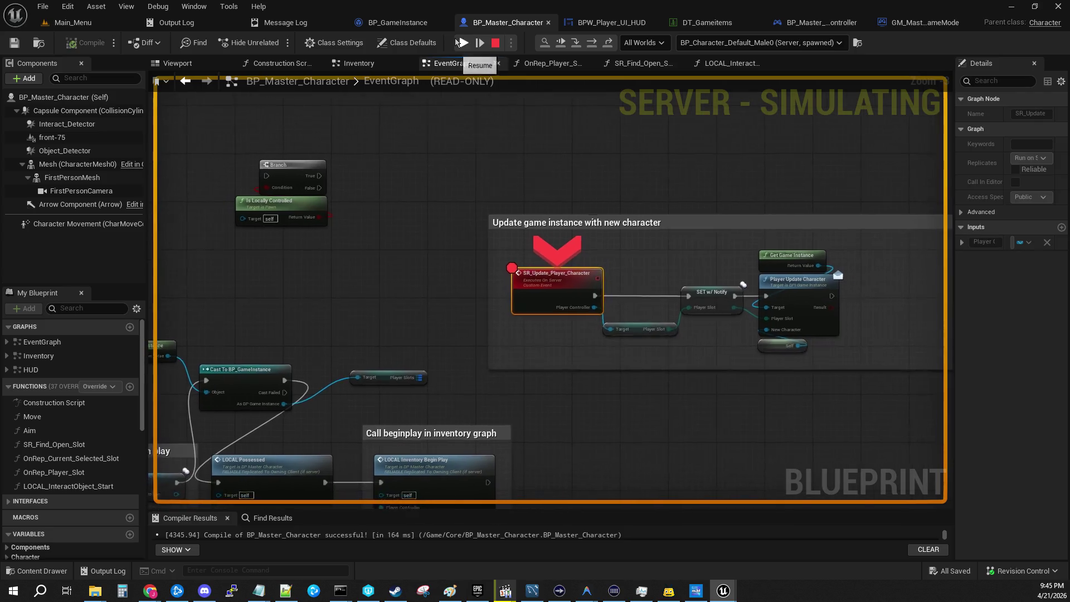
{"action": "left_click", "coordinate": [457, 42]}
{"action": "left_click", "coordinate": [465, 43]}
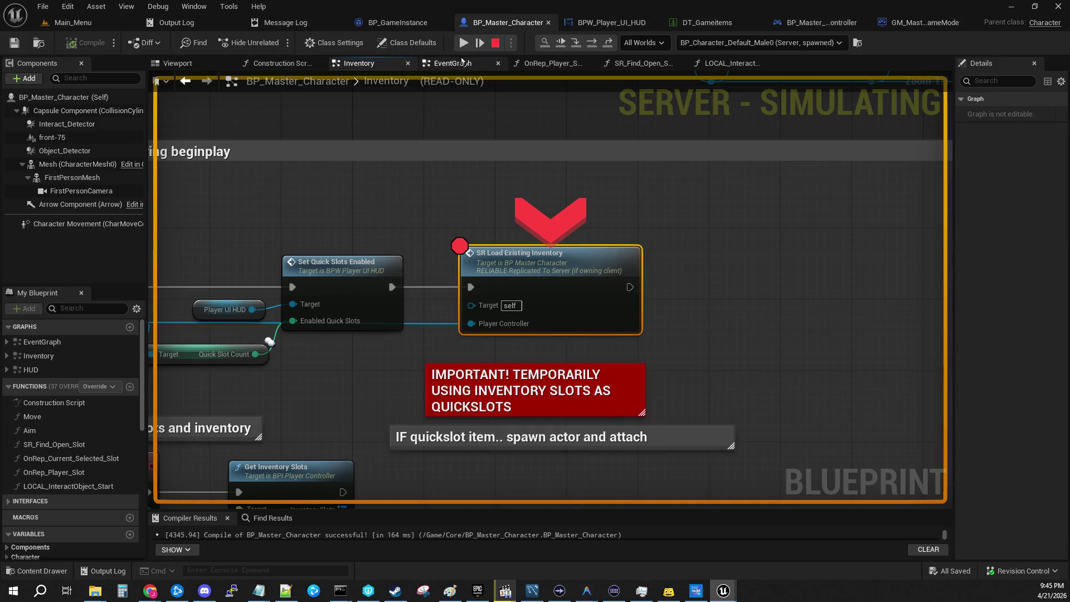
{"action": "left_click", "coordinate": [465, 42]}
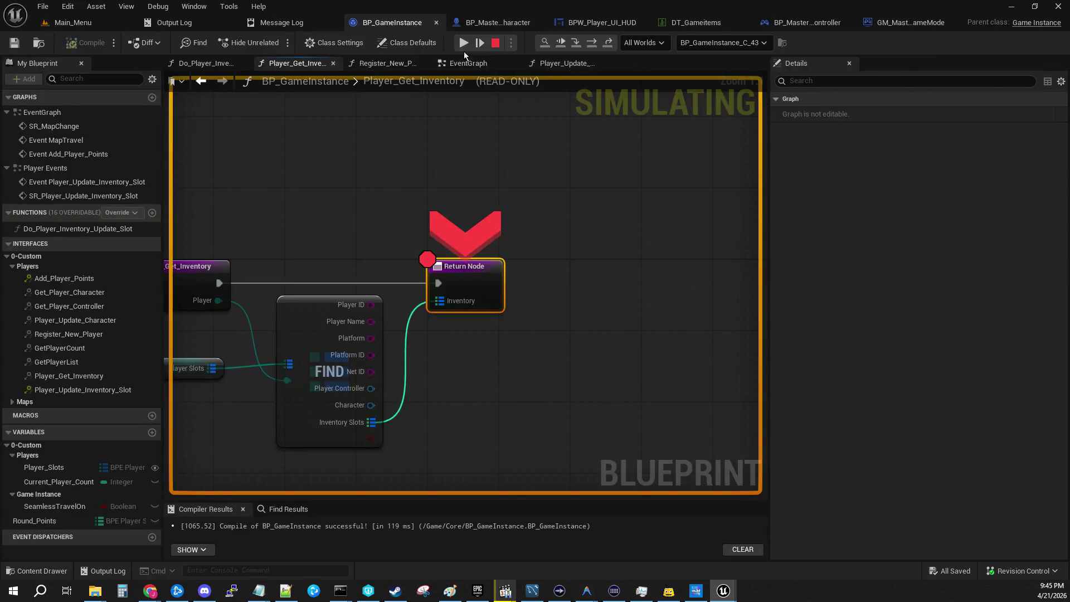
{"action": "left_click", "coordinate": [463, 48]}
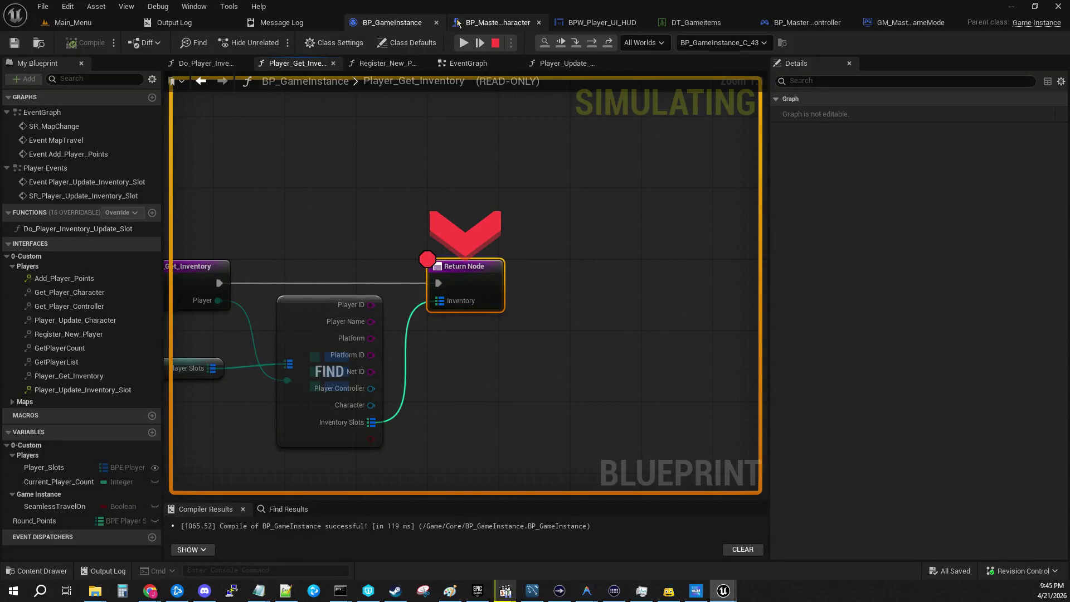
{"action": "left_click", "coordinate": [463, 42]}
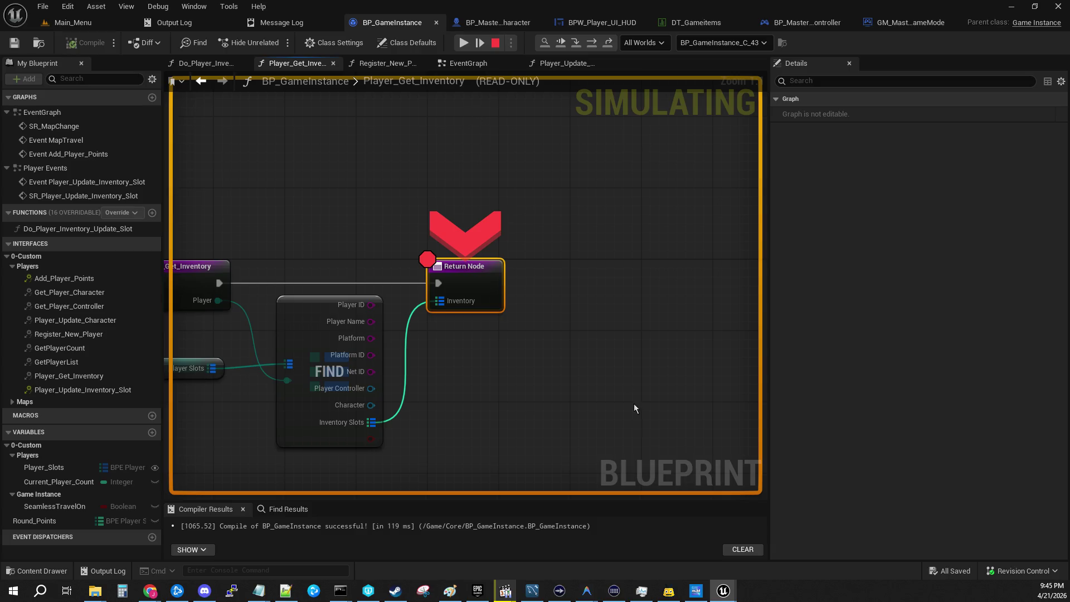
Step out to GetInventorySlots to inspect Player Get Inventory's Inventory result
{"action": "left_click_drag", "start_coordinate": [634, 405], "coordinate": [700, 398]}
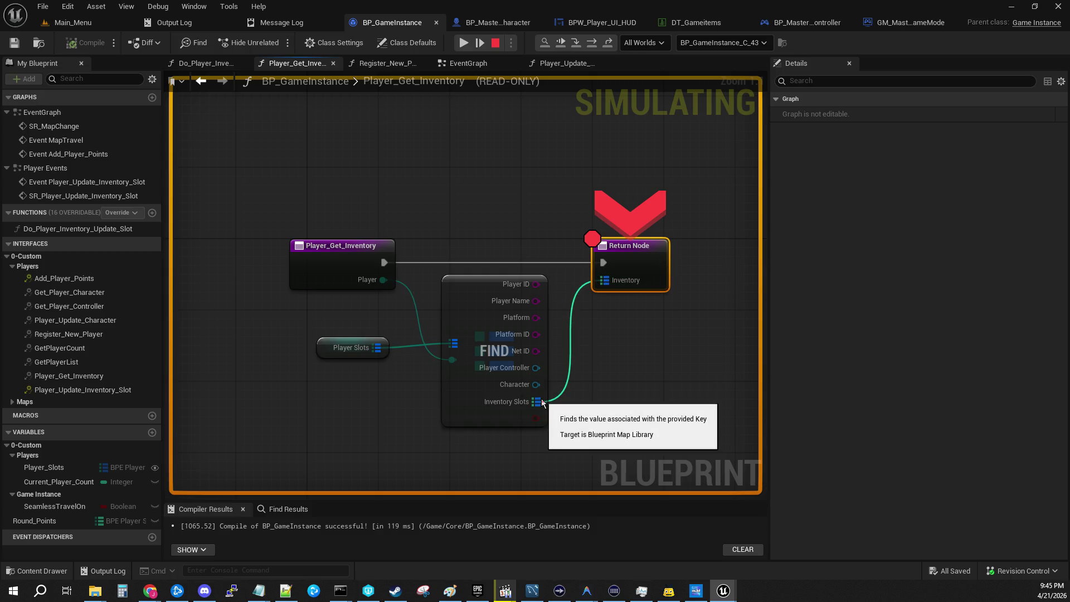
{"action": "mouse_move", "coordinate": [605, 285]}
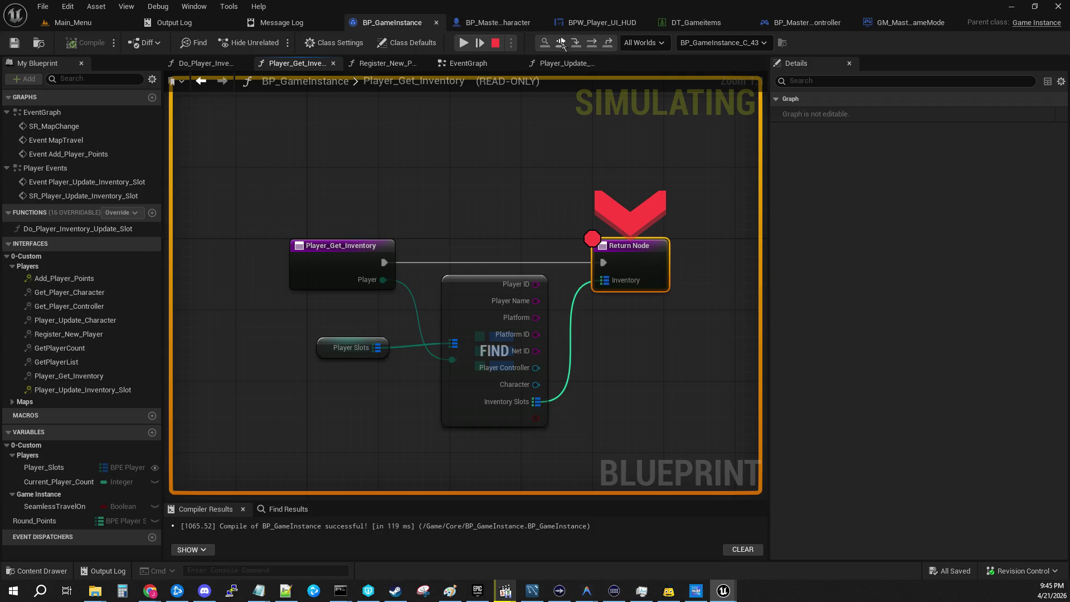
{"action": "left_click", "coordinate": [575, 44]}
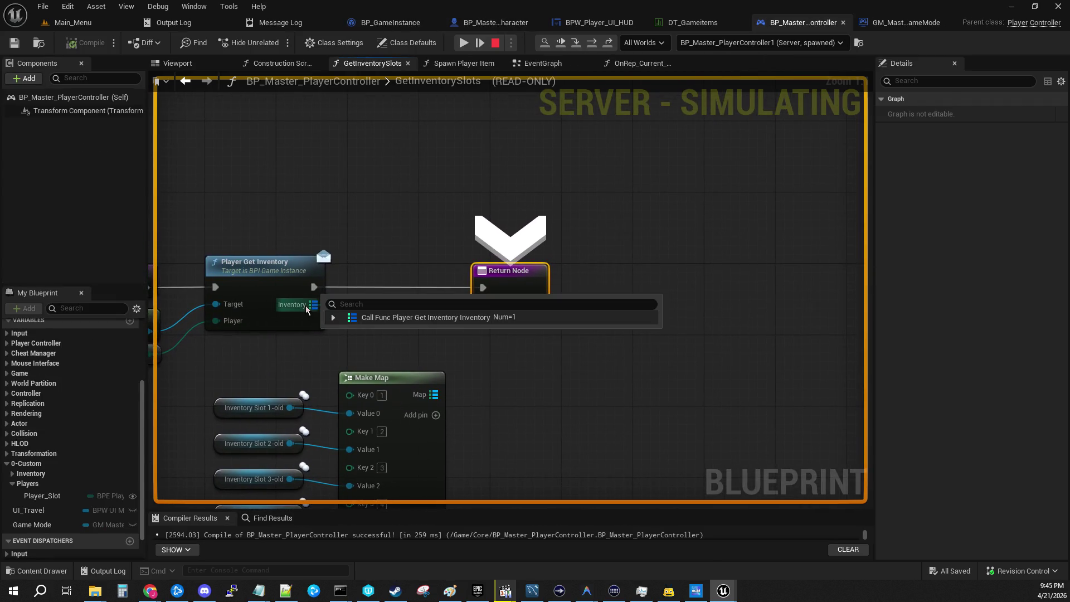
Expand the inventory's first element to inspect its GameItem Reference value
{"action": "left_click", "coordinate": [333, 318]}
{"action": "left_click", "coordinate": [342, 332]}
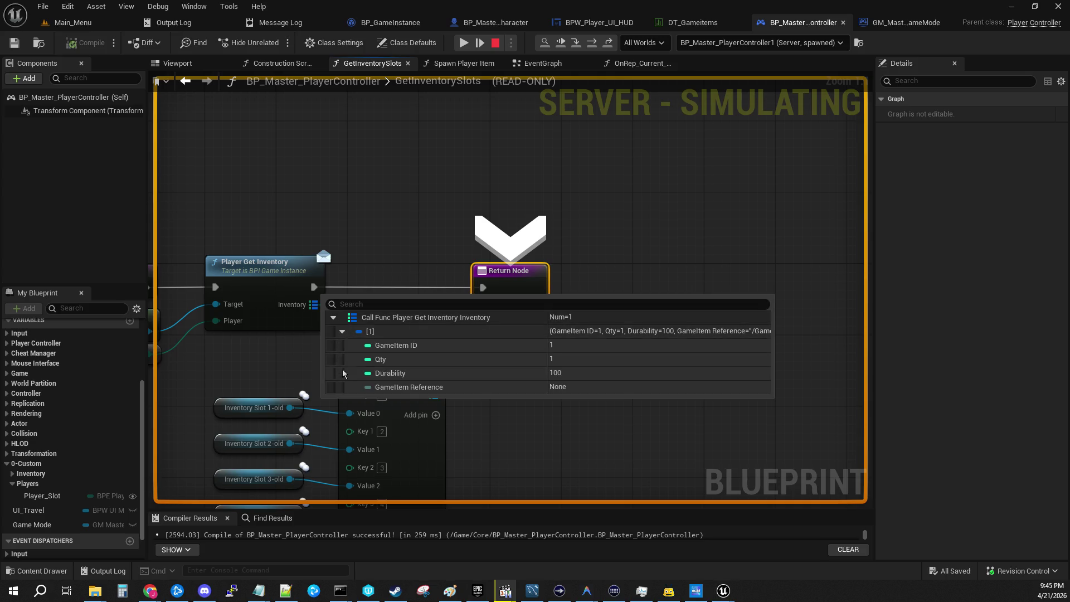
{"action": "left_click", "coordinate": [450, 389]}
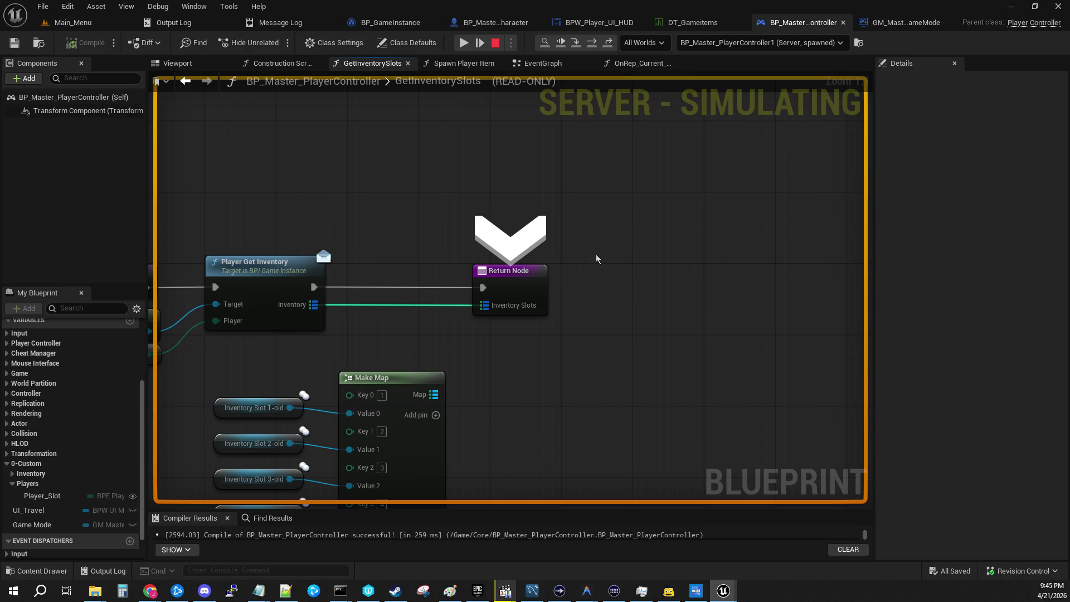
Step through SET w/ Notify, OnRep_Current_Selected_Slot and Set Active Slot into the quick slots For Each Loop
{"action": "left_click", "coordinate": [578, 42]}
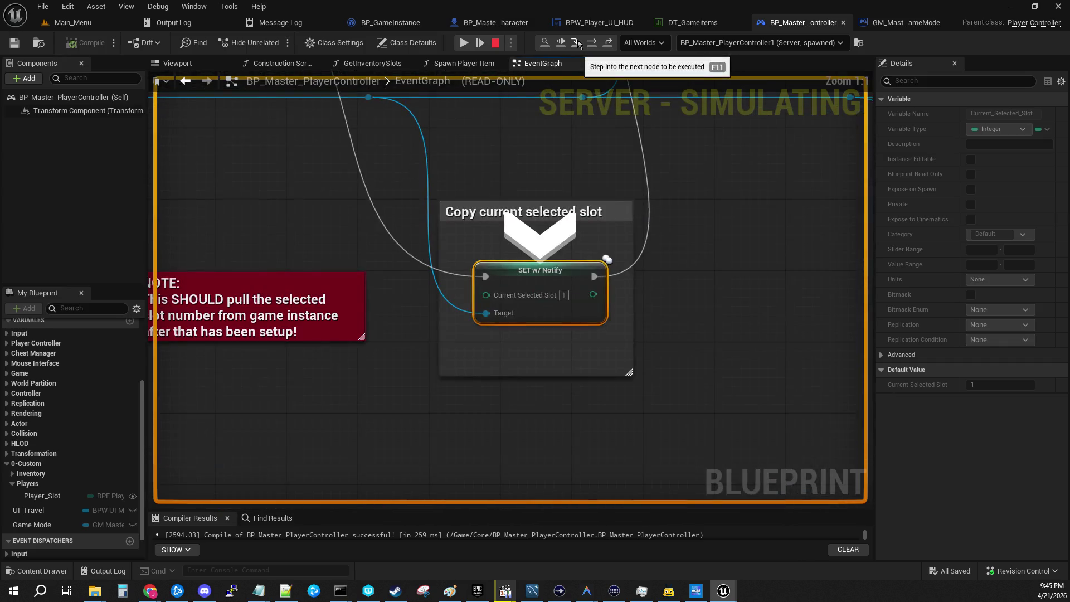
{"action": "left_click", "coordinate": [578, 43]}
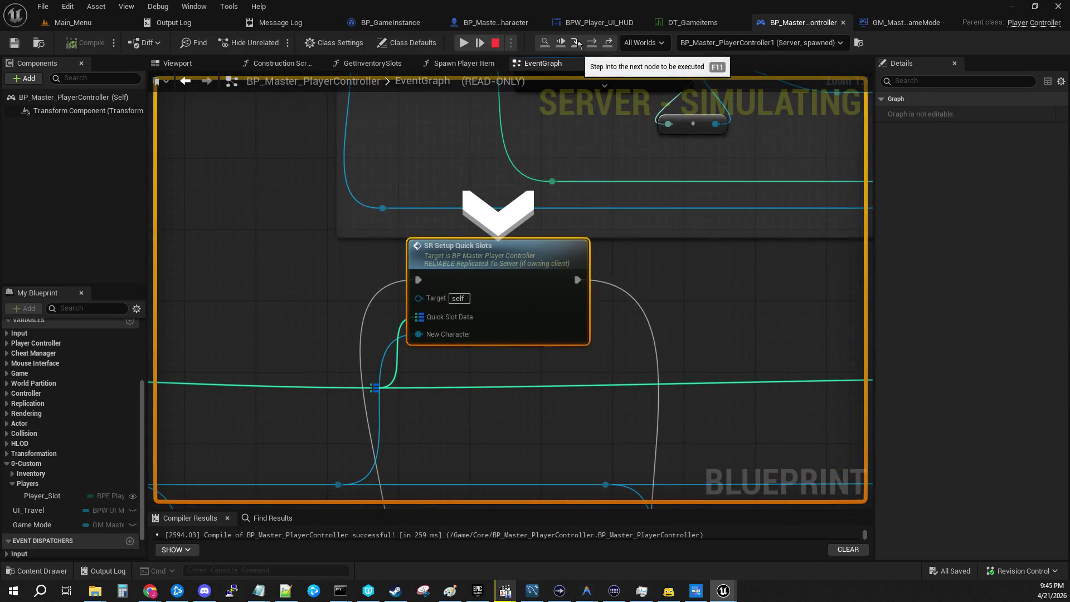
{"action": "left_click", "coordinate": [578, 42]}
{"action": "left_click", "coordinate": [578, 43]}
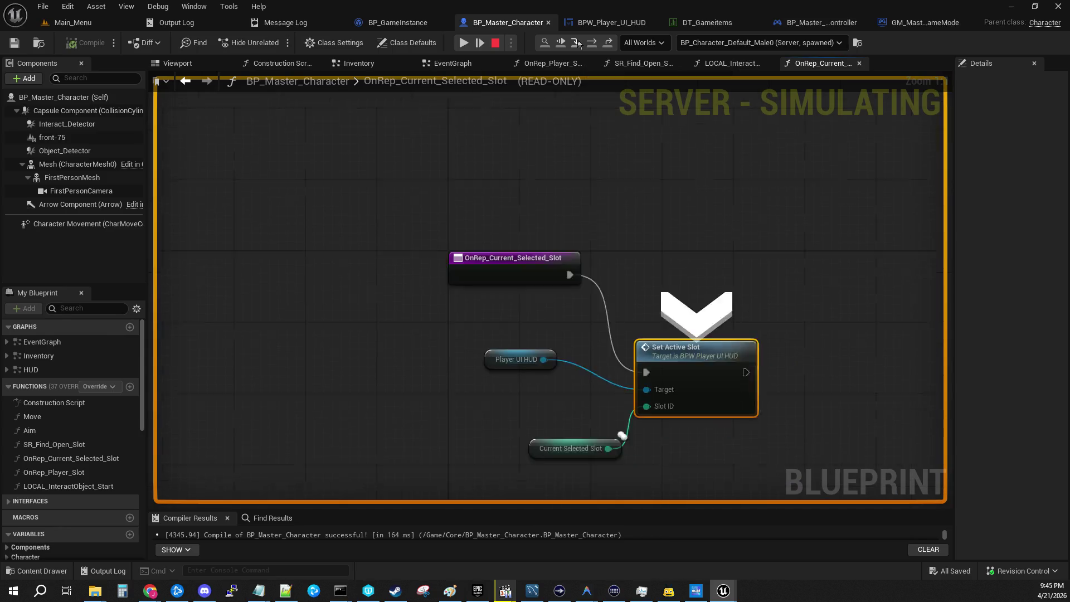
{"action": "left_click", "coordinate": [578, 42]}
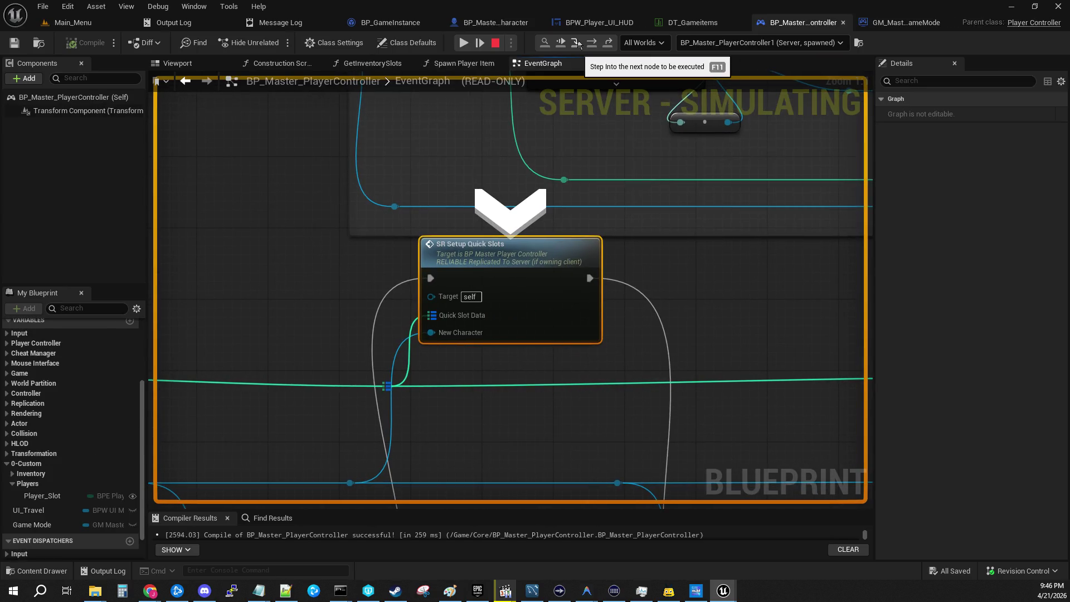
{"action": "left_click", "coordinate": [578, 42]}
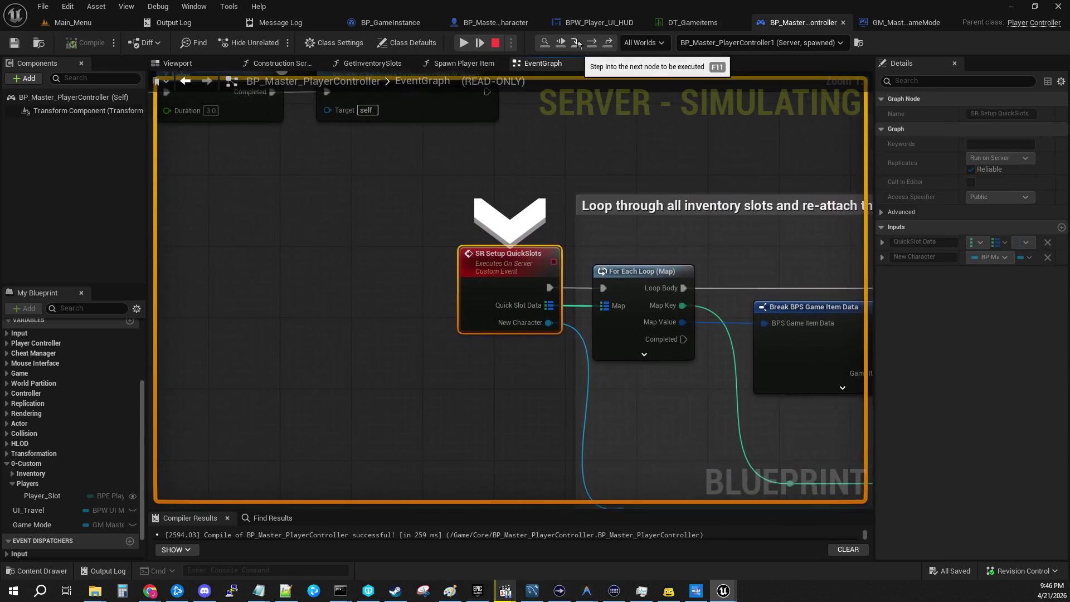
{"action": "left_click", "coordinate": [578, 42]}
{"action": "left_click", "coordinate": [579, 43]}
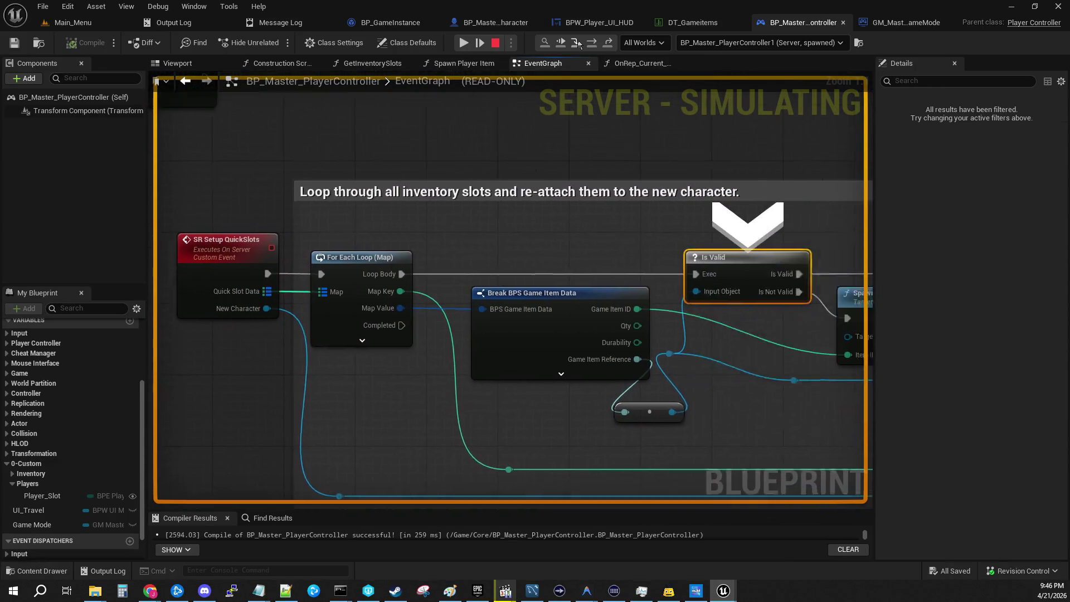
Inspect the Map Value and first quick slot item data, then step into the Is Valid macro
{"action": "left_click", "coordinate": [578, 43]}
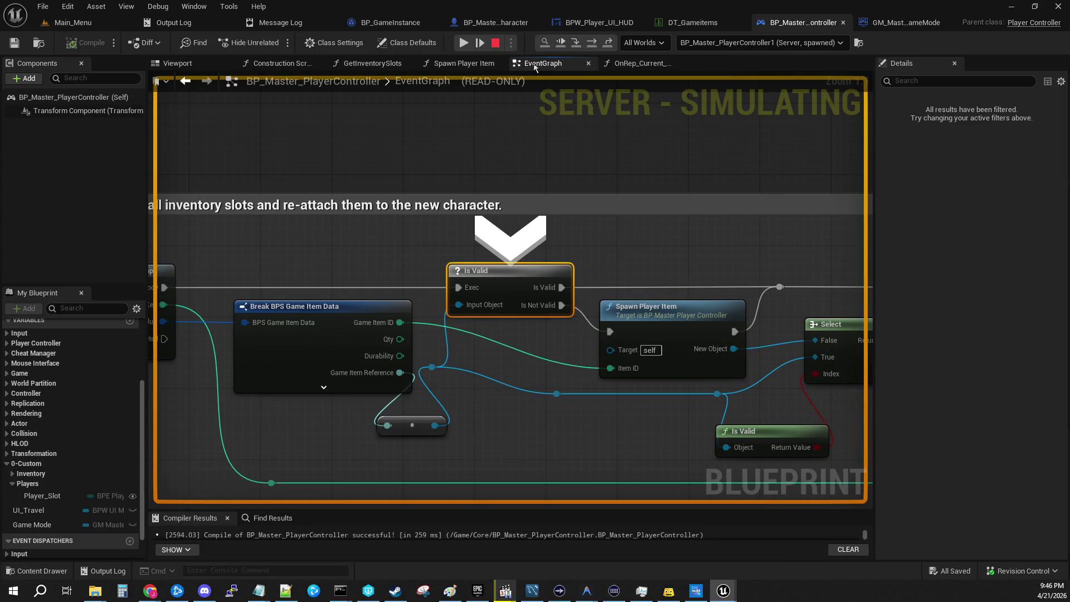
{"action": "mouse_move", "coordinate": [404, 252]}
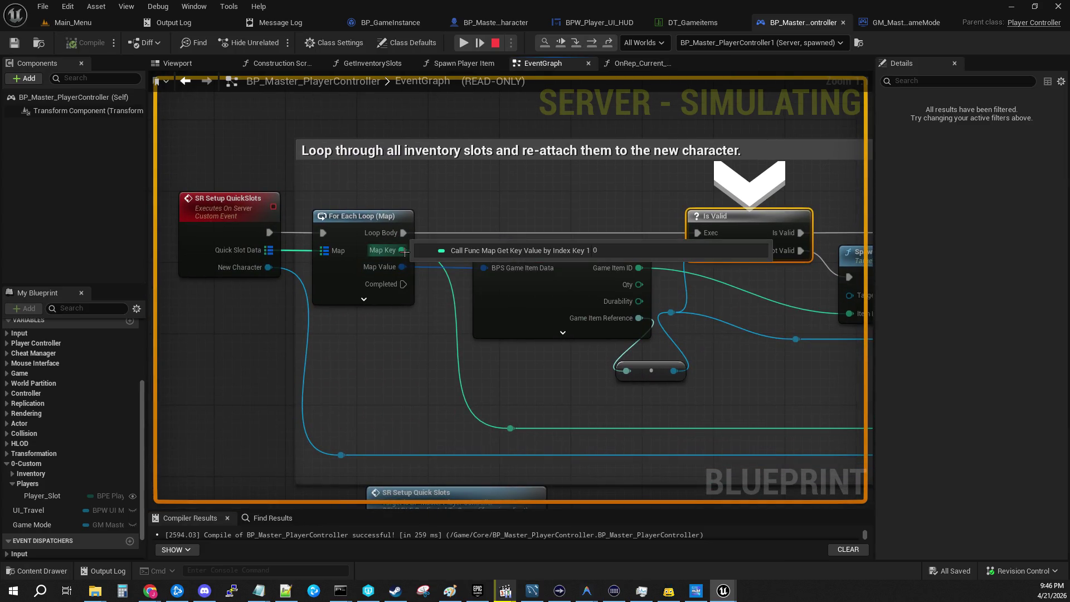
{"action": "left_click", "coordinate": [423, 280]}
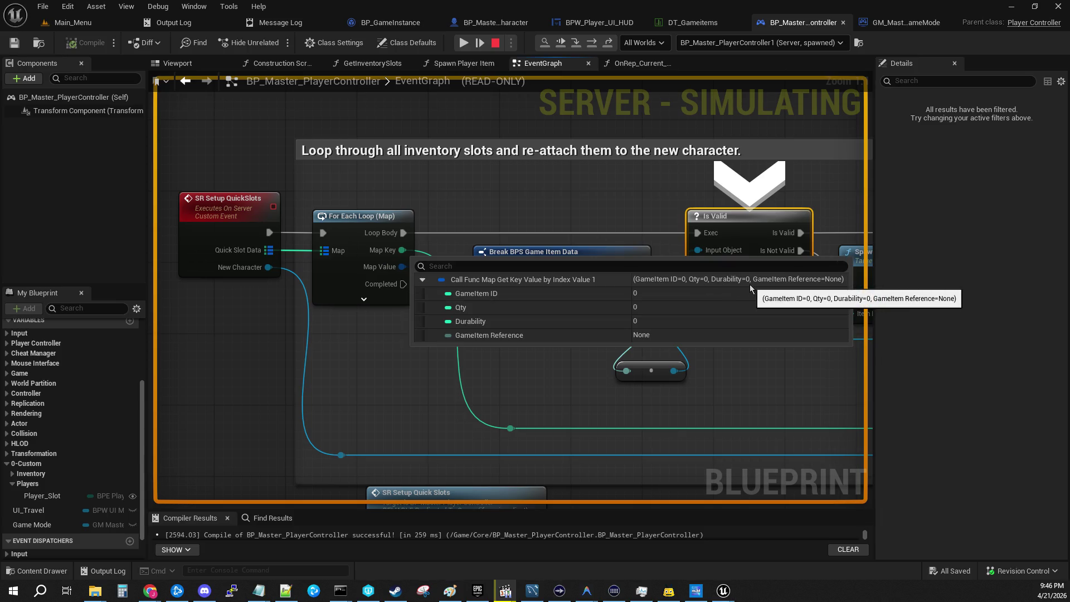
{"action": "mouse_move", "coordinate": [273, 256]}
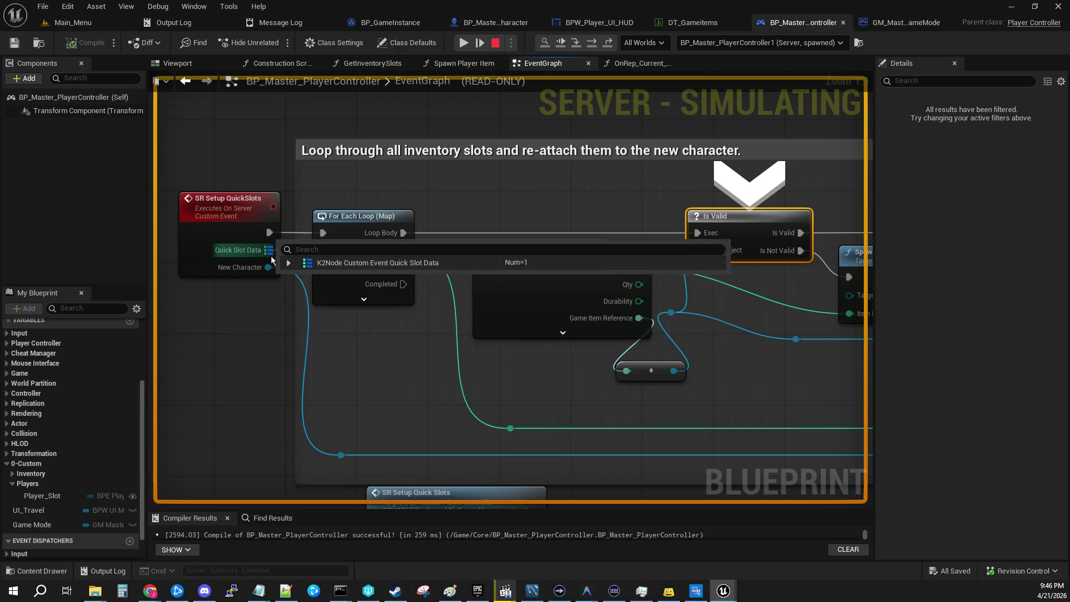
{"action": "left_click", "coordinate": [296, 277]}
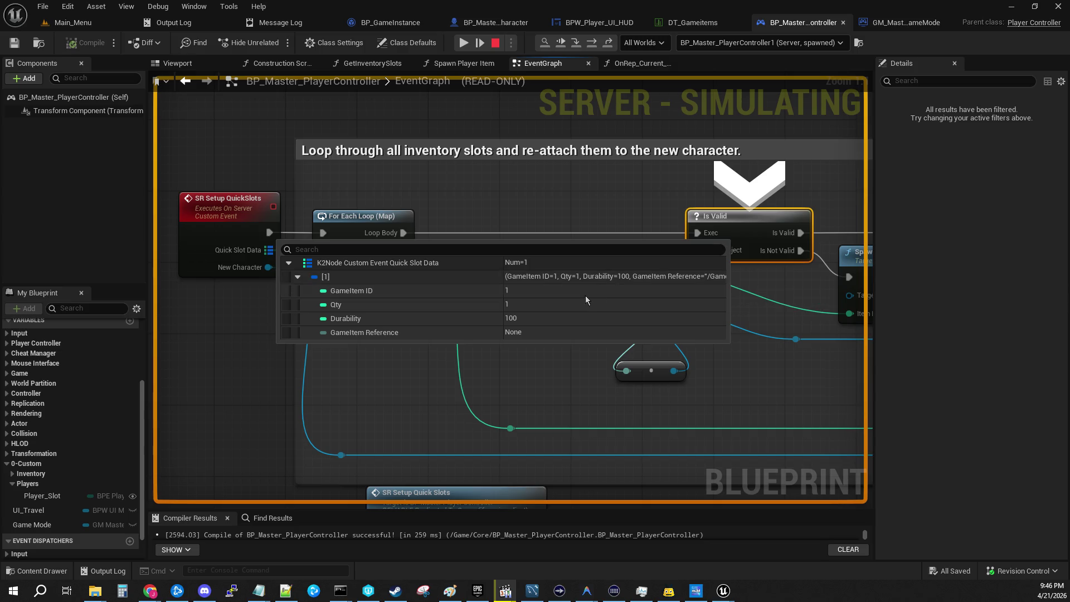
{"action": "left_click_drag", "start_coordinate": [582, 199], "coordinate": [314, 211]}
{"action": "mouse_move", "coordinate": [419, 318]}
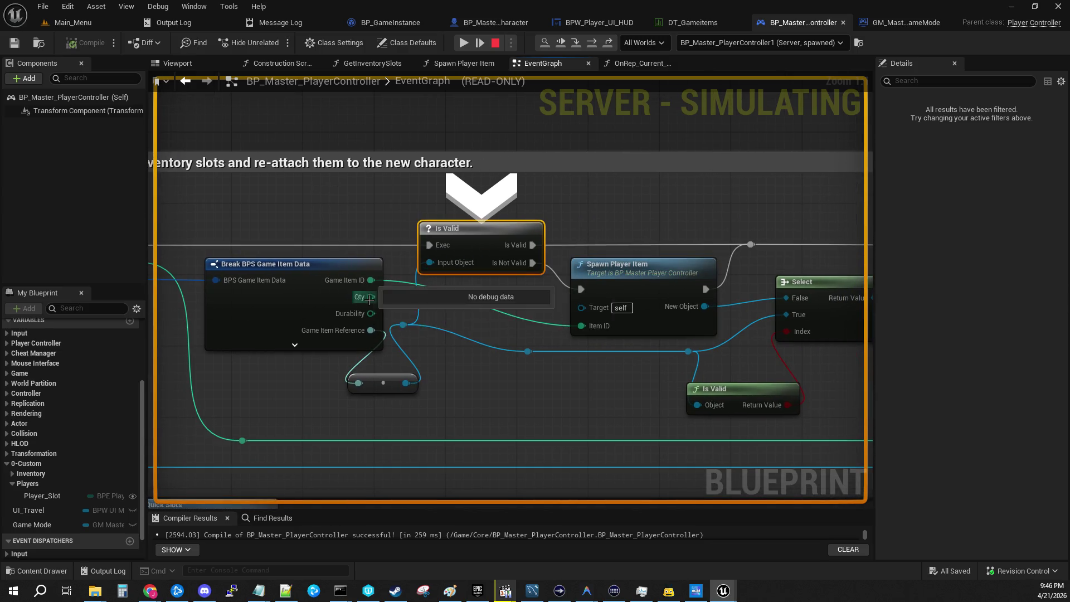
{"action": "mouse_move", "coordinate": [373, 281]}
{"action": "mouse_move", "coordinate": [372, 282]}
{"action": "left_mouse_down"}
{"action": "mouse_move", "coordinate": [539, 159]}
{"action": "mouse_move", "coordinate": [600, 167]}
{"action": "mouse_move", "coordinate": [346, 198]}
{"action": "left_mouse_up"}
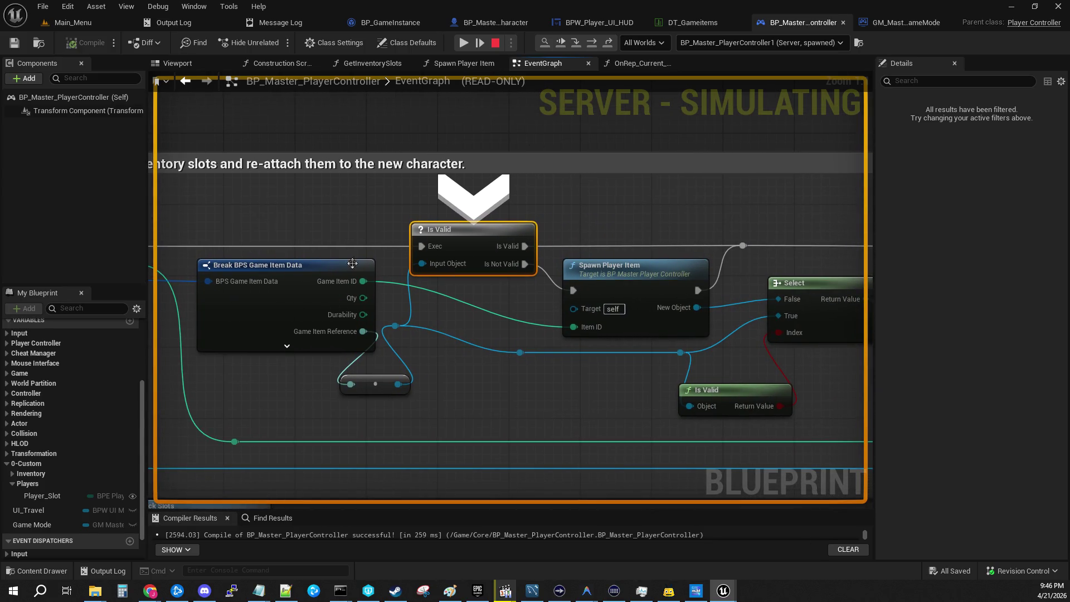
{"action": "mouse_move", "coordinate": [410, 332]}
{"action": "left_click_drag", "start_coordinate": [521, 312], "coordinate": [283, 281]}
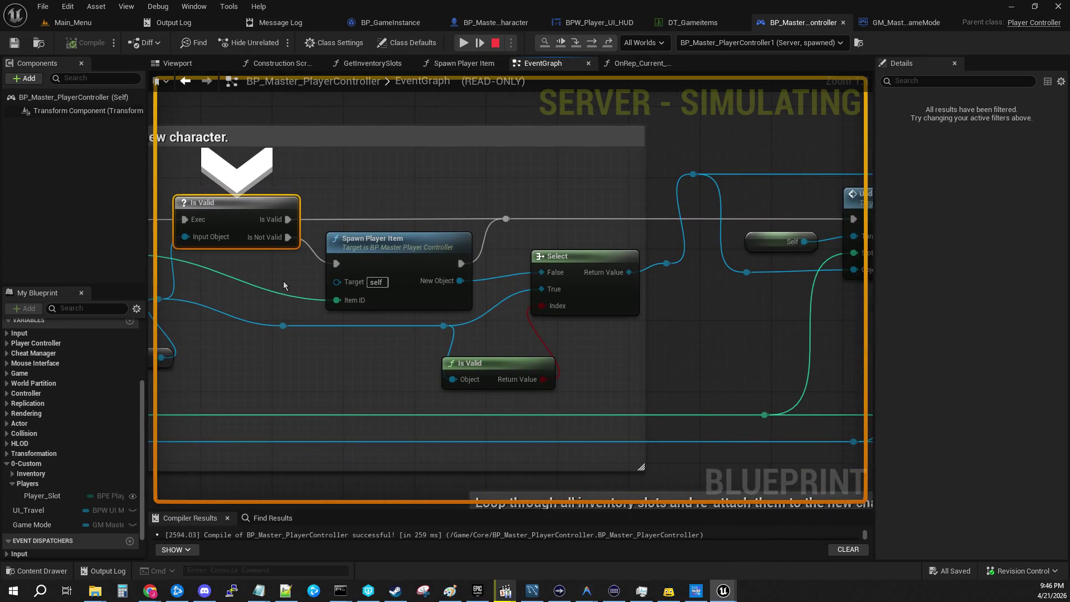
{"action": "left_click", "coordinate": [577, 45]}
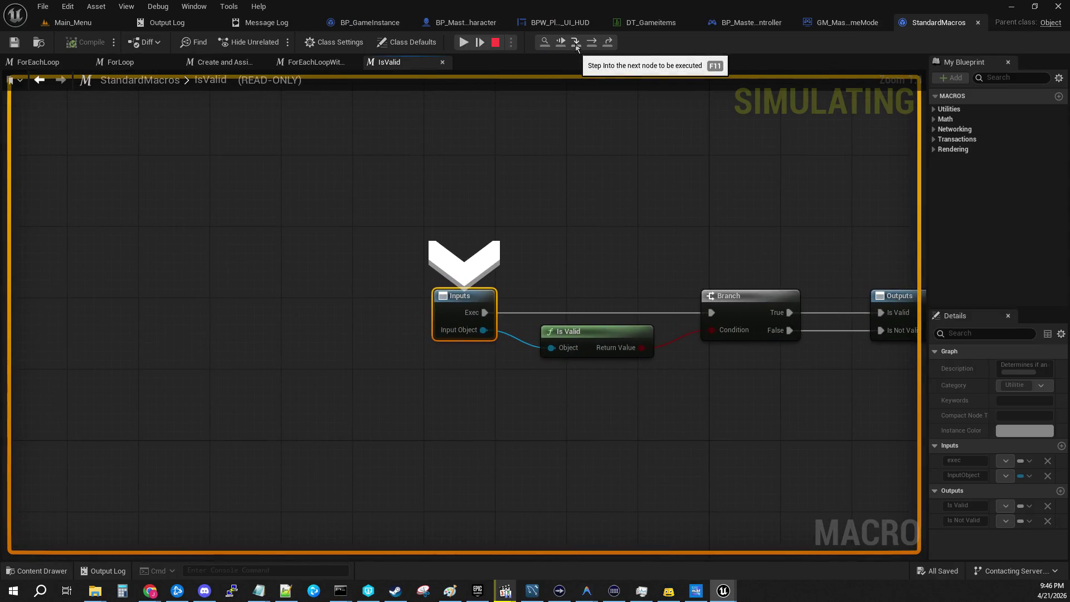
Step through Spawn Player Item's row lookup, SpawnActor and the tool's overlap event back to its return
{"action": "left_click", "coordinate": [594, 43]}
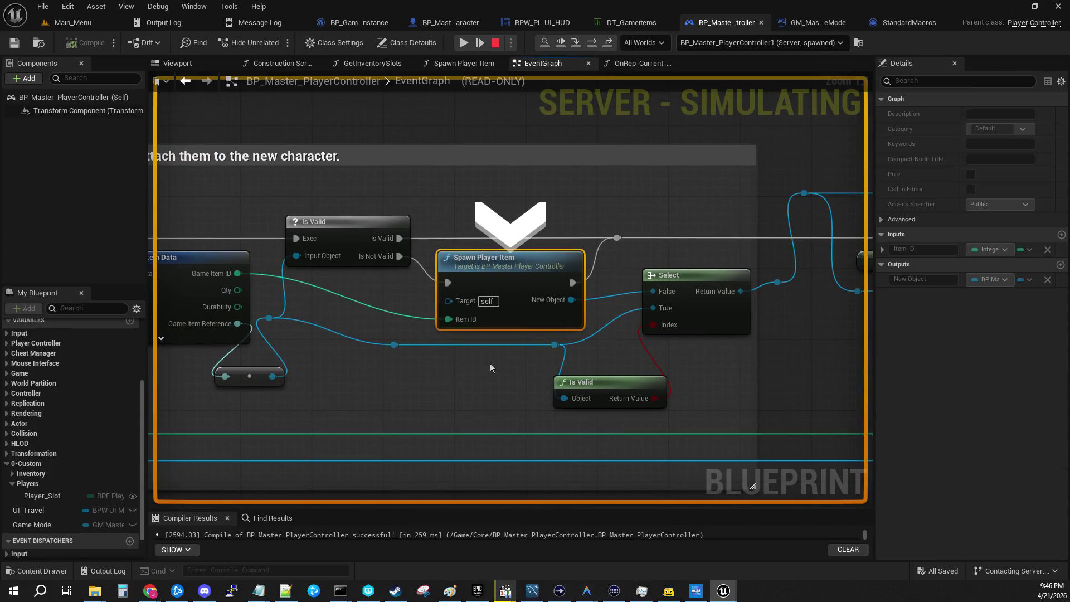
{"action": "left_click", "coordinate": [576, 43]}
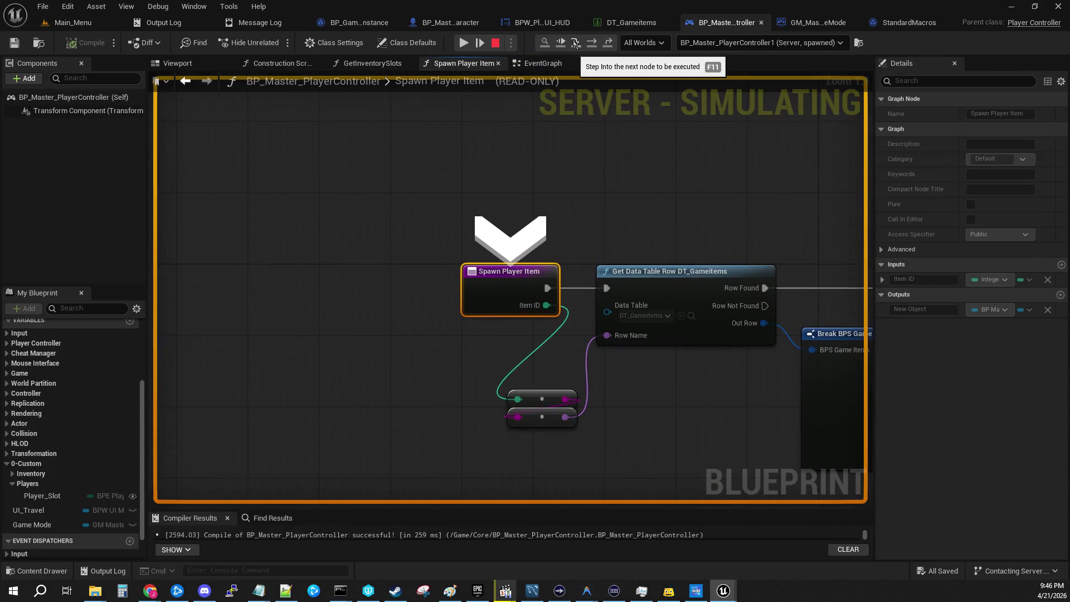
{"action": "left_click", "coordinate": [576, 43]}
{"action": "left_click", "coordinate": [576, 43]}
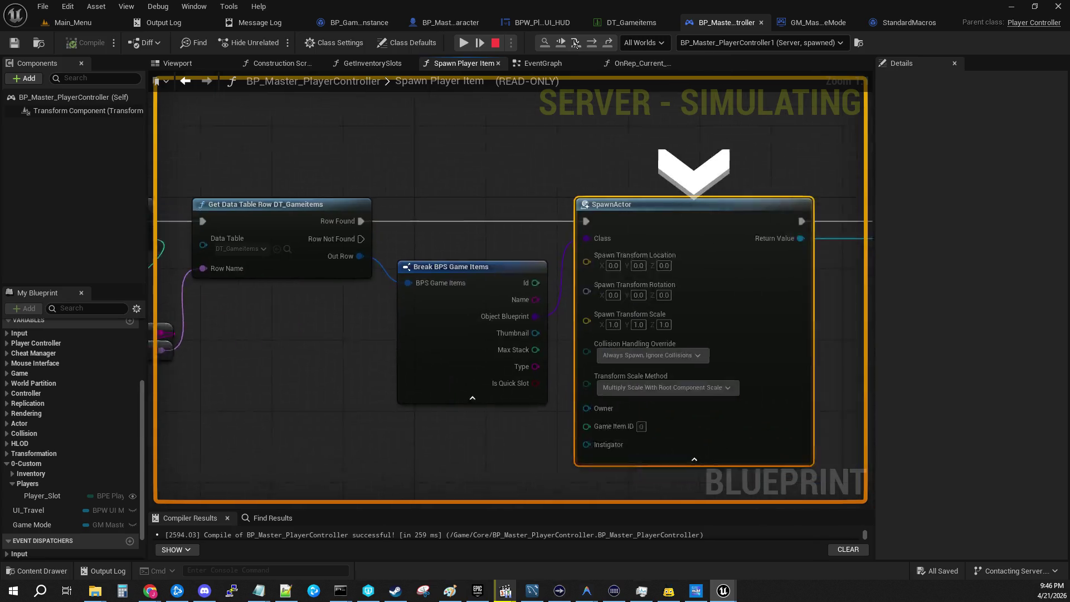
{"action": "left_click", "coordinate": [576, 43]}
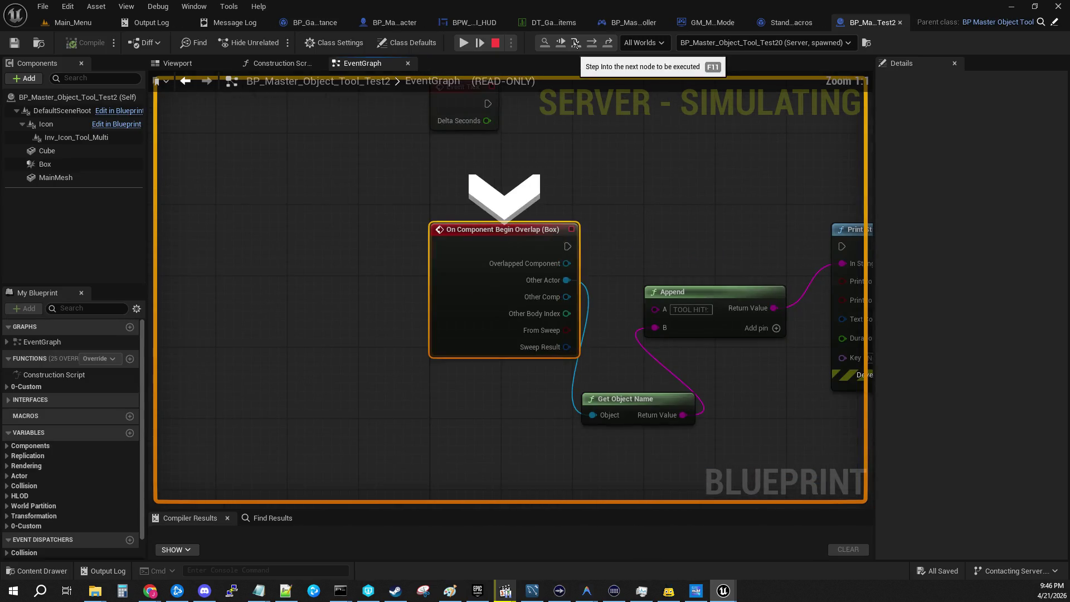
{"action": "left_click", "coordinate": [576, 43]}
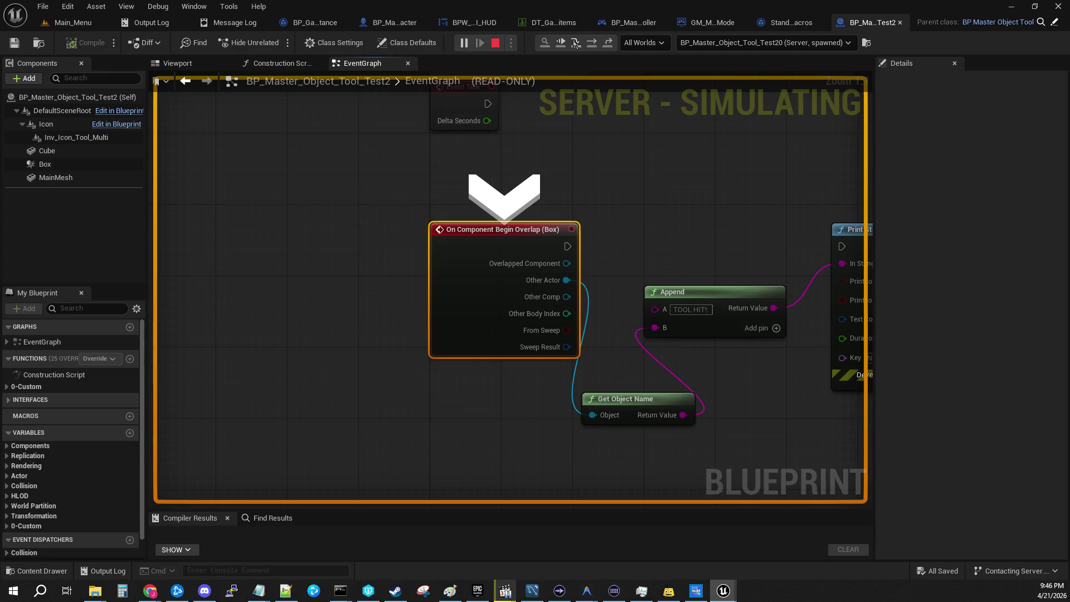
{"action": "left_click", "coordinate": [576, 43]}
{"action": "left_click", "coordinate": [576, 44]}
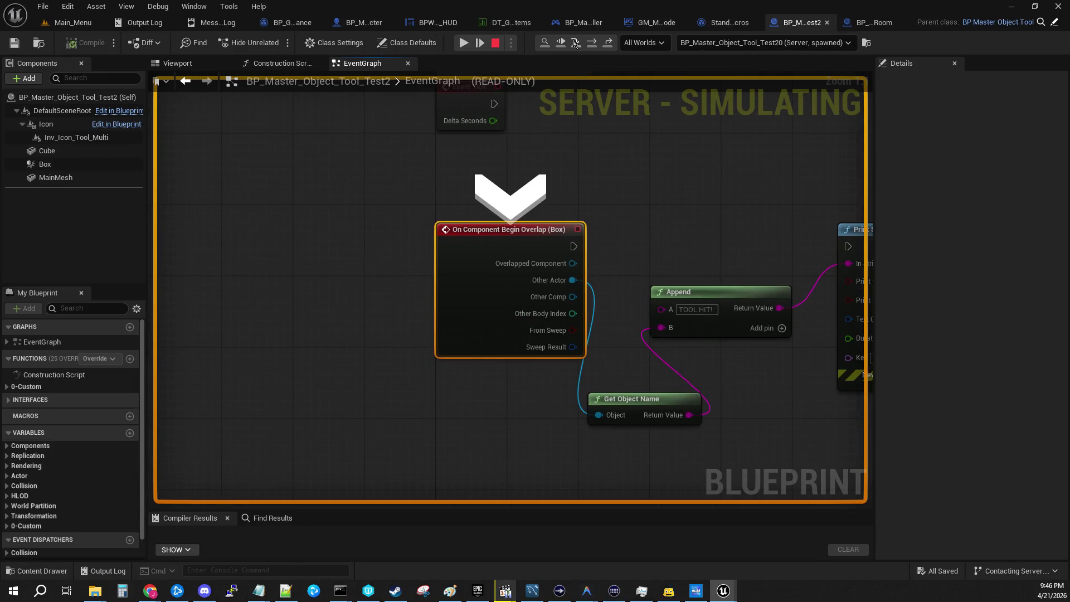
Step out to Update Inventory Slot, past the replication notify, into Event UpdateInventorySlot
{"action": "mouse_move", "coordinate": [488, 309]}
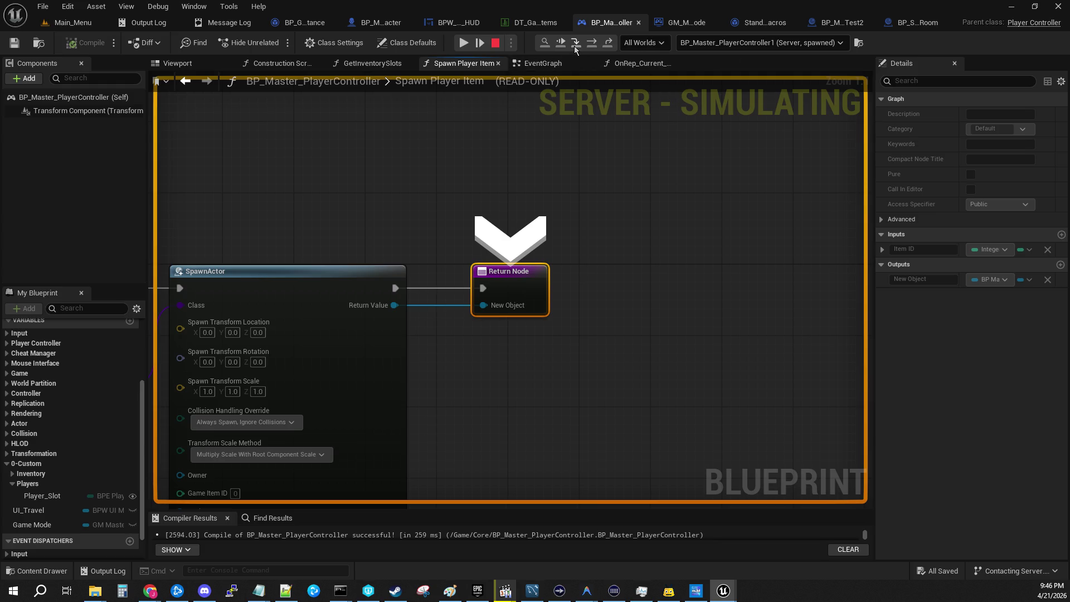
{"action": "left_click", "coordinate": [576, 43]}
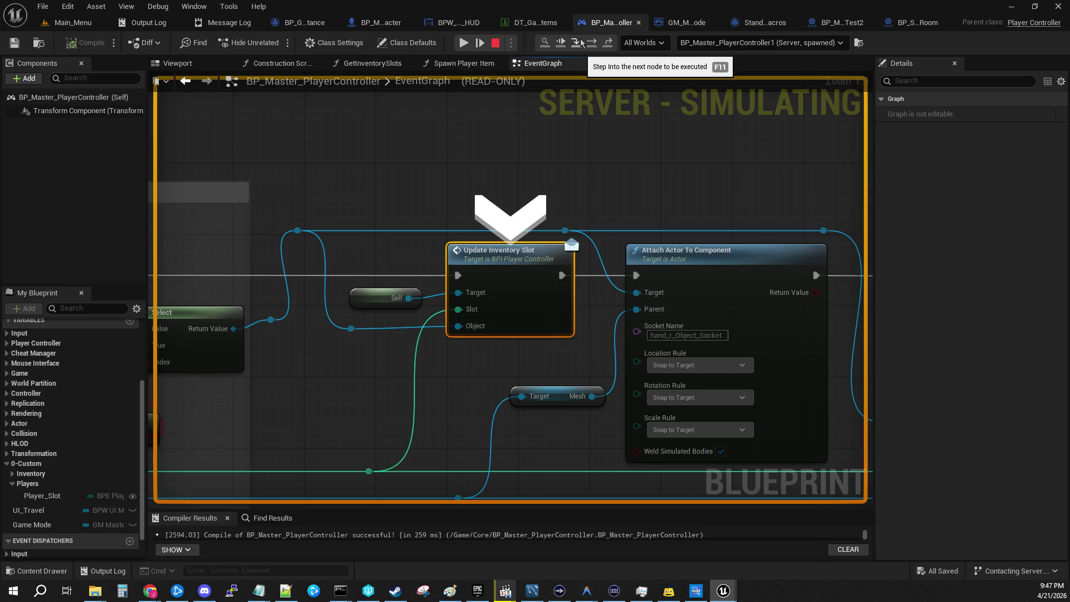
{"action": "left_click", "coordinate": [581, 43]}
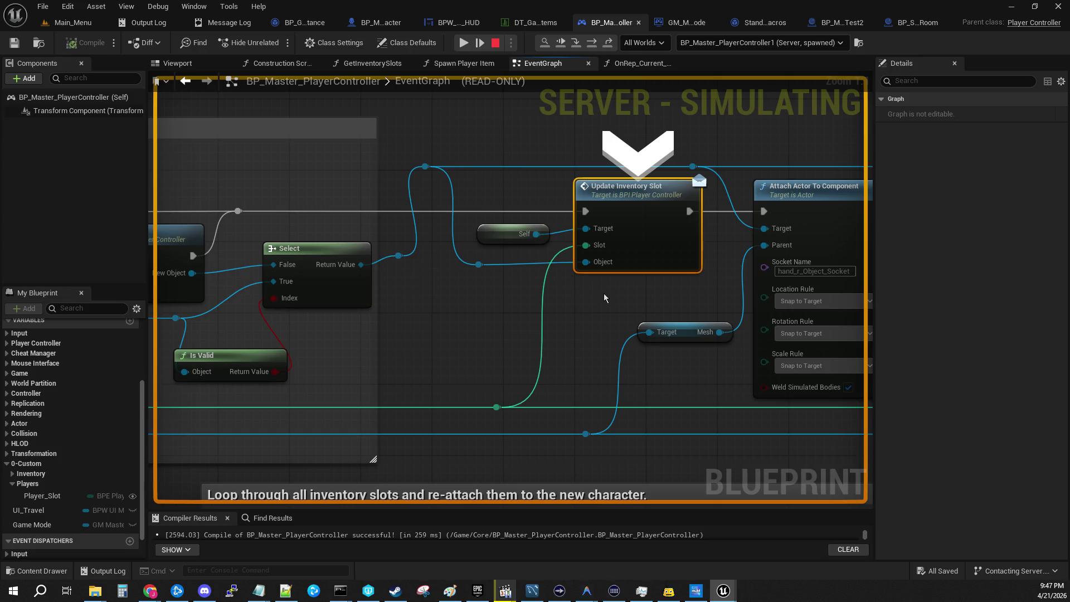
{"action": "left_click", "coordinate": [577, 43]}
Step into BP_GameInstance's Do_Player_Inventory_Update_Slot and advance past the SET node to the second ADD node
{"action": "left_click", "coordinate": [577, 45]}
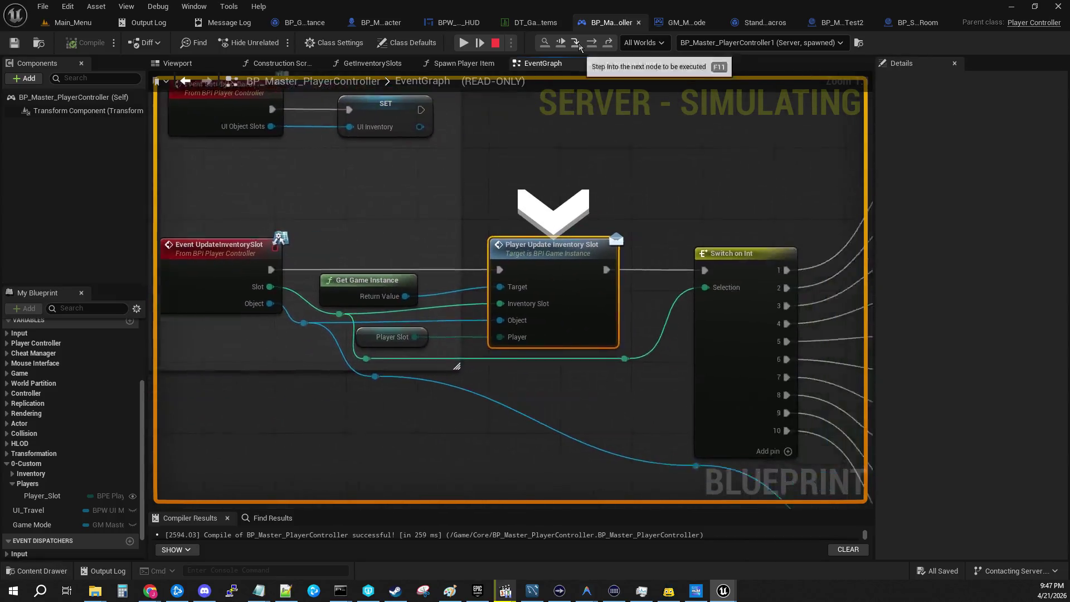
{"action": "left_click", "coordinate": [577, 44]}
{"action": "left_click", "coordinate": [577, 45]}
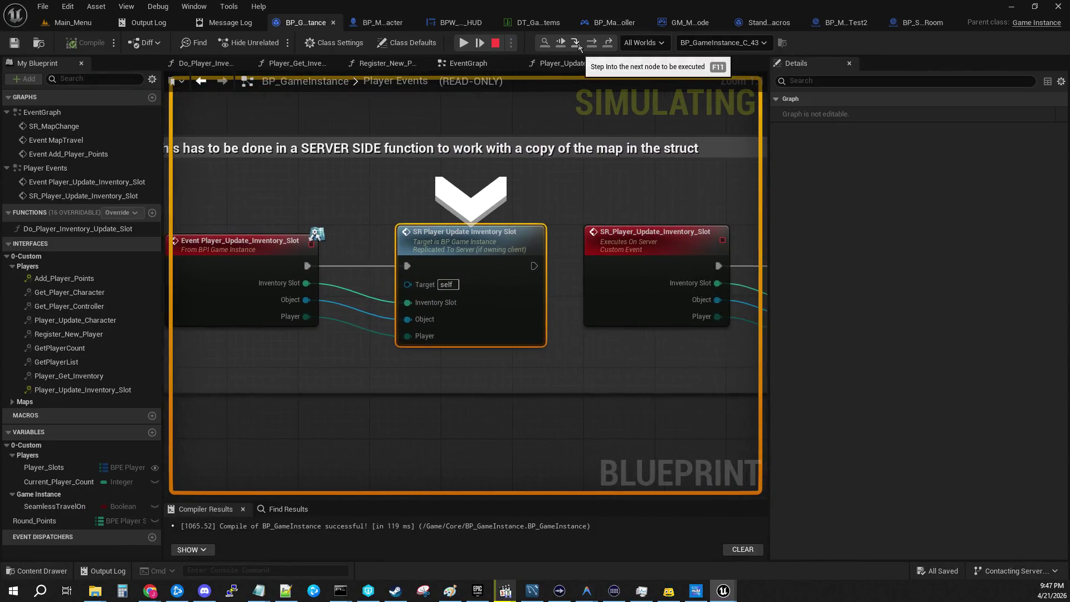
{"action": "left_click", "coordinate": [578, 45]}
{"action": "left_click", "coordinate": [577, 44]}
{"action": "left_click", "coordinate": [577, 45]}
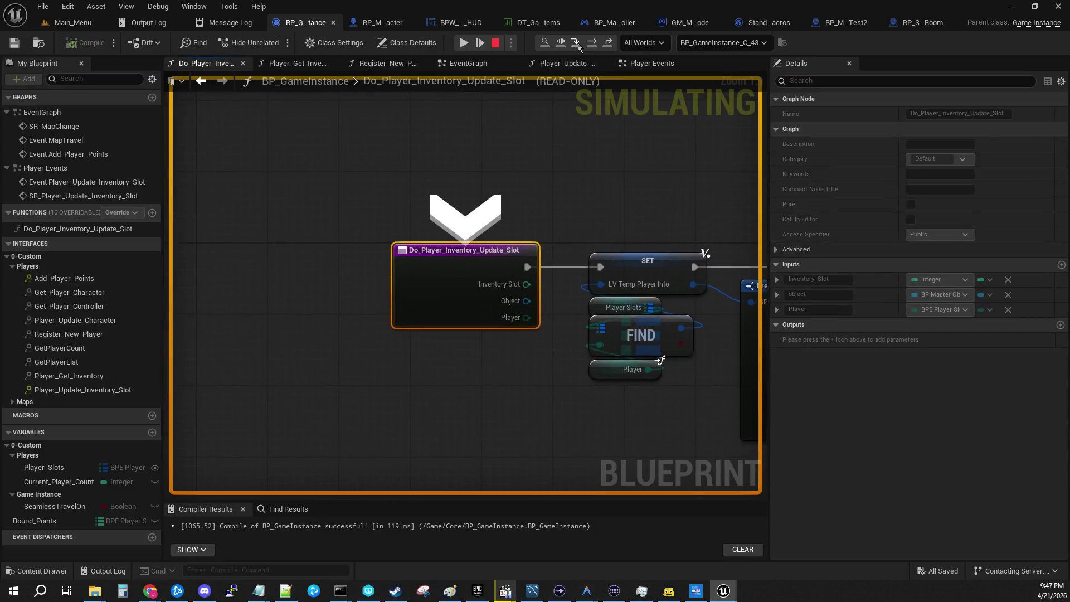
{"action": "left_click", "coordinate": [578, 45]}
{"action": "left_click", "coordinate": [577, 45]}
{"action": "left_click", "coordinate": [578, 45]}
{"action": "left_click", "coordinate": [578, 45]}
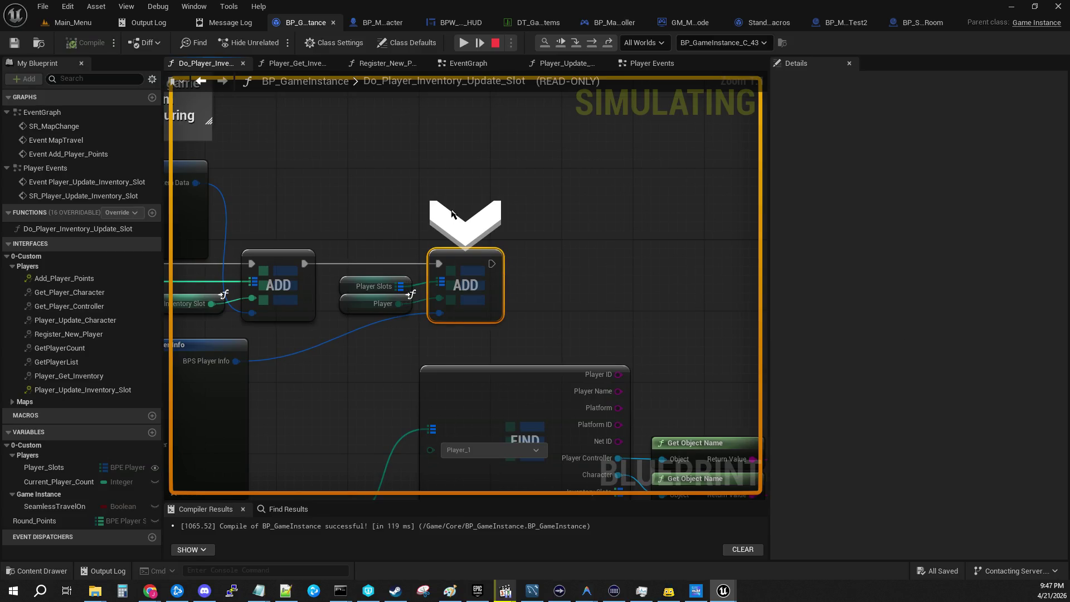
Expand Player Slots and the added struct's Inventory_Slots to confirm Player_1 holds one item, then step on
{"action": "left_click", "coordinate": [466, 295]}
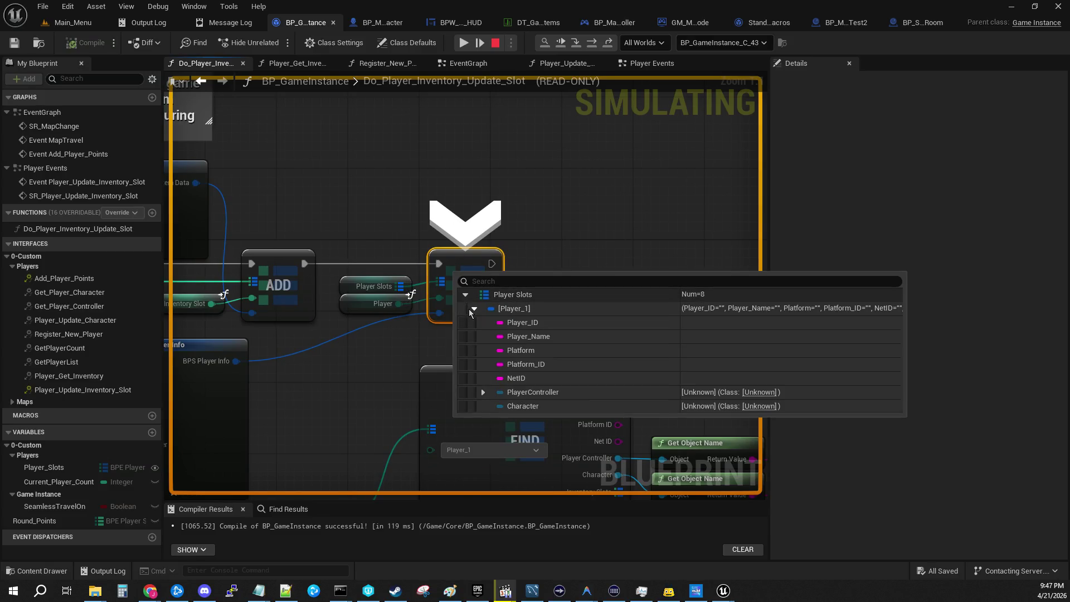
{"action": "left_click", "coordinate": [474, 309]}
{"action": "left_click", "coordinate": [484, 420]}
{"action": "scroll", "coordinate": [486, 390], "scroll_direction": "down", "scroll_amount": 3}
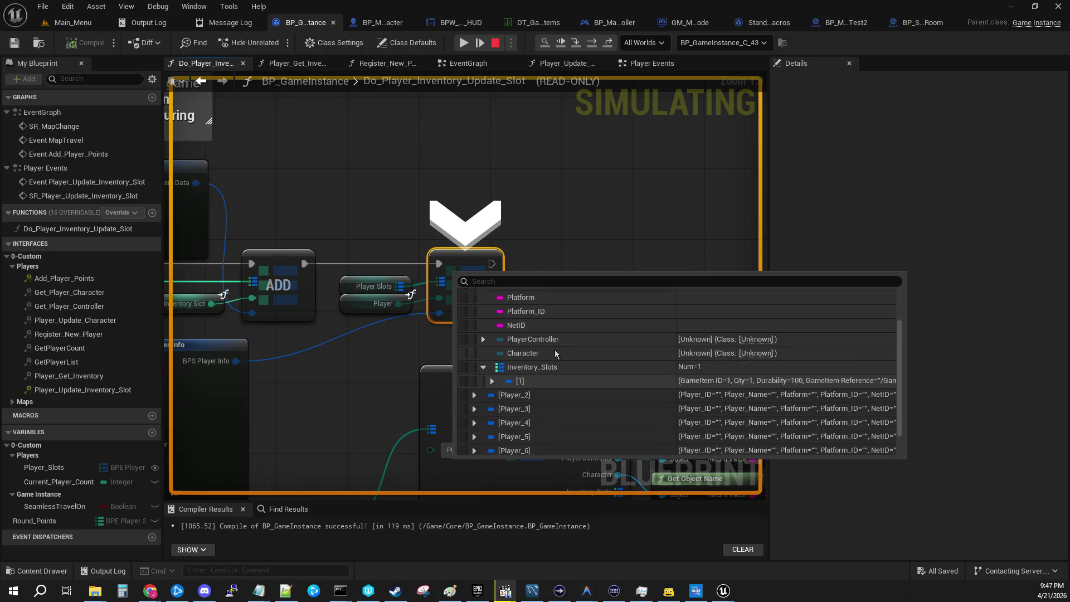
{"action": "left_click", "coordinate": [492, 363]}
{"action": "scroll", "coordinate": [542, 382], "scroll_direction": "down", "scroll_amount": 2}
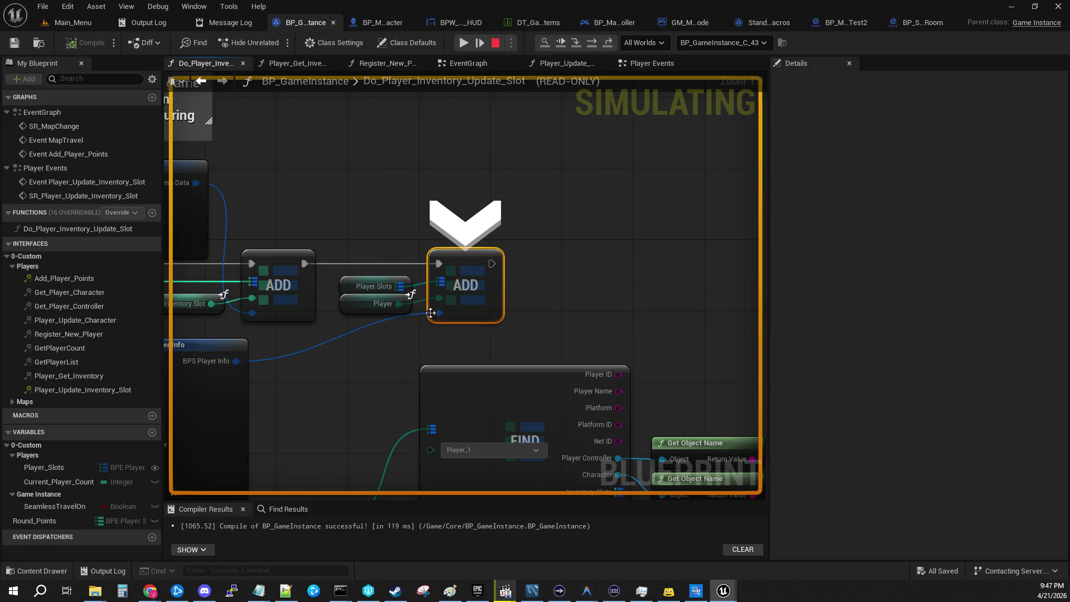
{"action": "mouse_move", "coordinate": [437, 318]}
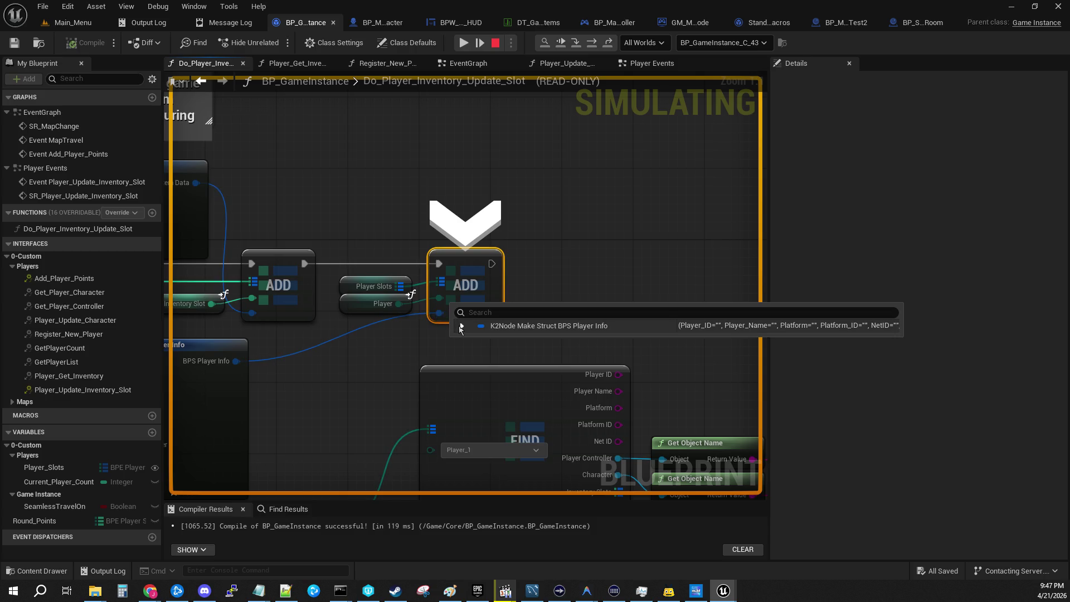
{"action": "left_click", "coordinate": [461, 326]}
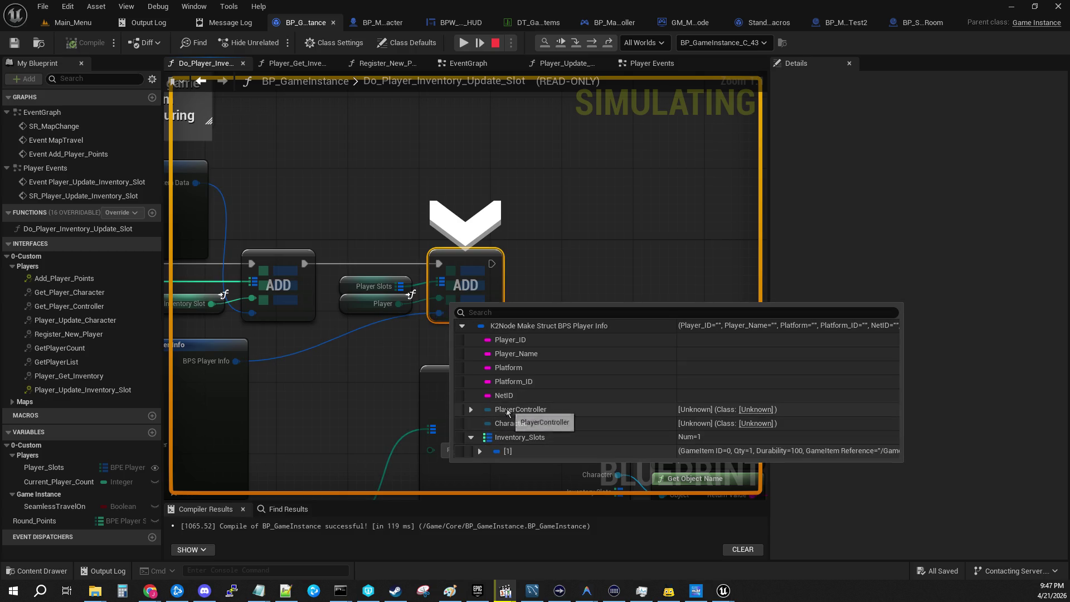
{"action": "left_click", "coordinate": [471, 438]}
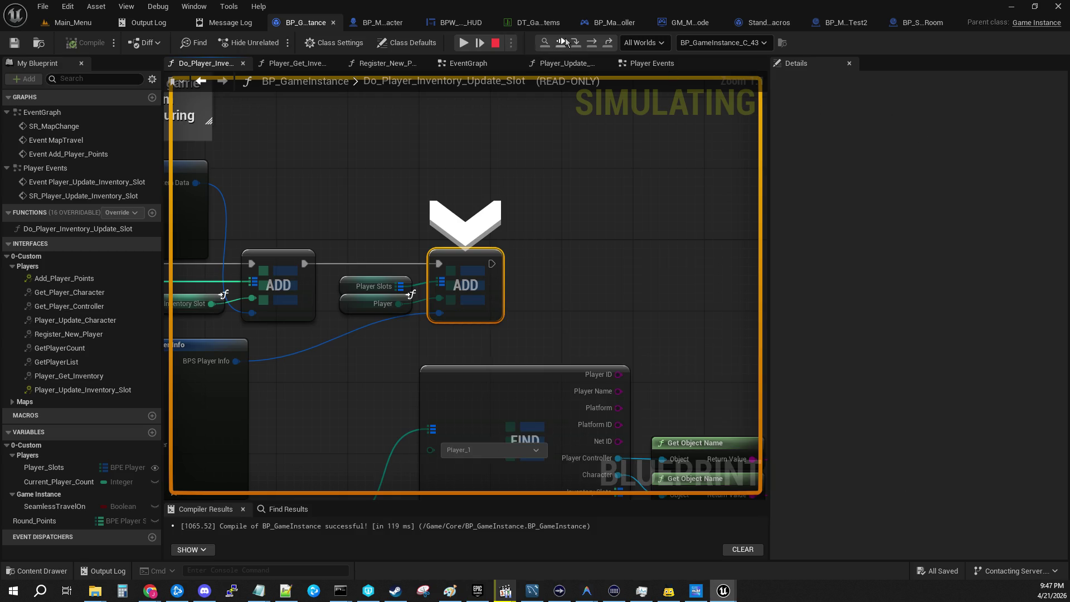
{"action": "left_click", "coordinate": [575, 44]}
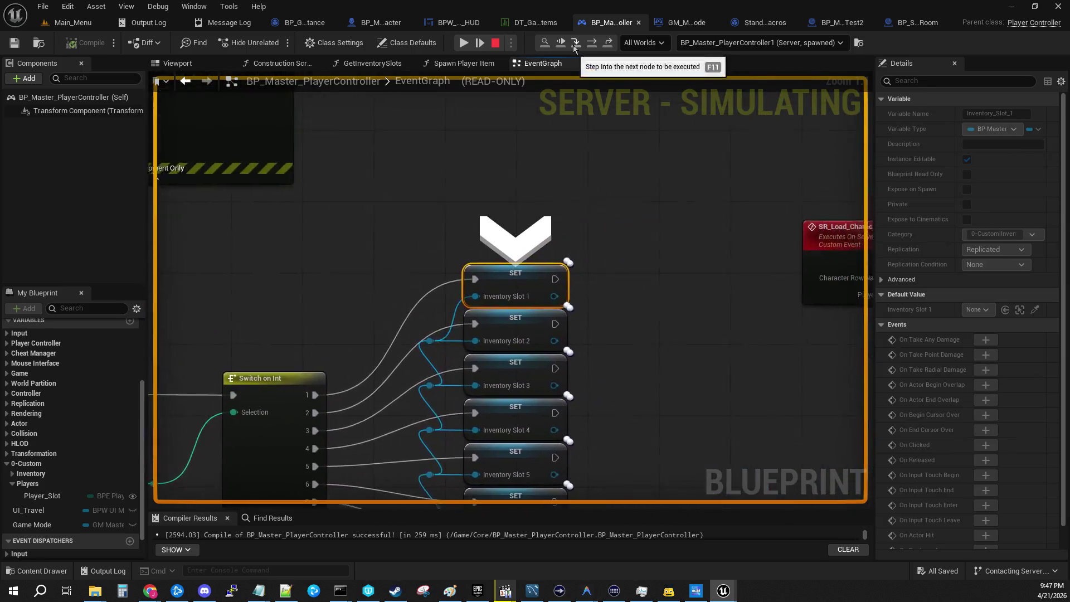
Step through the inventory setters and Spawn Player Item to the Attach Actor To Component node
{"action": "left_click", "coordinate": [575, 44]}
{"action": "left_click", "coordinate": [574, 44]}
{"action": "left_click", "coordinate": [574, 44]}
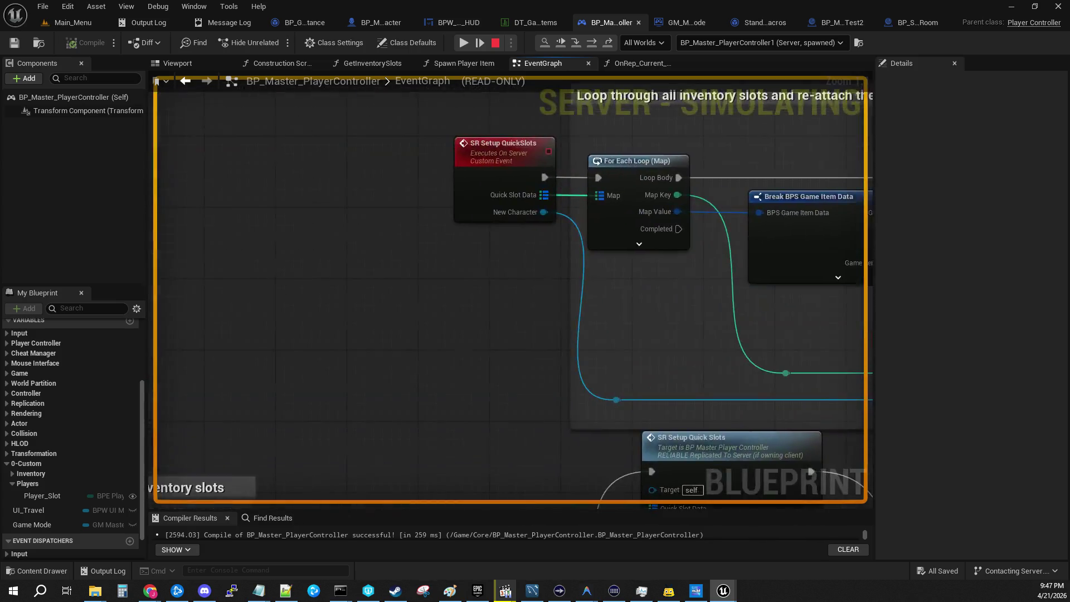
Pan the PlayerController EventGraph over Select, Is Valid and LOCAL Set Slot Icon, then resume execution
{"action": "mouse_move", "coordinate": [334, 216]}
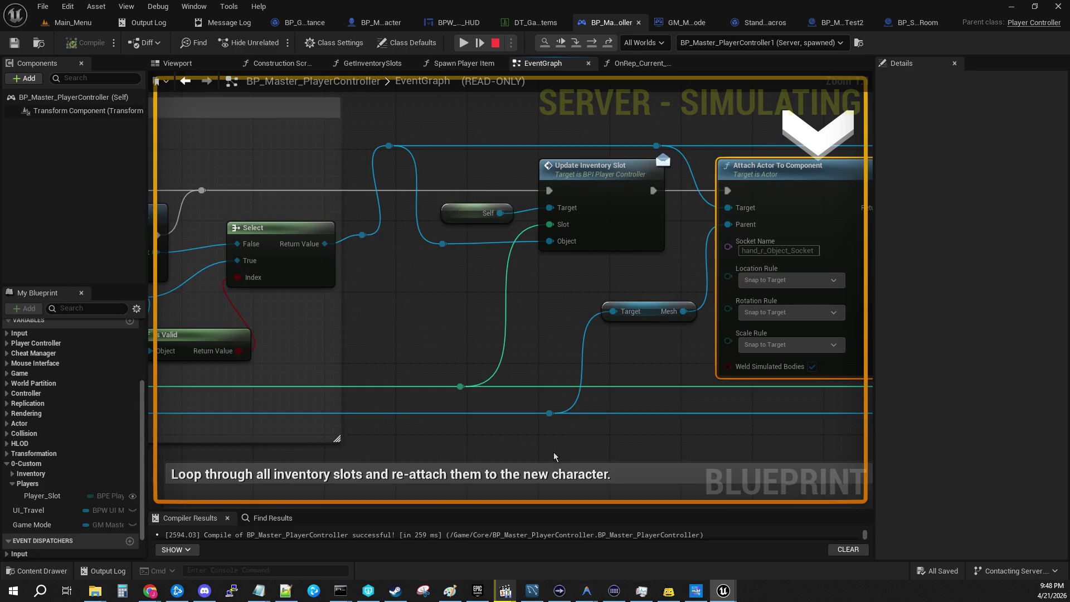
{"action": "mouse_move", "coordinate": [629, 409]}
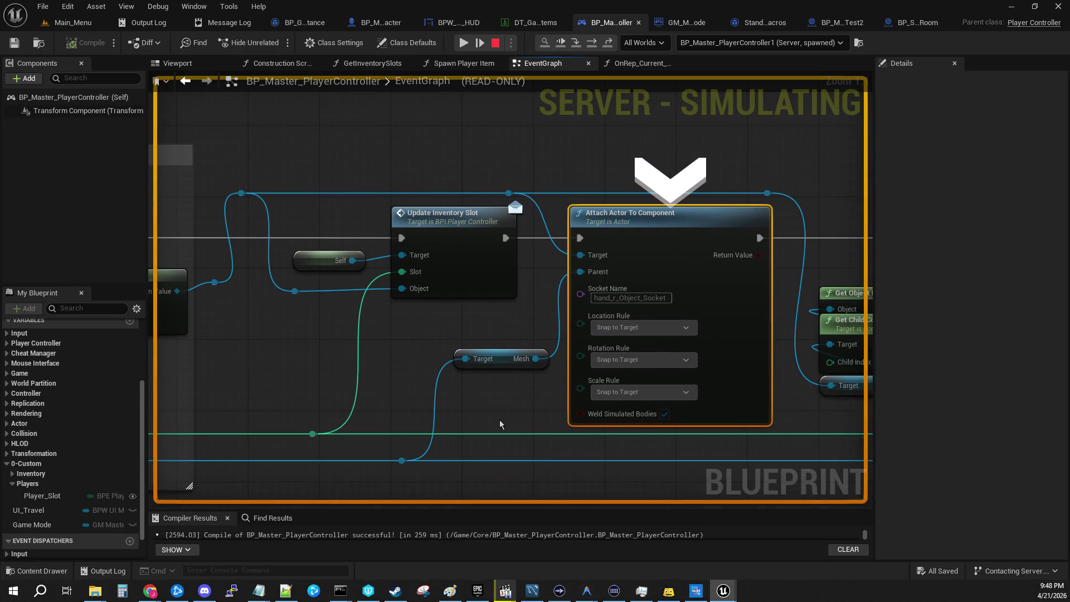
{"action": "mouse_move", "coordinate": [282, 155]}
{"action": "left_mouse_down"}
{"action": "mouse_move", "coordinate": [563, 136]}
{"action": "mouse_move", "coordinate": [694, 110]}
{"action": "left_mouse_up"}
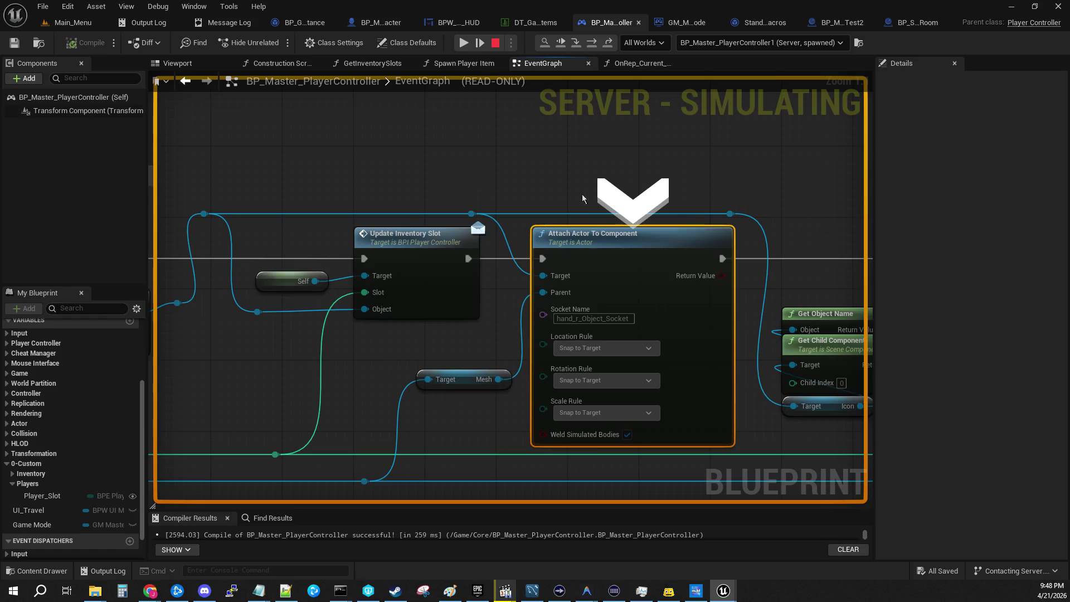
{"action": "mouse_move", "coordinate": [522, 491]}
{"action": "left_mouse_down"}
{"action": "mouse_move", "coordinate": [418, 437]}
{"action": "mouse_move", "coordinate": [184, 392]}
{"action": "left_mouse_up"}
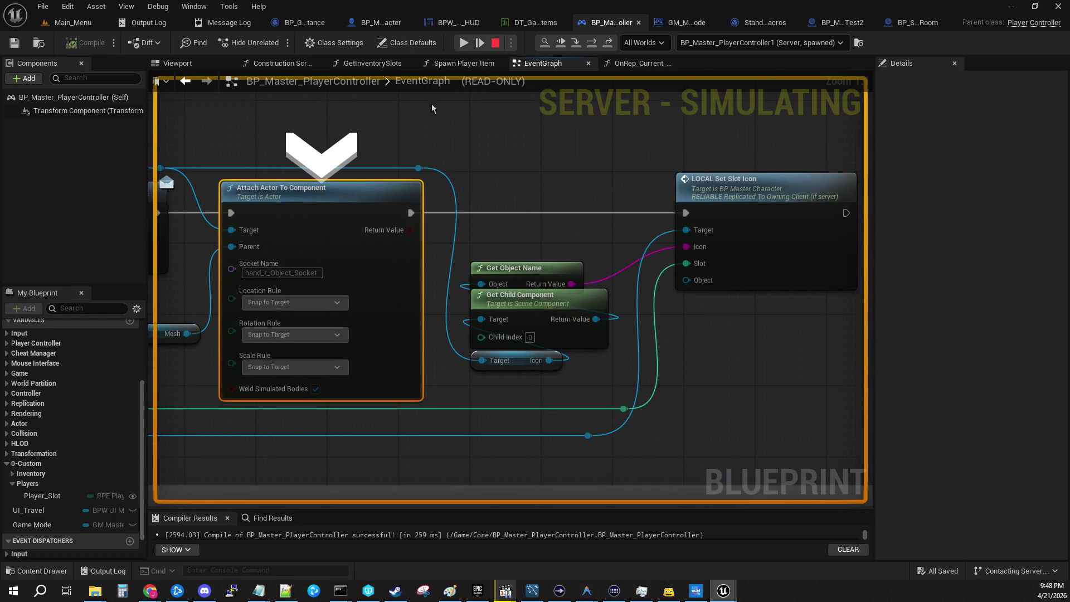
{"action": "left_click", "coordinate": [467, 43]}
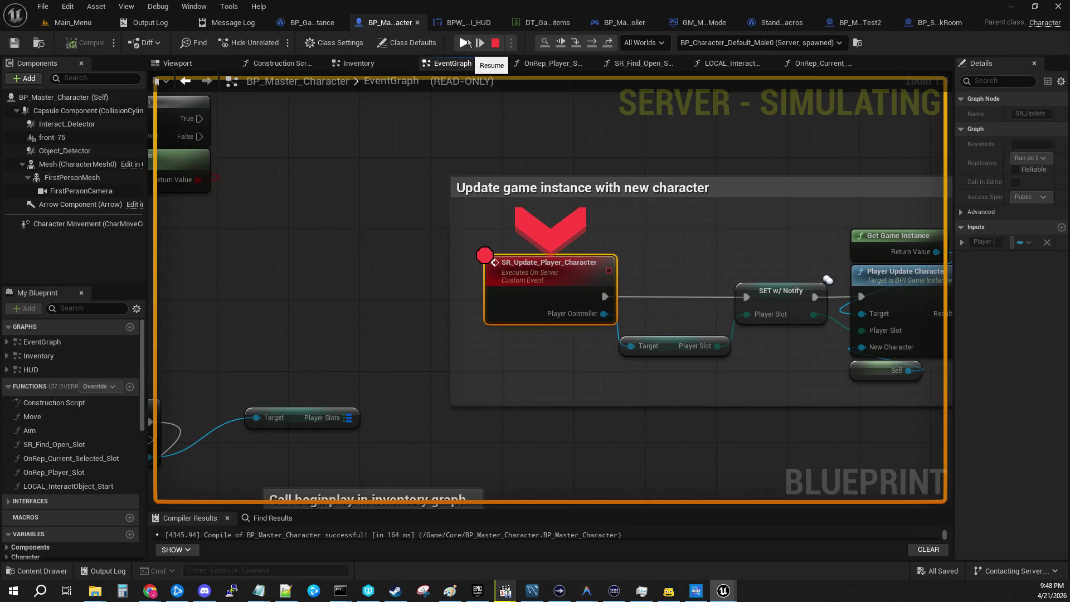
Resume to SR_Load_Existing_Inventory, then step through the Get Inventory Slots call into GetInventorySlots
{"action": "mouse_move", "coordinate": [671, 228]}
{"action": "left_mouse_down"}
{"action": "mouse_move", "coordinate": [259, 203]}
{"action": "mouse_move", "coordinate": [508, 197]}
{"action": "left_mouse_up"}
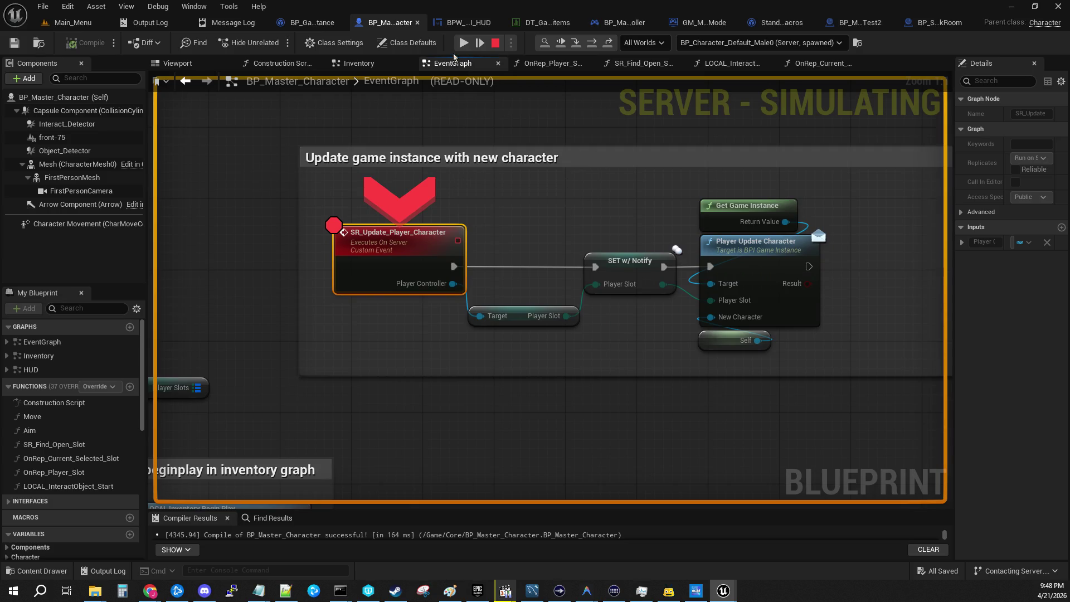
{"action": "left_click", "coordinate": [463, 43]}
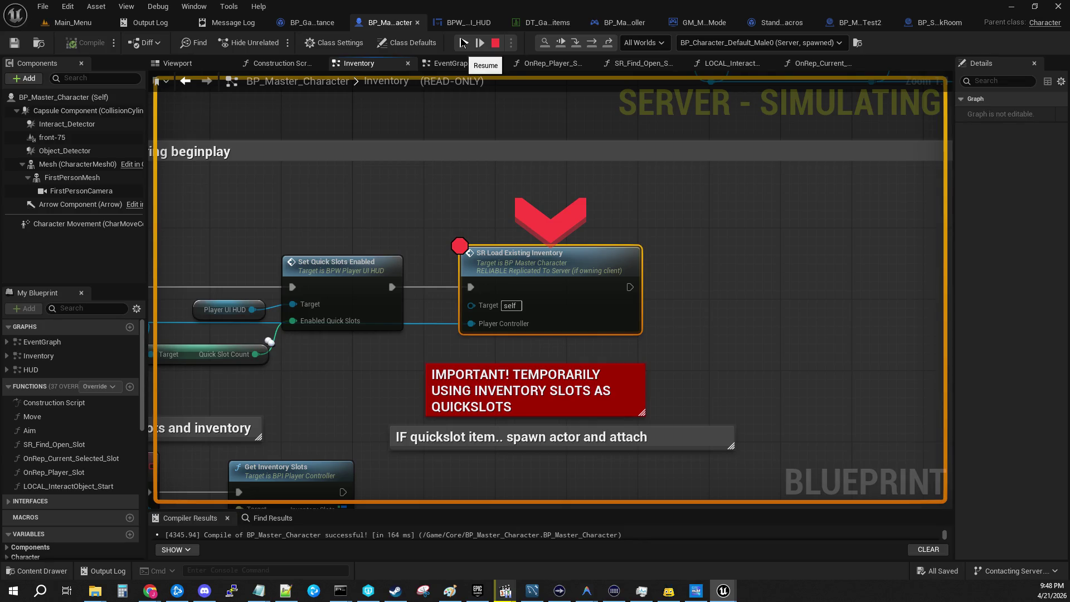
{"action": "left_click", "coordinate": [576, 43]}
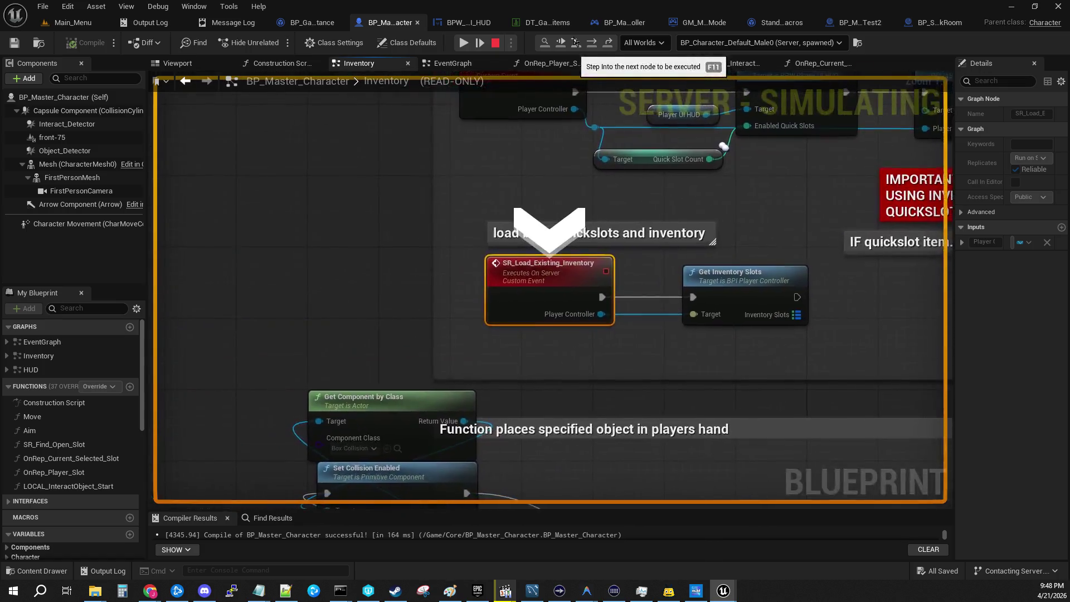
{"action": "left_click", "coordinate": [576, 43]}
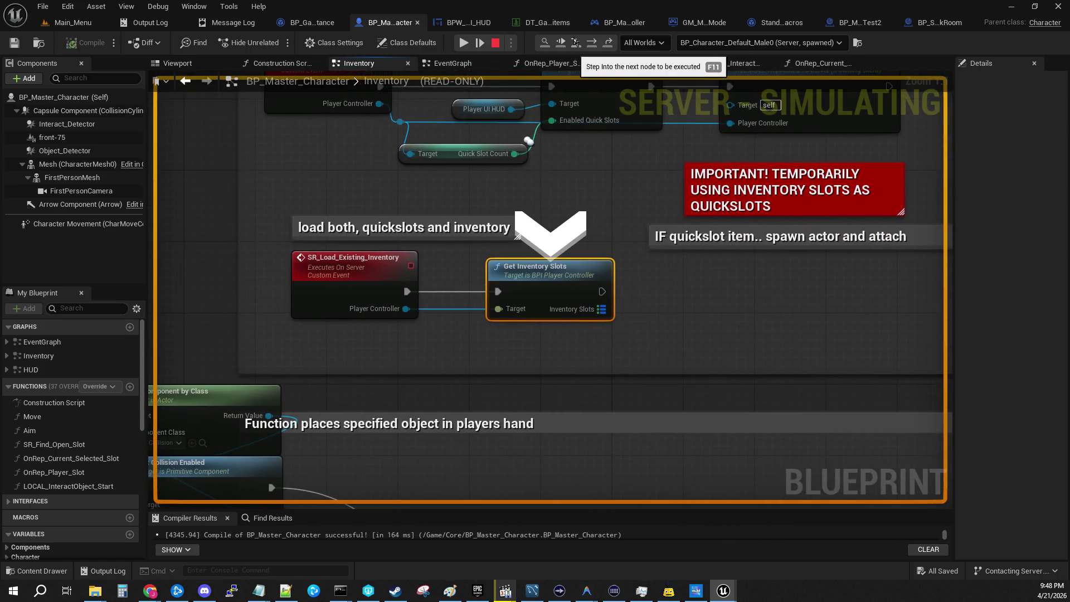
{"action": "left_click", "coordinate": [576, 43]}
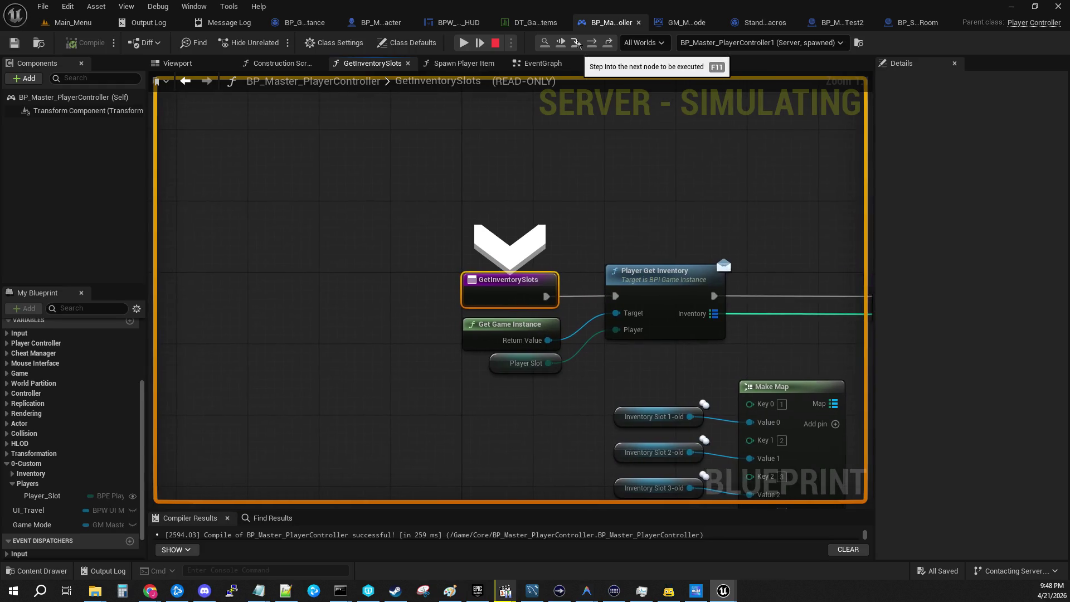
Step back into GetInventorySlots and expand its returned item: ID 0, Qty 1, Durability 100, then resume
{"action": "left_click", "coordinate": [463, 43]}
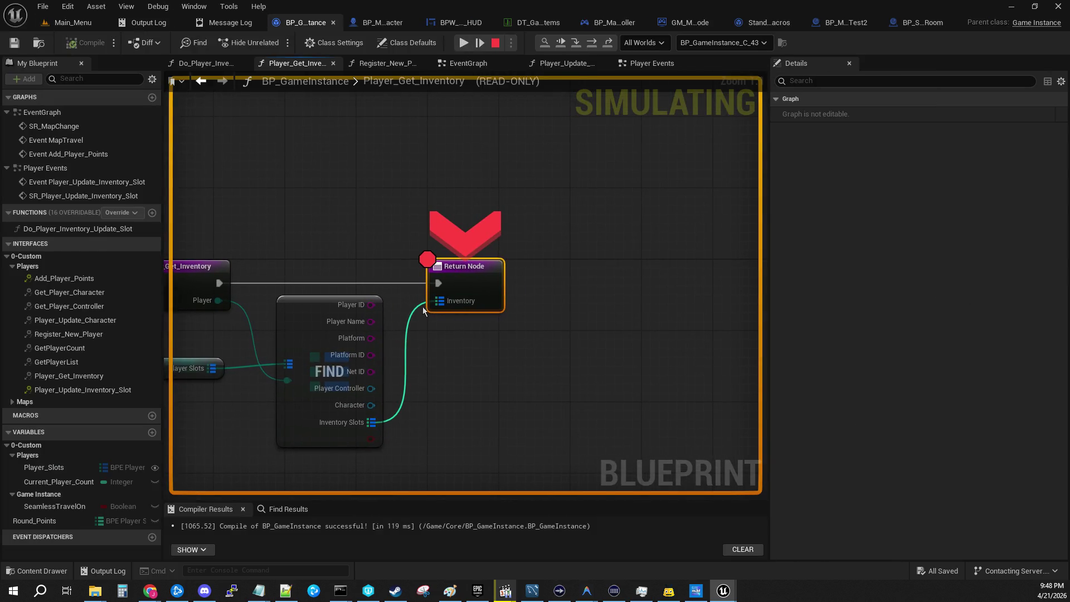
{"action": "left_click", "coordinate": [578, 44]}
{"action": "mouse_move", "coordinate": [506, 306]}
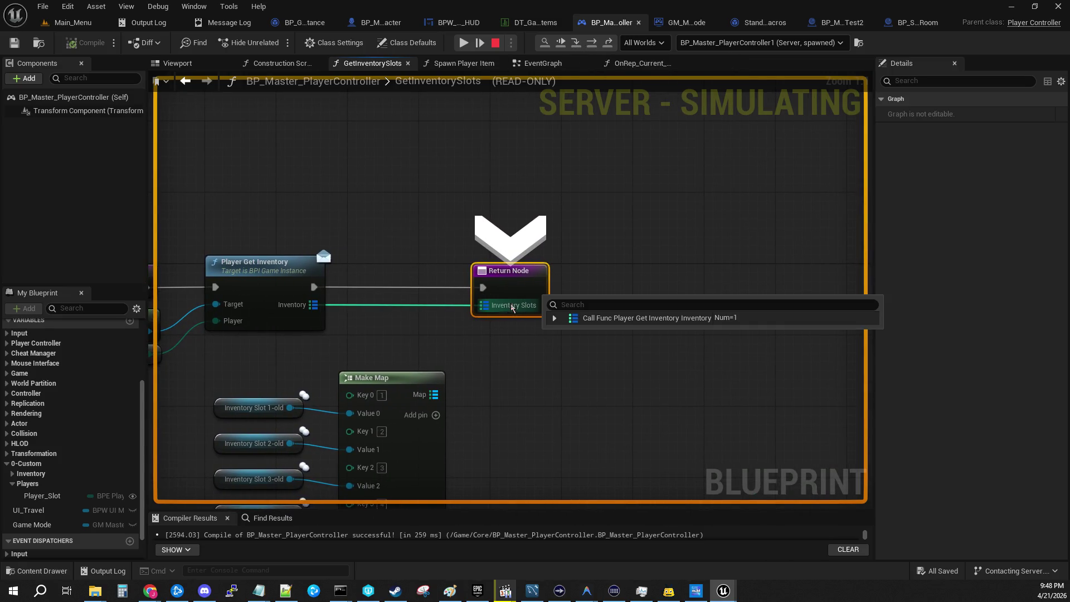
{"action": "left_click", "coordinate": [554, 318]}
{"action": "left_click", "coordinate": [562, 333]}
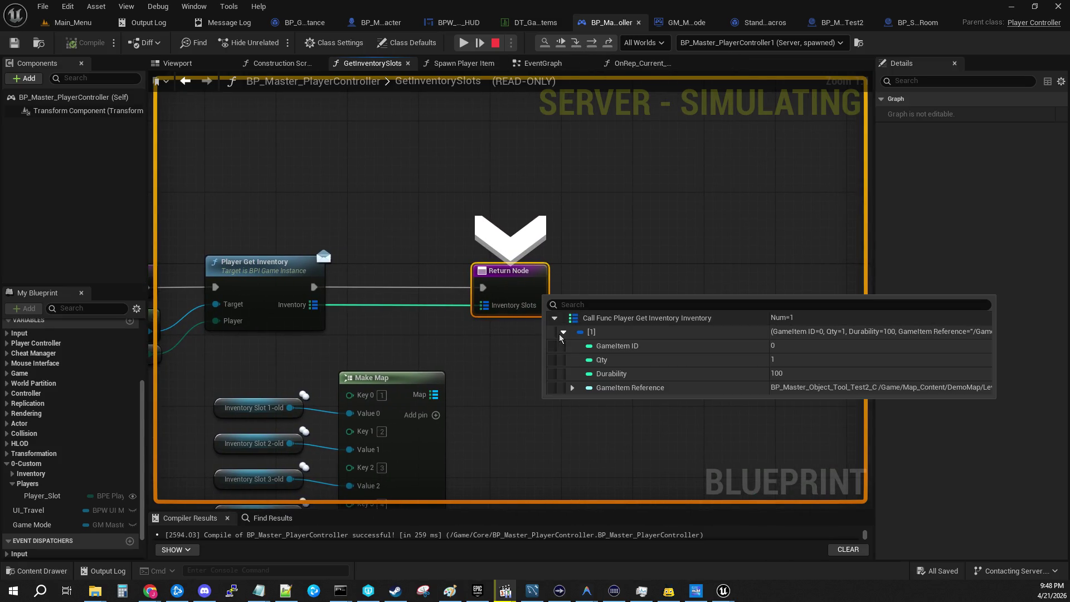
{"action": "left_click", "coordinate": [572, 389]}
{"action": "left_click", "coordinate": [571, 389]}
{"action": "left_click", "coordinate": [465, 42]}
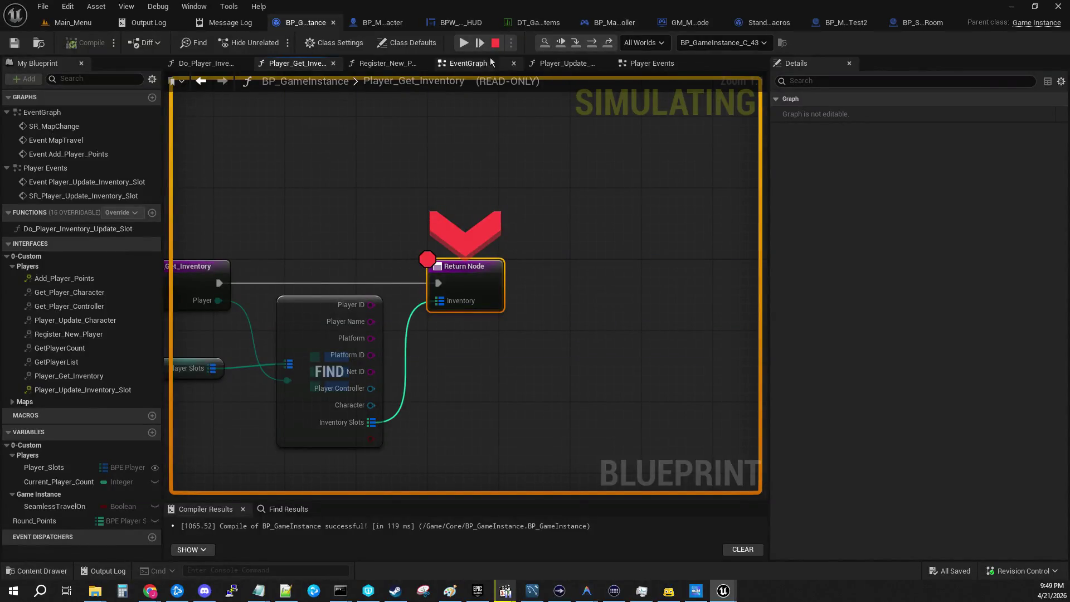
Resume through the breakpoints, step into GetInventorySlots, and expand its returned inventory item
{"action": "left_click", "coordinate": [463, 43]}
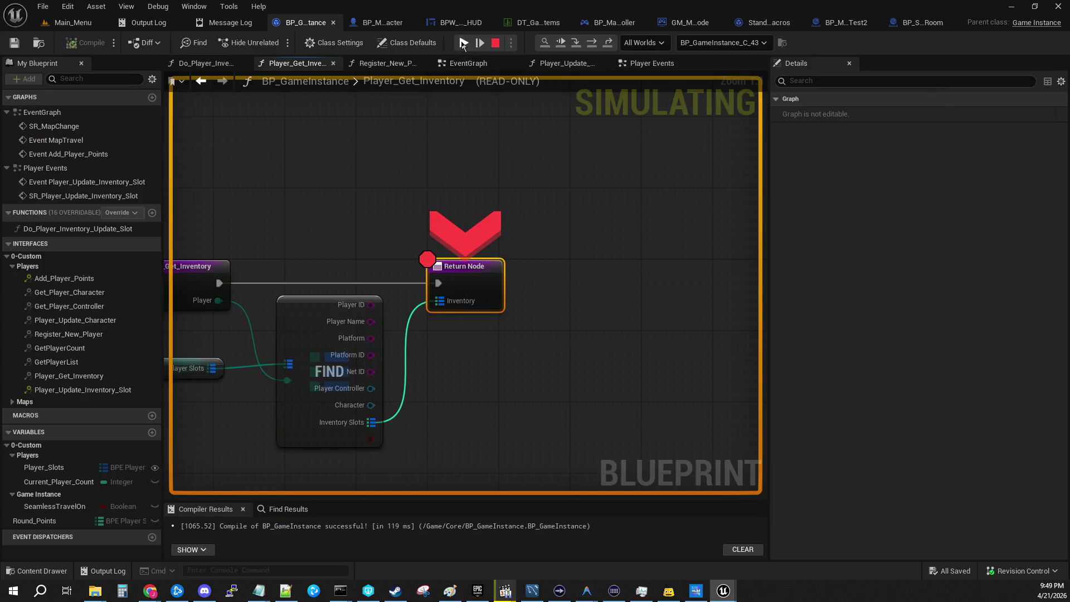
{"action": "left_click", "coordinate": [462, 43]}
{"action": "left_click", "coordinate": [463, 43]}
{"action": "left_click", "coordinate": [462, 43]}
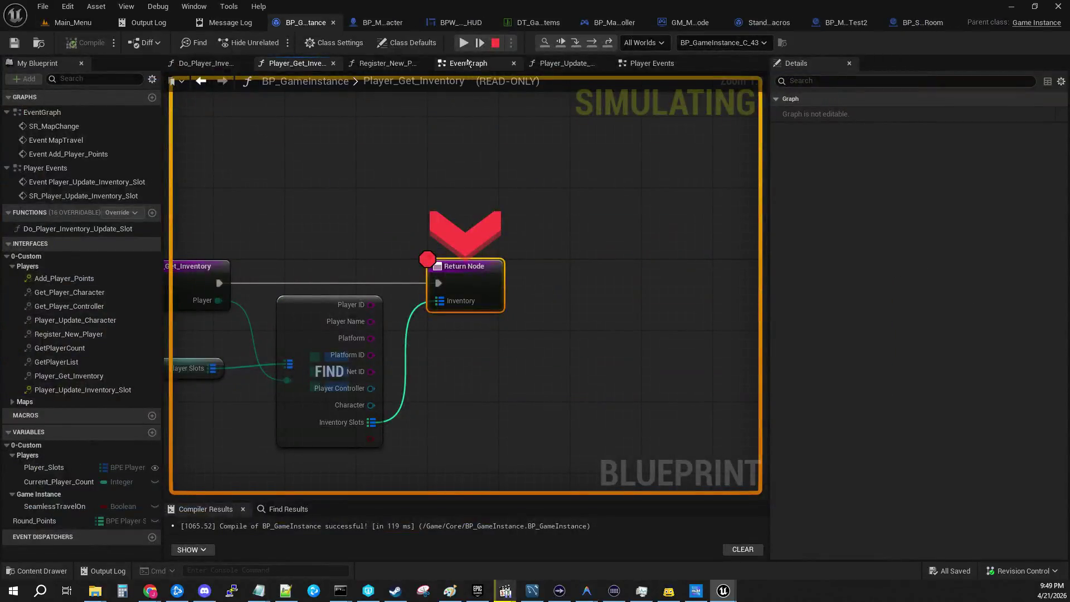
{"action": "left_click", "coordinate": [463, 42]}
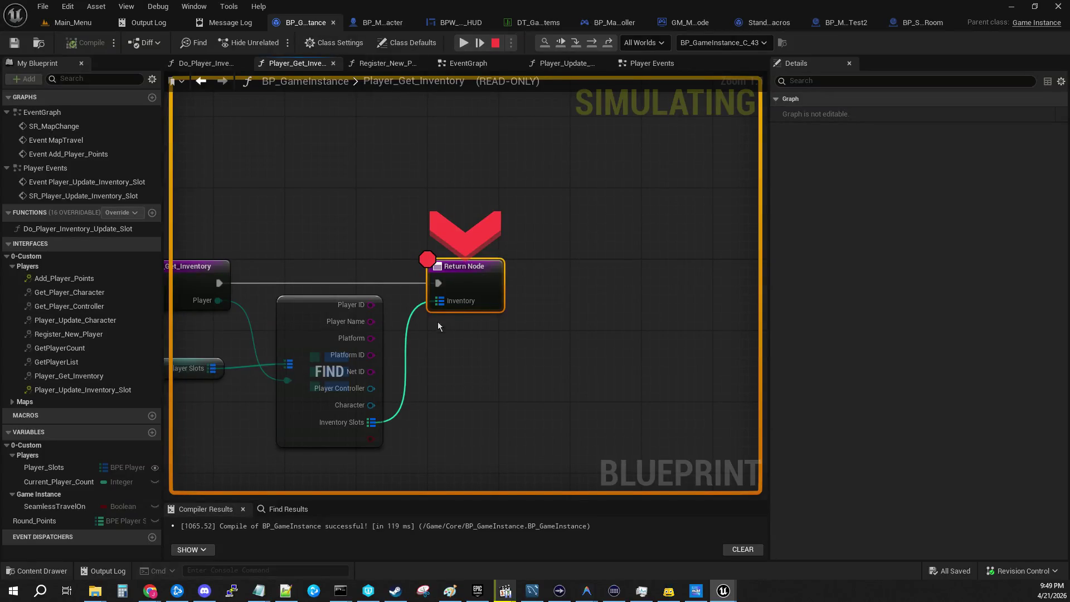
{"action": "left_click", "coordinate": [576, 43]}
{"action": "mouse_move", "coordinate": [481, 306]}
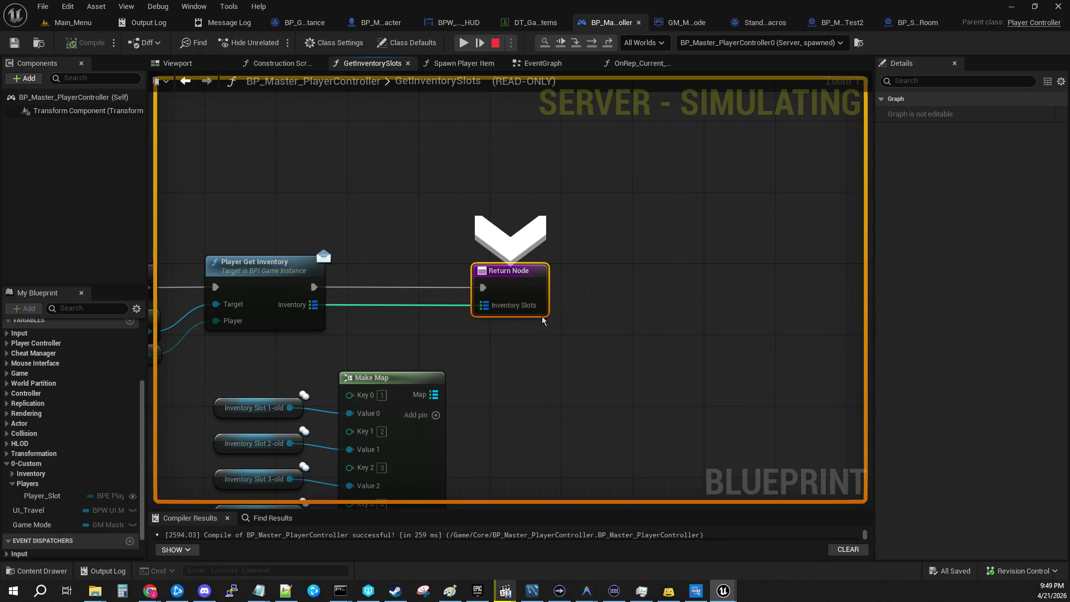
{"action": "left_click", "coordinate": [554, 318]}
{"action": "left_click", "coordinate": [564, 331]}
Stop play, return to the Main_Menu level, start Play In Editor again and host a game
{"action": "left_click", "coordinate": [496, 42]}
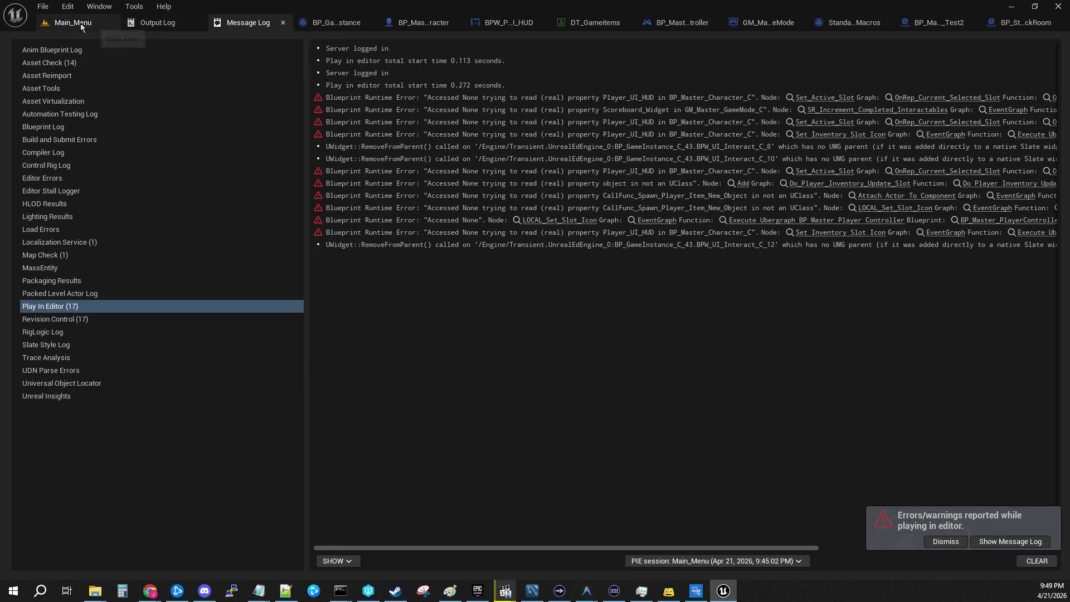
{"action": "left_click", "coordinate": [82, 22]}
{"action": "left_click", "coordinate": [276, 43]}
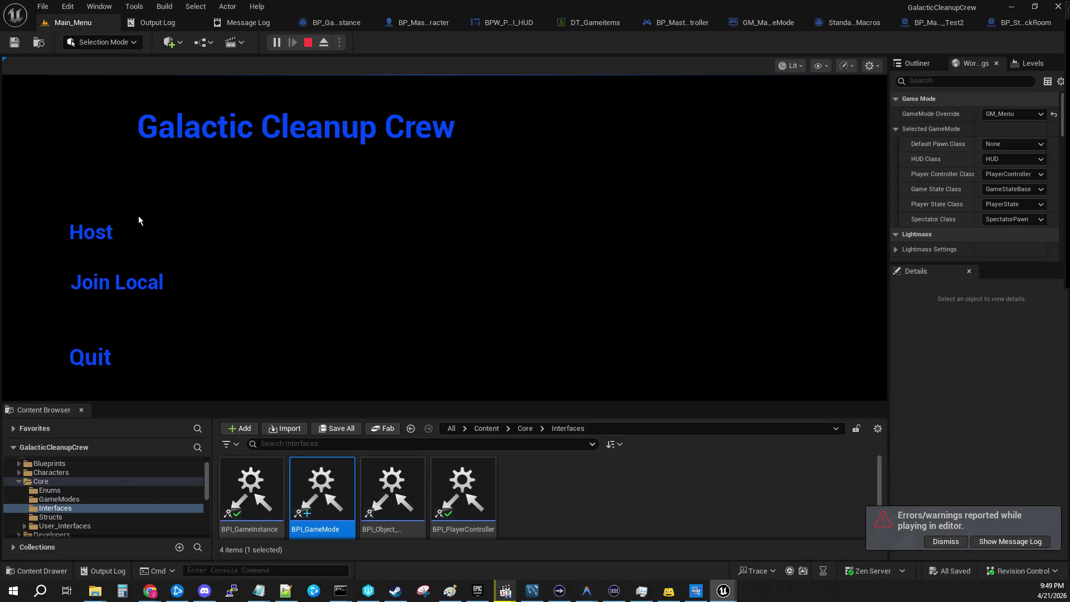
{"action": "left_click", "coordinate": [108, 232]}
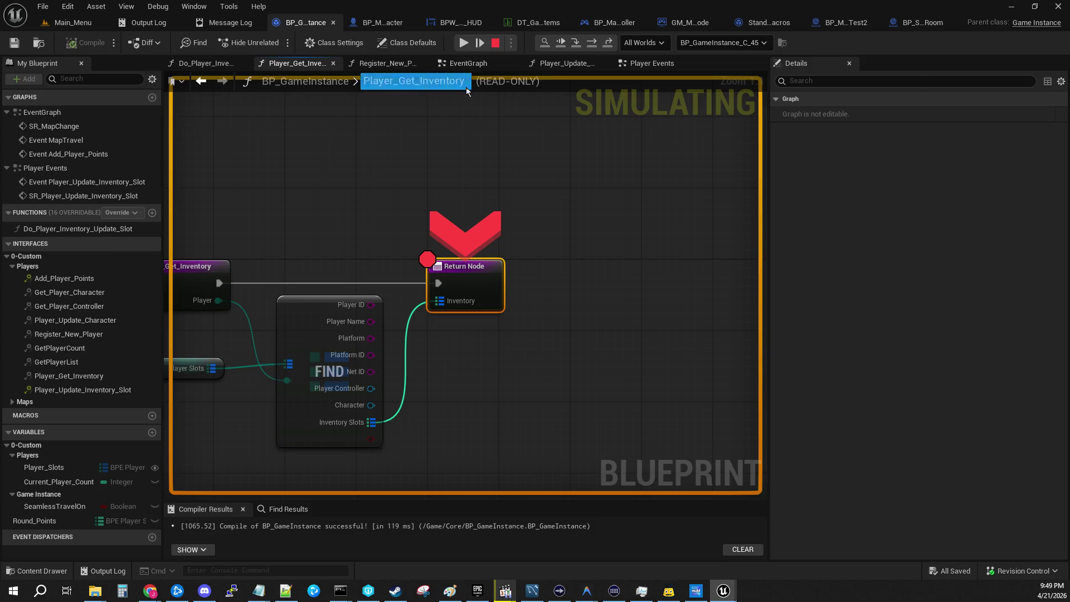
Resume past the character breakpoints and take control of the game view
{"action": "left_click", "coordinate": [463, 43]}
{"action": "left_click", "coordinate": [464, 43]}
{"action": "left_click", "coordinate": [463, 43]}
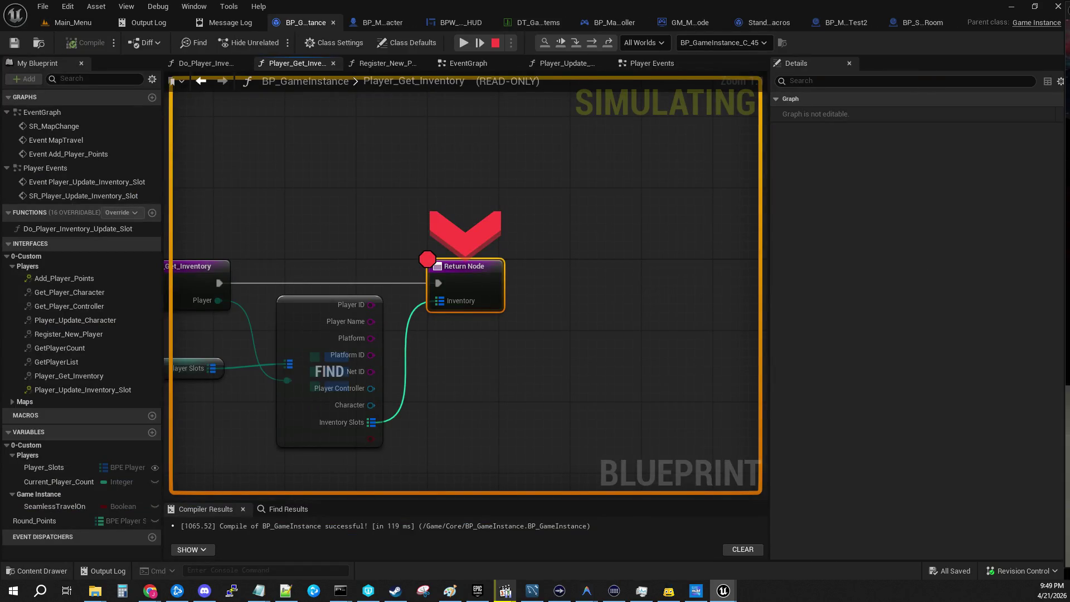
{"action": "left_click", "coordinate": [464, 42]}
{"action": "left_click", "coordinate": [464, 43]}
{"action": "left_click", "coordinate": [464, 43]}
{"action": "left_click", "coordinate": [446, 223]}
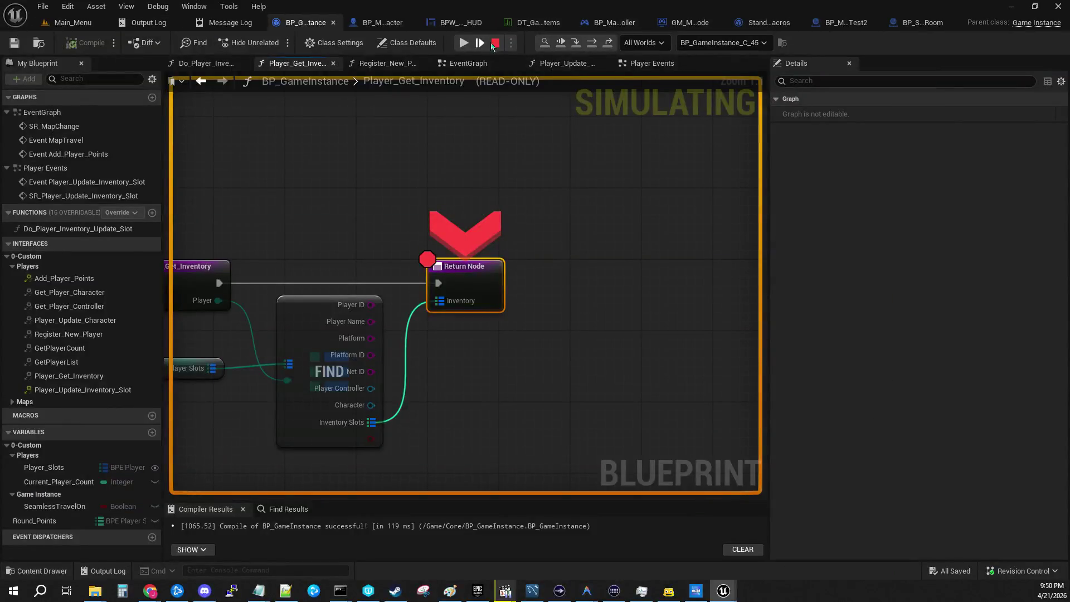
Keep resuming while the new map loads, then step into GetInventorySlots from the GameInstance return
{"action": "left_click", "coordinate": [464, 43]}
{"action": "left_click", "coordinate": [458, 231]}
{"action": "left_click", "coordinate": [464, 43]}
{"action": "left_click", "coordinate": [463, 42]}
{"action": "left_click", "coordinate": [464, 42]}
{"action": "left_click", "coordinate": [576, 43]}
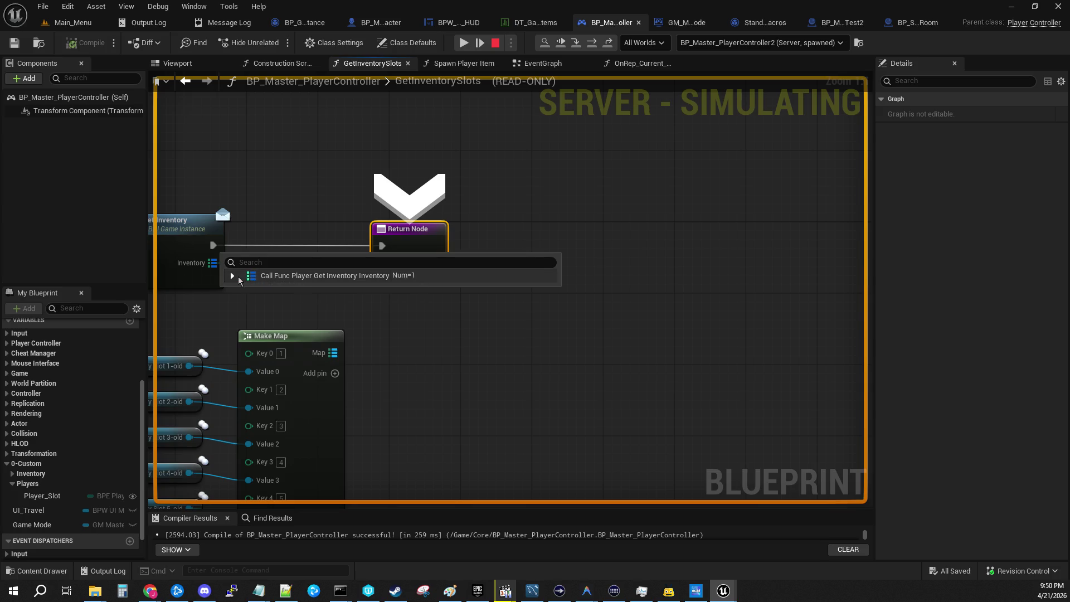
Expand the returned inventory item, step to SET w/ Notify, and pan across the EventGraph's sections
{"action": "left_click", "coordinate": [232, 275]}
{"action": "left_click", "coordinate": [242, 289]}
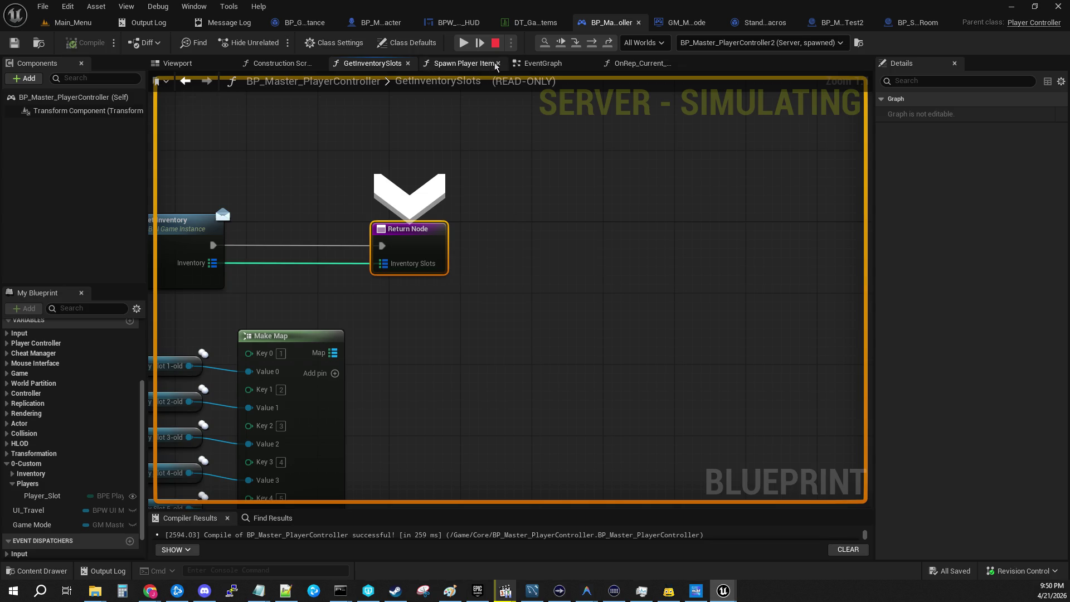
{"action": "left_click", "coordinate": [575, 45]}
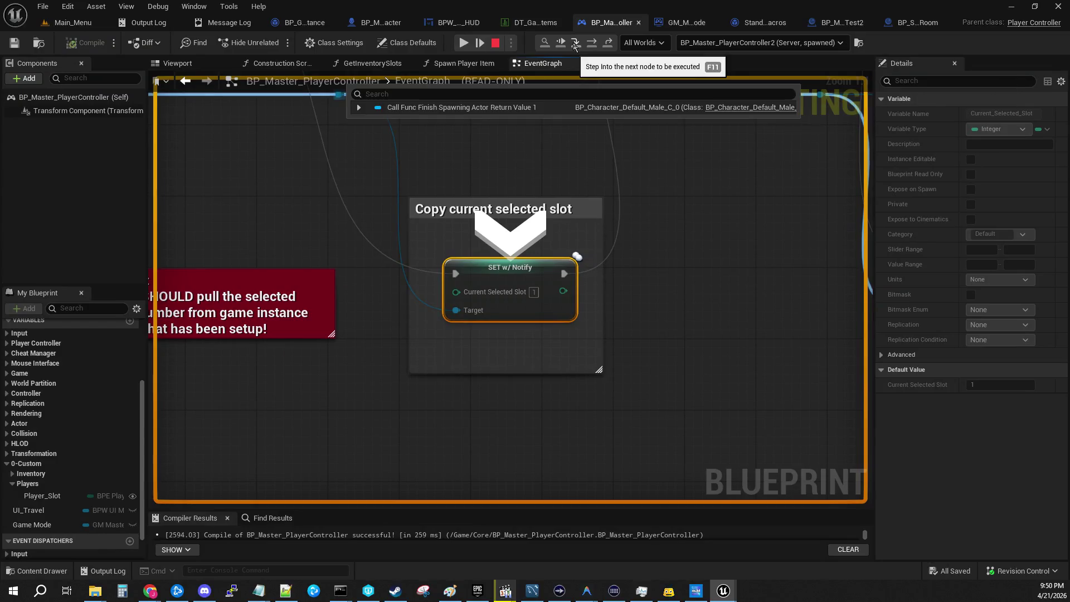
{"action": "left_click_drag", "start_coordinate": [500, 190], "coordinate": [627, 421]}
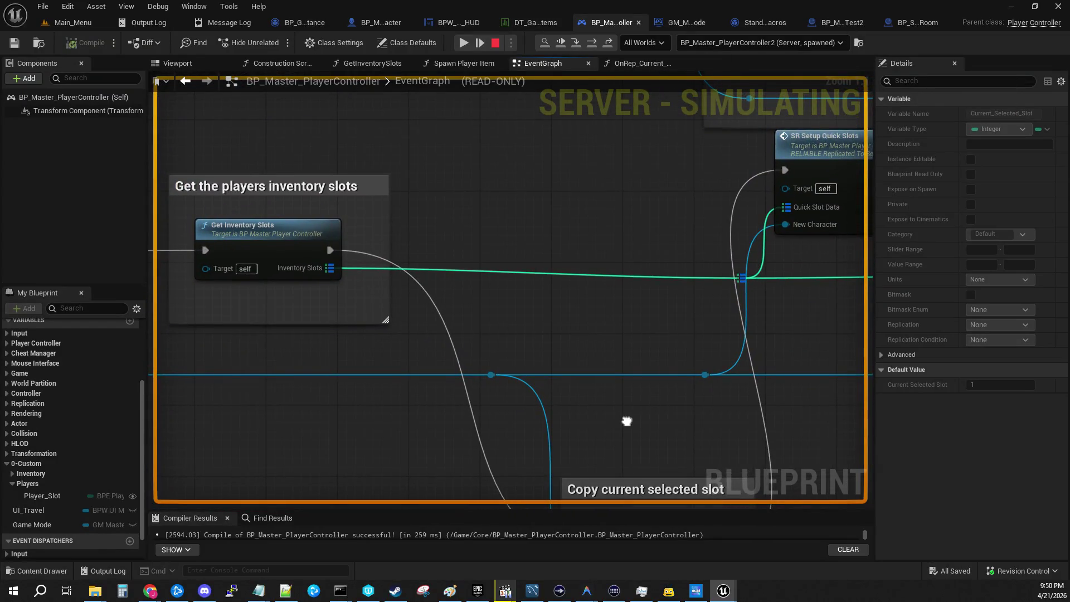
{"action": "left_click_drag", "start_coordinate": [627, 420], "coordinate": [1054, 391]}
{"action": "mouse_move", "coordinate": [167, 290]}
{"action": "left_mouse_down"}
{"action": "mouse_move", "coordinate": [825, 297]}
{"action": "mouse_move", "coordinate": [1069, 314]}
{"action": "mouse_move", "coordinate": [830, 306]}
{"action": "mouse_move", "coordinate": [384, 259]}
{"action": "mouse_move", "coordinate": [346, 262]}
{"action": "mouse_move", "coordinate": [226, 365]}
{"action": "left_mouse_up"}
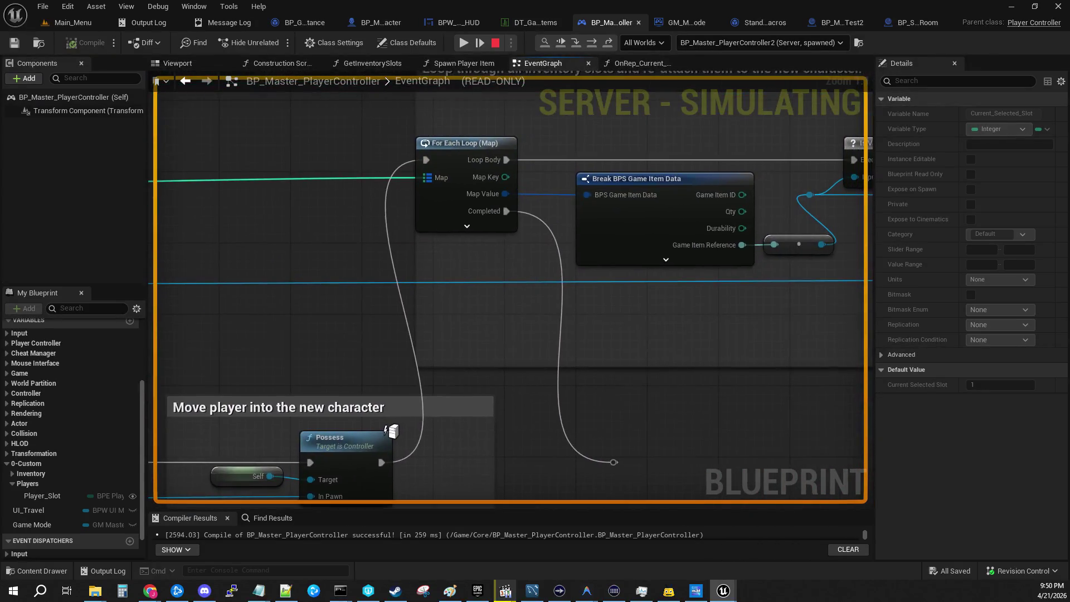
{"action": "mouse_move", "coordinate": [780, 334]}
{"action": "left_mouse_down"}
{"action": "mouse_move", "coordinate": [315, 305]}
{"action": "mouse_move", "coordinate": [152, 246]}
{"action": "left_mouse_up"}
{"action": "mouse_move", "coordinate": [223, 279]}
{"action": "left_mouse_down"}
{"action": "mouse_move", "coordinate": [240, 312]}
{"action": "mouse_move", "coordinate": [853, 318]}
{"action": "mouse_move", "coordinate": [842, 311]}
{"action": "left_mouse_up"}
{"action": "mouse_move", "coordinate": [463, 390]}
{"action": "left_mouse_down"}
{"action": "mouse_move", "coordinate": [584, 492]}
{"action": "mouse_move", "coordinate": [206, 313]}
{"action": "mouse_move", "coordinate": [298, 452]}
{"action": "left_mouse_up"}
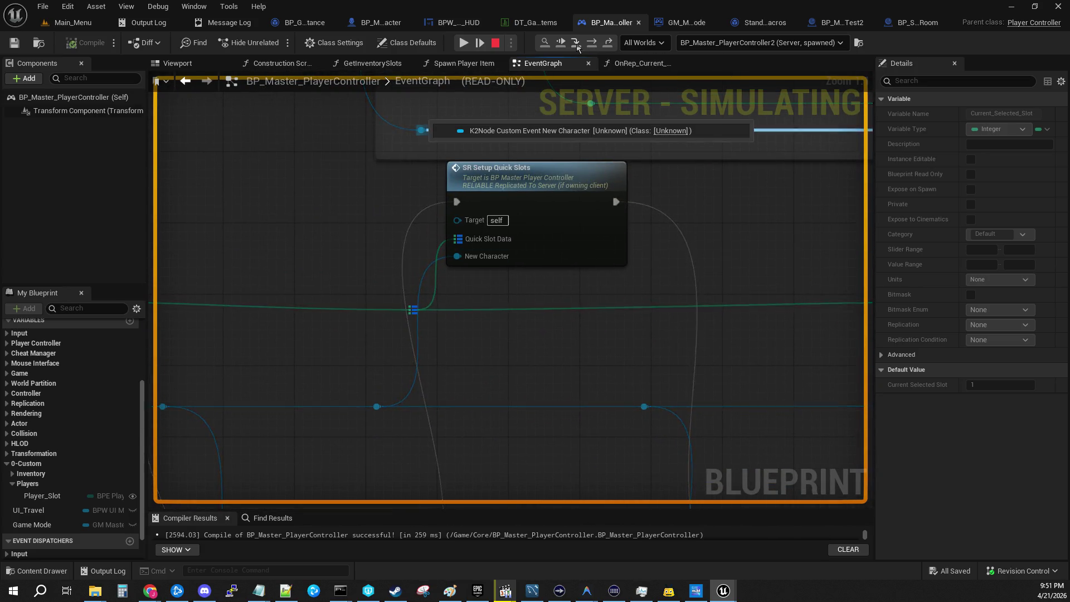
Step through SR Setup Quick Slots and OnRep_Current_Selected_Slot into the quick-slot setup event
{"action": "left_click", "coordinate": [577, 44]}
{"action": "left_click", "coordinate": [577, 43]}
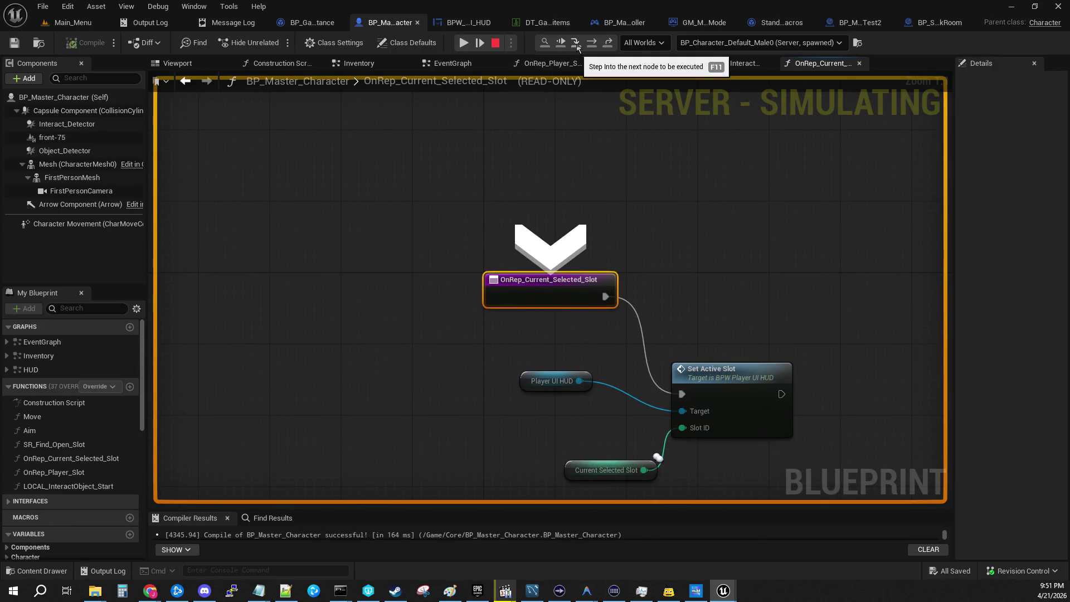
{"action": "left_click", "coordinate": [577, 45]}
{"action": "left_click", "coordinate": [577, 44]}
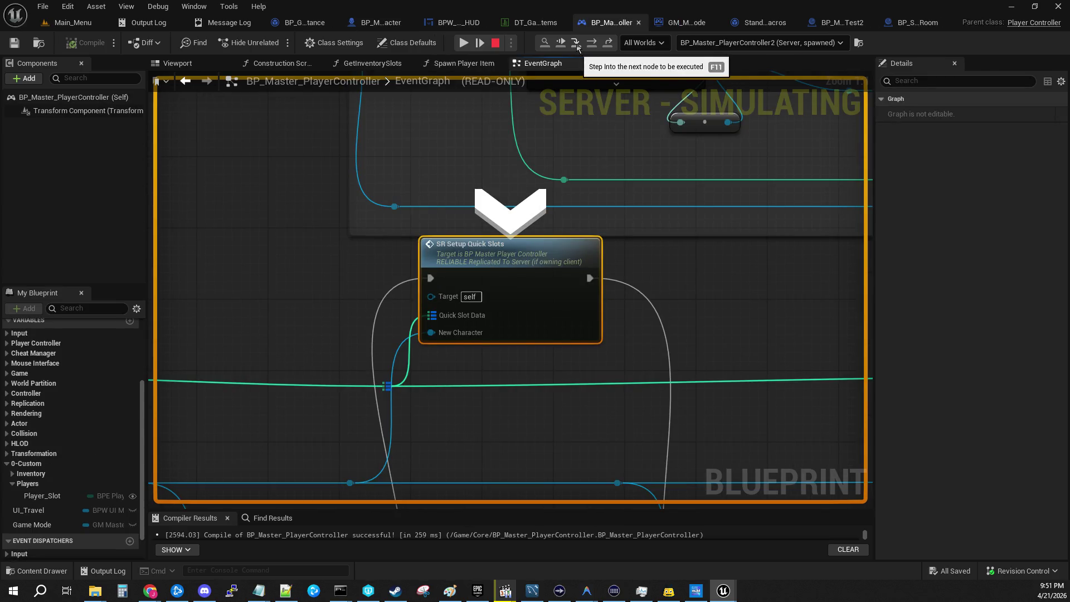
{"action": "left_click", "coordinate": [577, 45]}
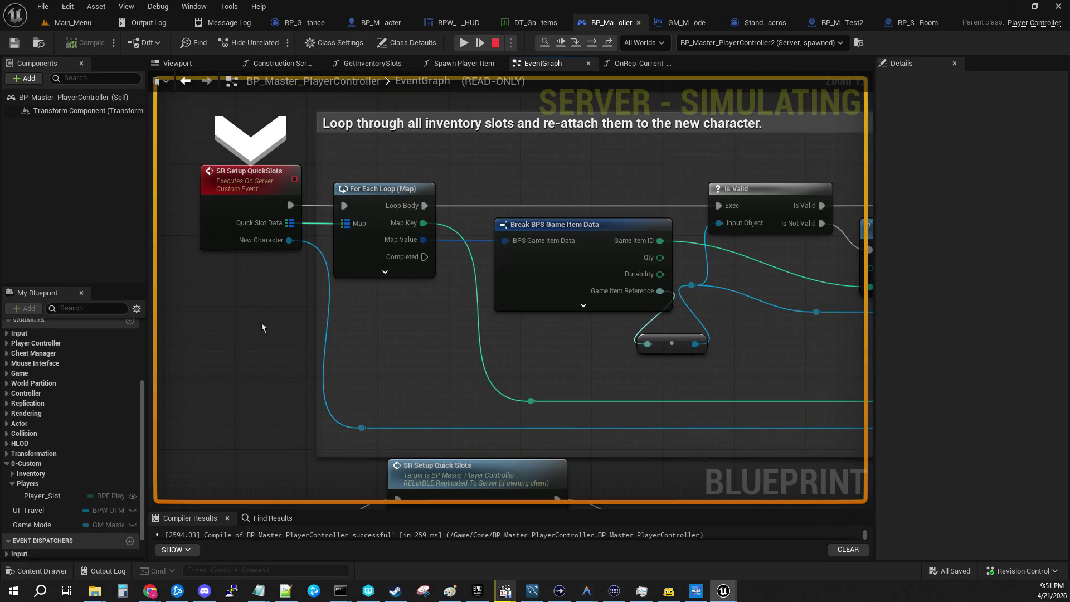
Advance to the For Each Loop, inspect New Character, and step to the Is Valid check
{"action": "mouse_move", "coordinate": [288, 241]}
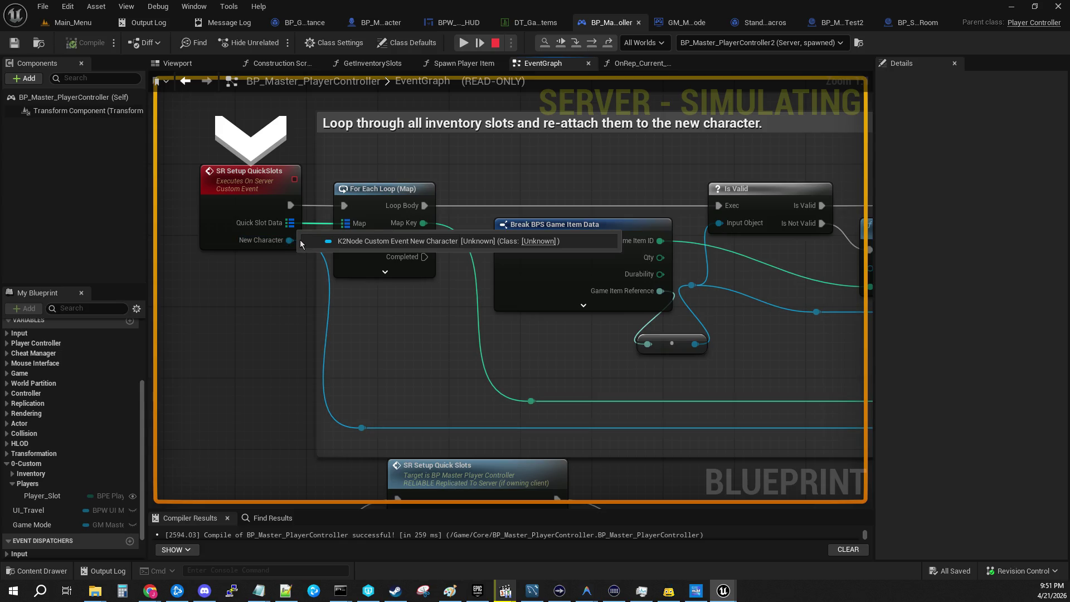
{"action": "left_click", "coordinate": [570, 44]}
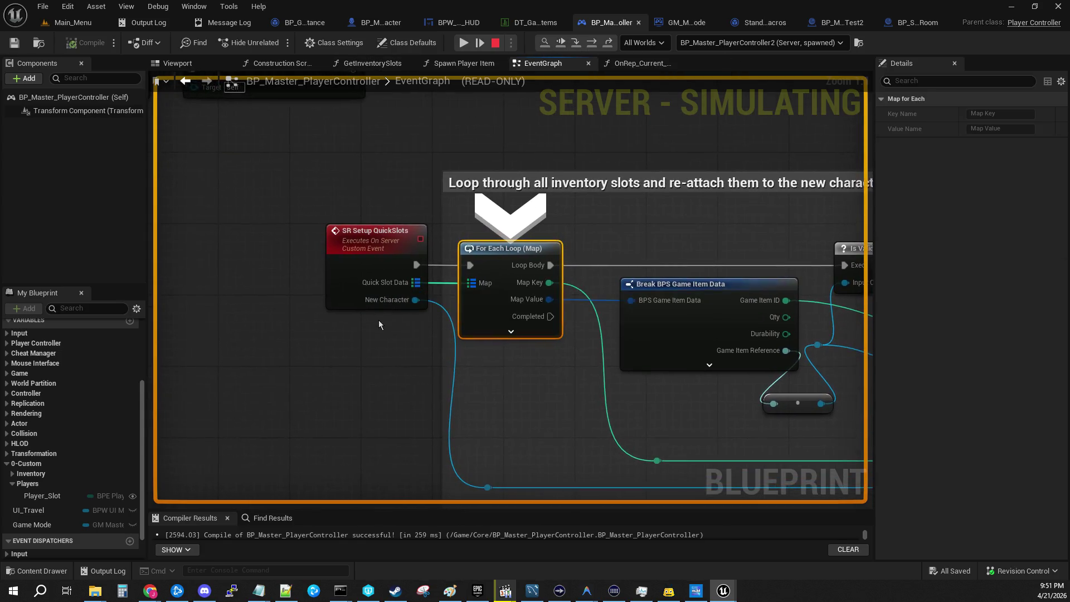
{"action": "mouse_move", "coordinate": [414, 301]}
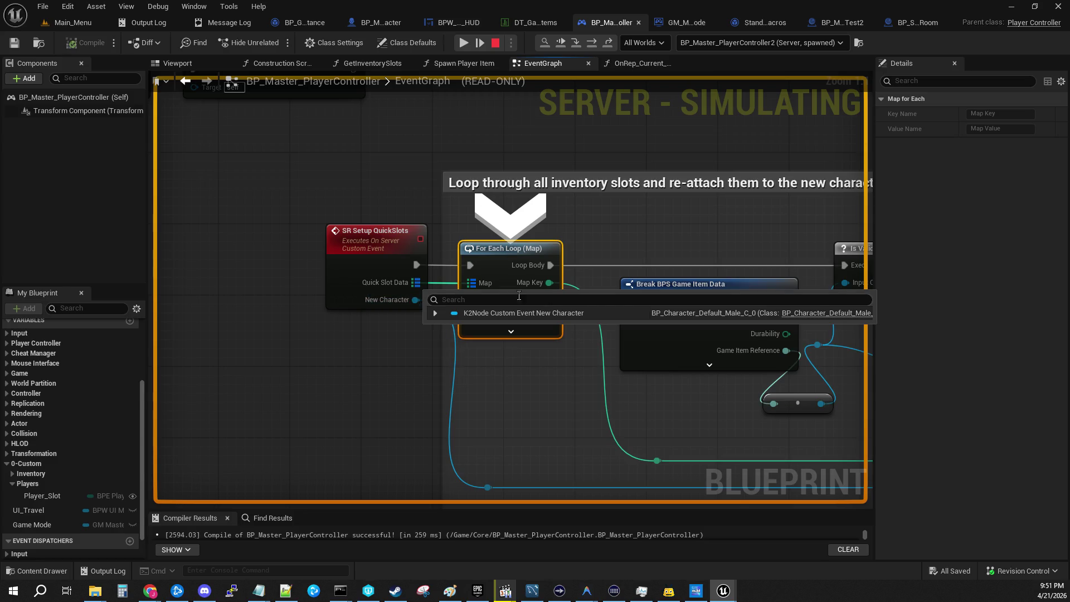
{"action": "mouse_move", "coordinate": [572, 348]}
{"action": "left_mouse_down"}
{"action": "mouse_move", "coordinate": [349, 382]}
{"action": "mouse_move", "coordinate": [152, 365]}
{"action": "left_mouse_up"}
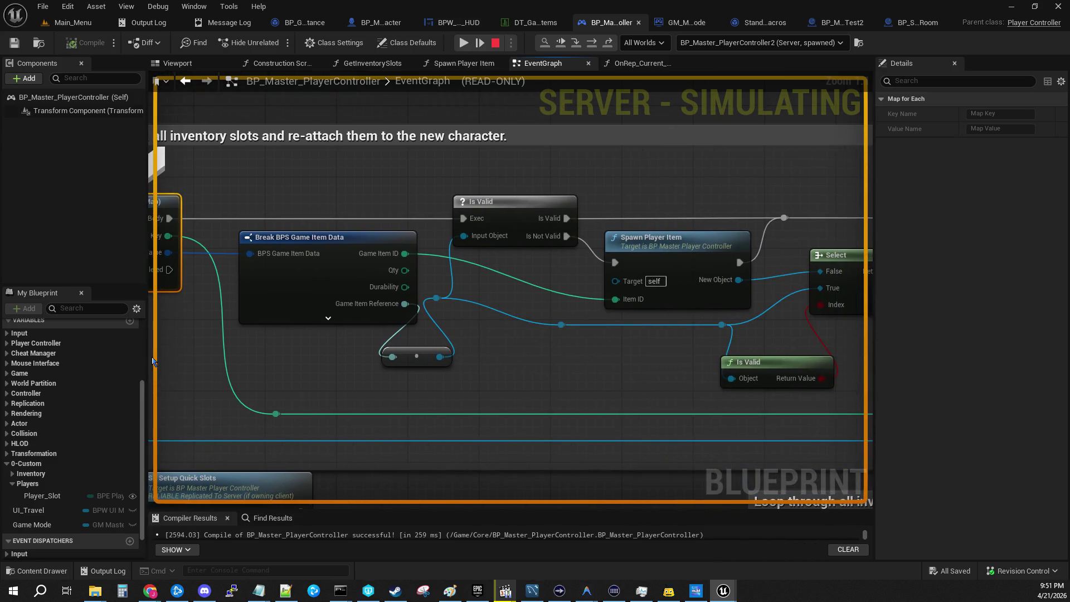
{"action": "left_click", "coordinate": [575, 45]}
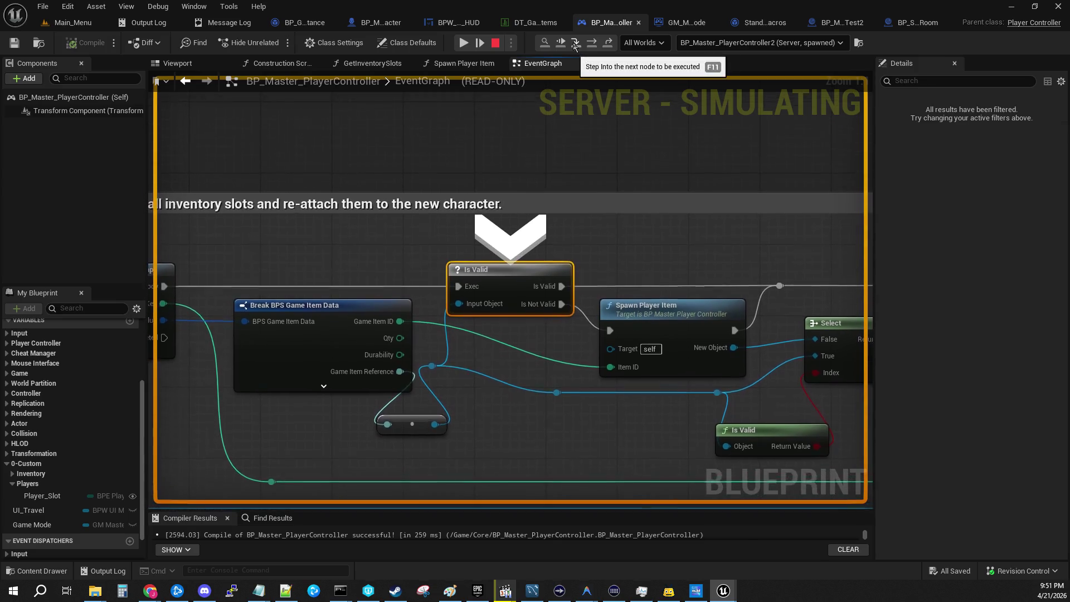
Step through the Is Valid macro's branch and outputs back to Spawn Player Item
{"action": "left_click", "coordinate": [575, 45]}
{"action": "left_click", "coordinate": [575, 45]}
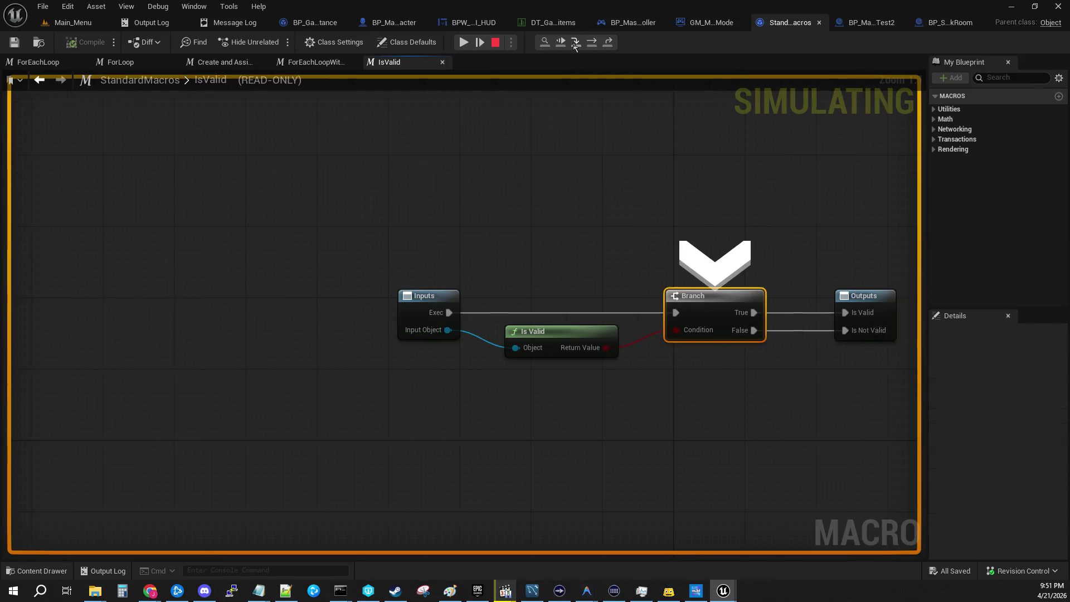
{"action": "left_click", "coordinate": [575, 45]}
{"action": "left_click", "coordinate": [575, 45]}
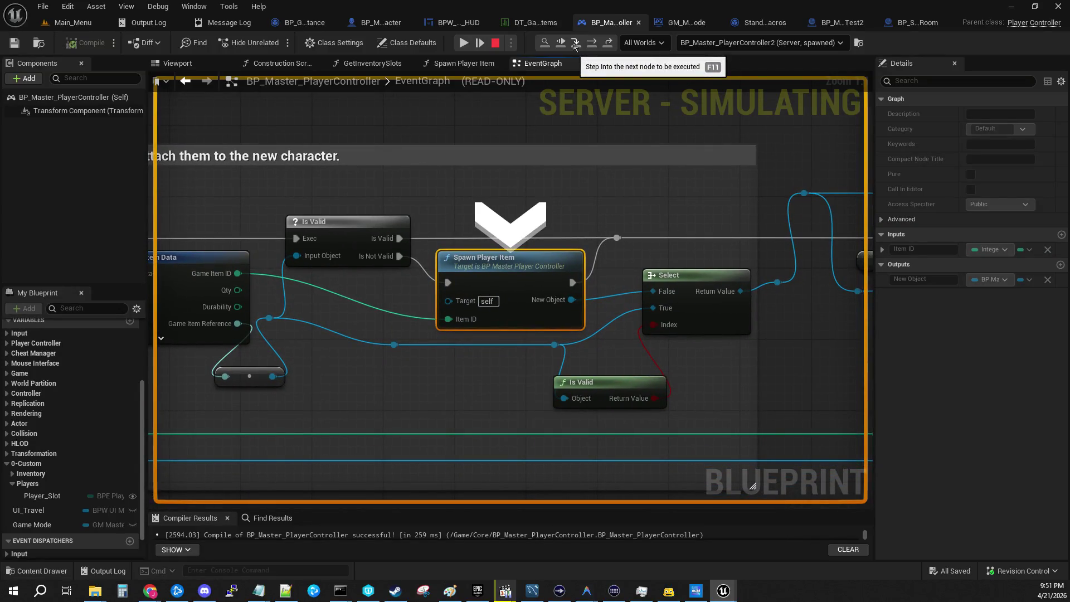
Step through the Spawn Player Item function, its data table lookup and overlap event, to Update Inventory Slot
{"action": "left_click", "coordinate": [576, 44]}
{"action": "left_click", "coordinate": [575, 45]}
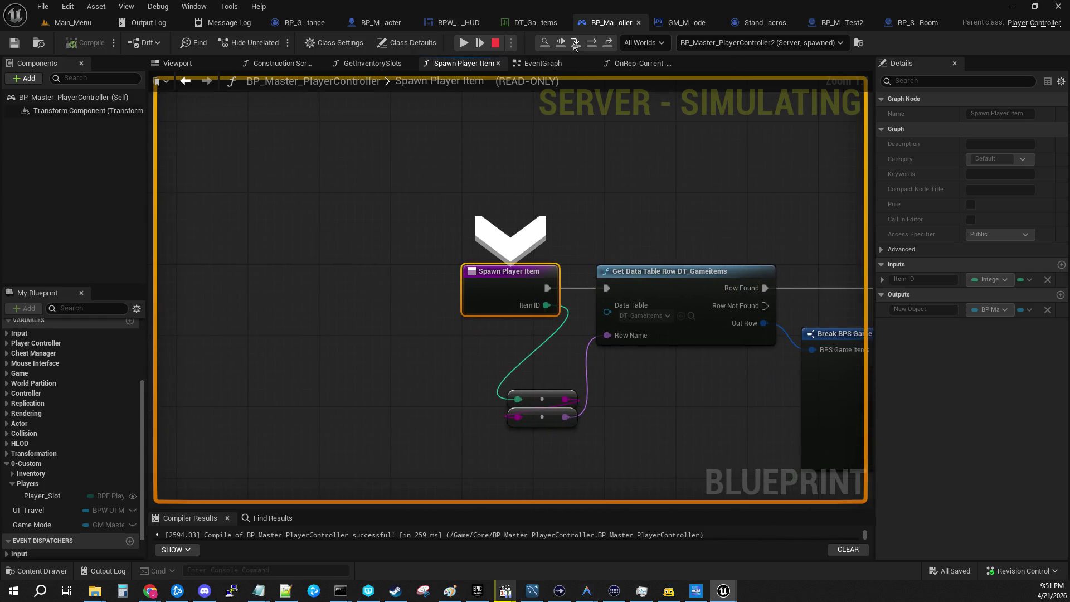
{"action": "left_click", "coordinate": [576, 45]}
{"action": "left_click", "coordinate": [575, 45]}
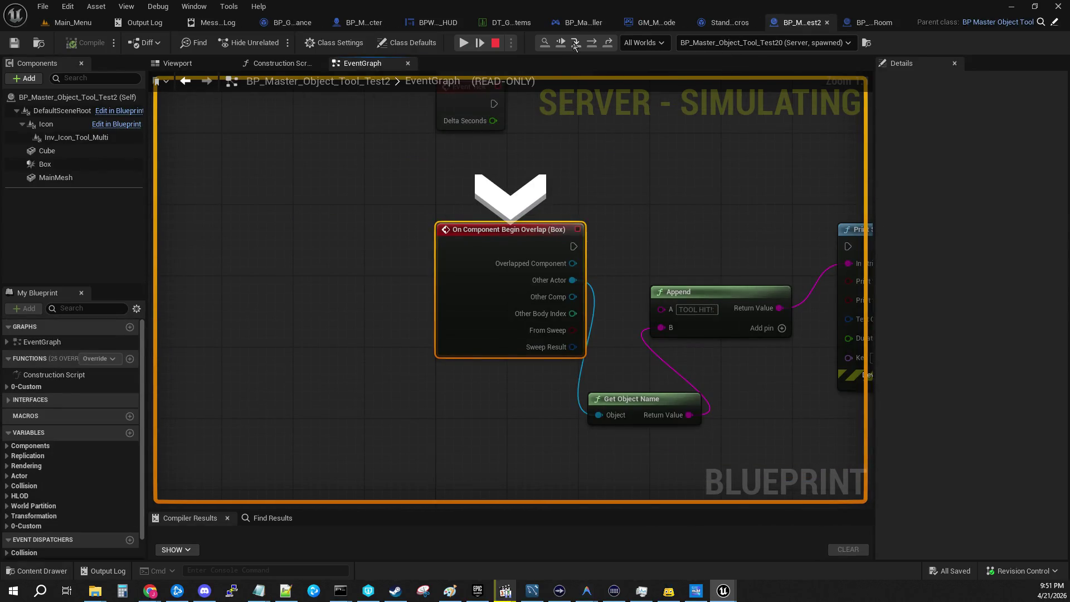
{"action": "left_click", "coordinate": [575, 44]}
{"action": "left_click", "coordinate": [576, 45]}
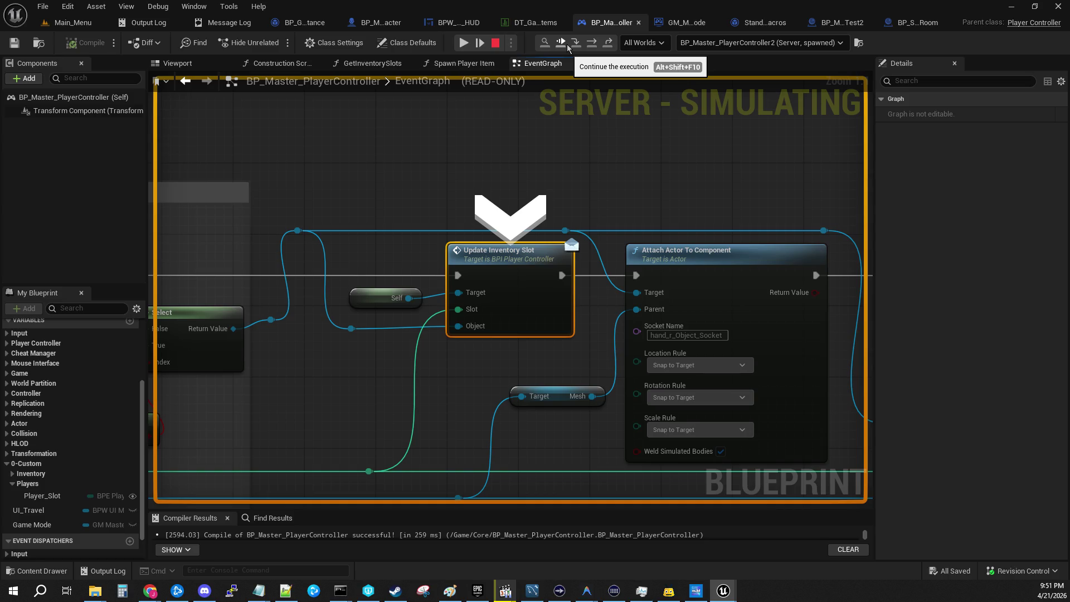
Step to Attach Actor To Component, inspect its pins, reach LOCAL Set Slot Icon, then resume
{"action": "left_click", "coordinate": [592, 44]}
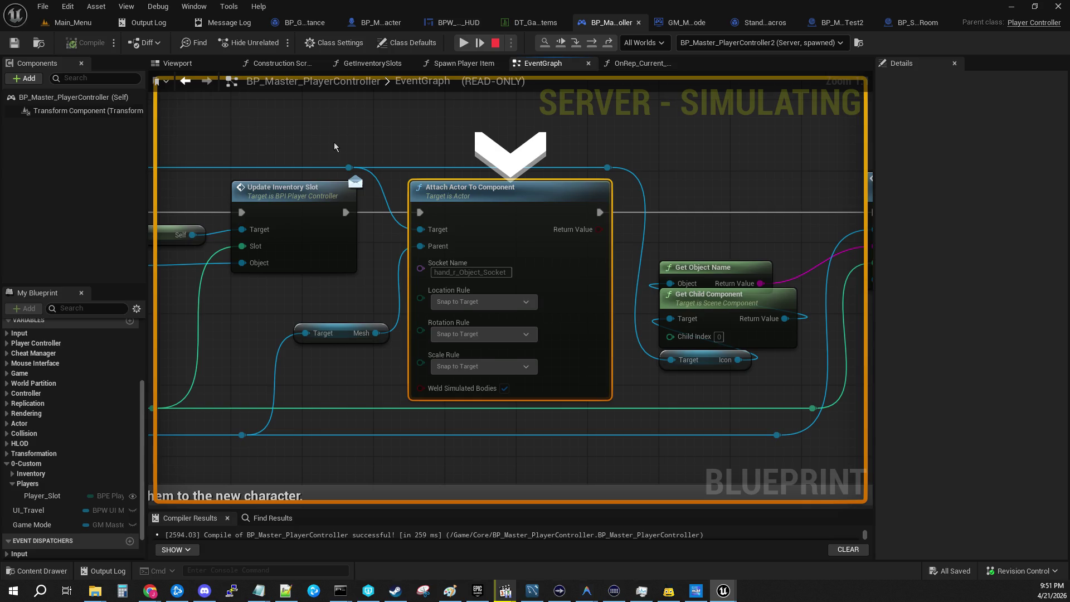
{"action": "mouse_move", "coordinate": [429, 248]}
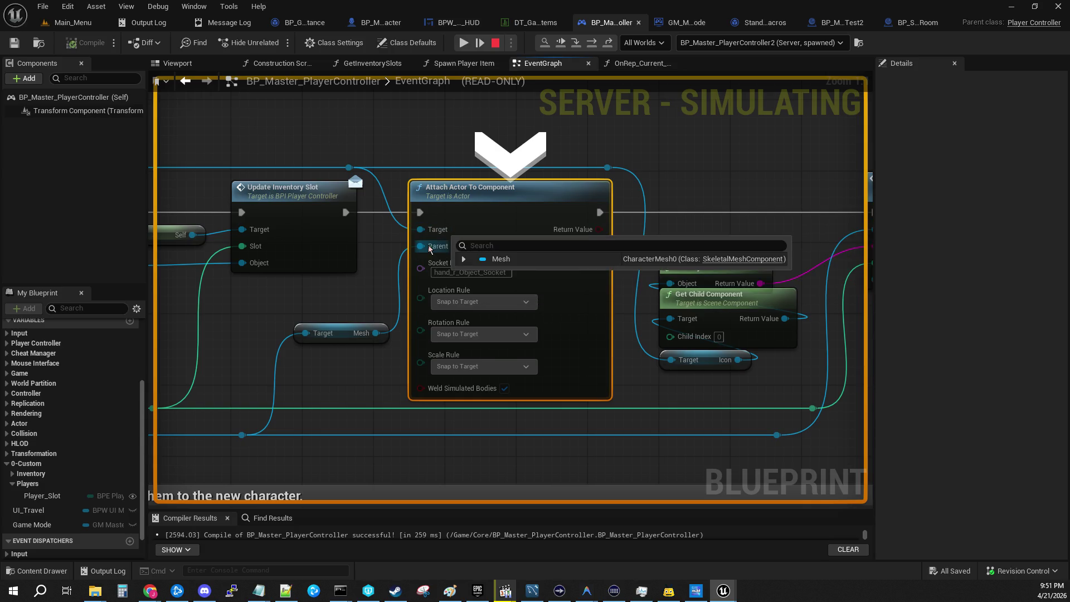
{"action": "mouse_move", "coordinate": [366, 332]}
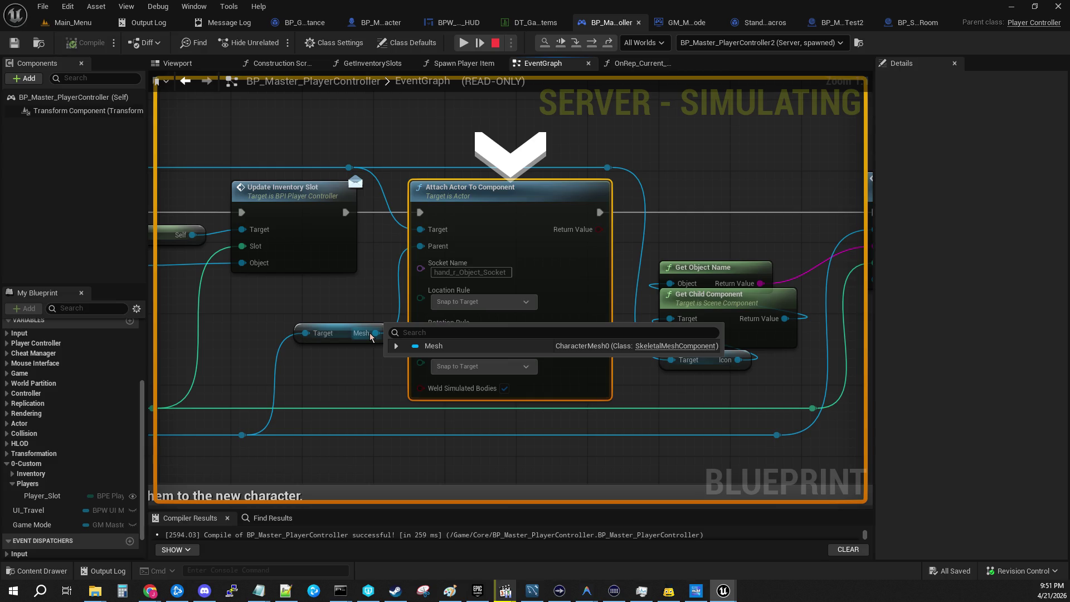
{"action": "mouse_move", "coordinate": [309, 332]}
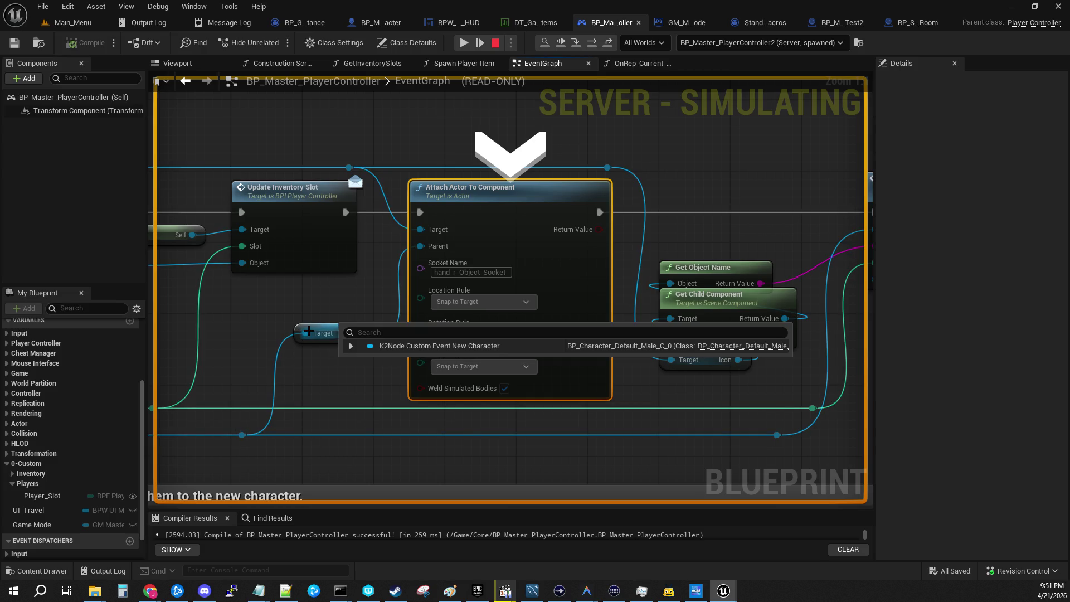
{"action": "mouse_move", "coordinate": [704, 176]}
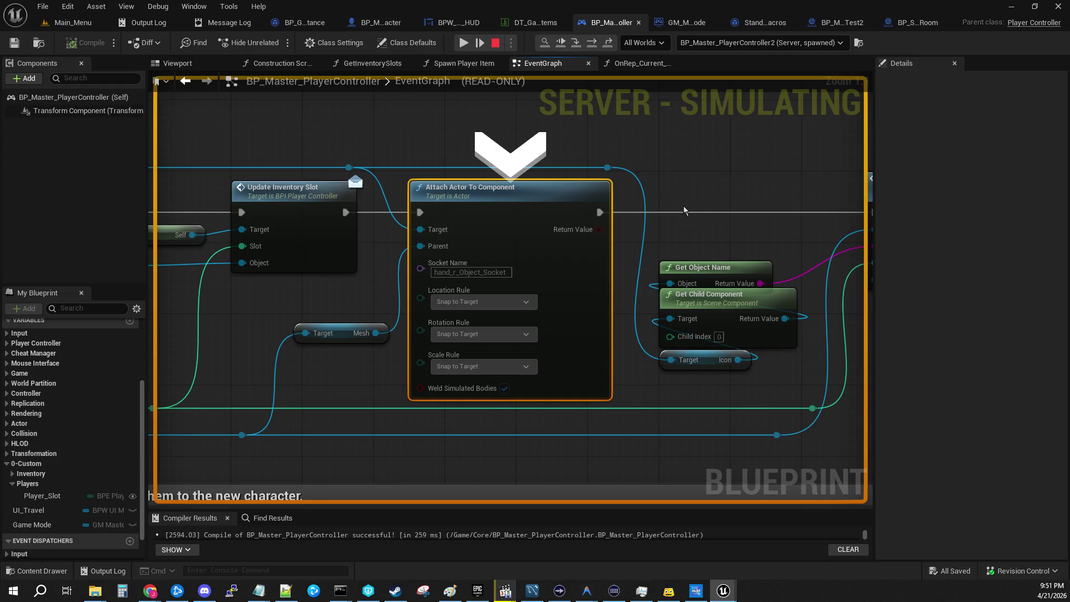
{"action": "left_click_drag", "start_coordinate": [689, 208], "coordinate": [465, 214]}
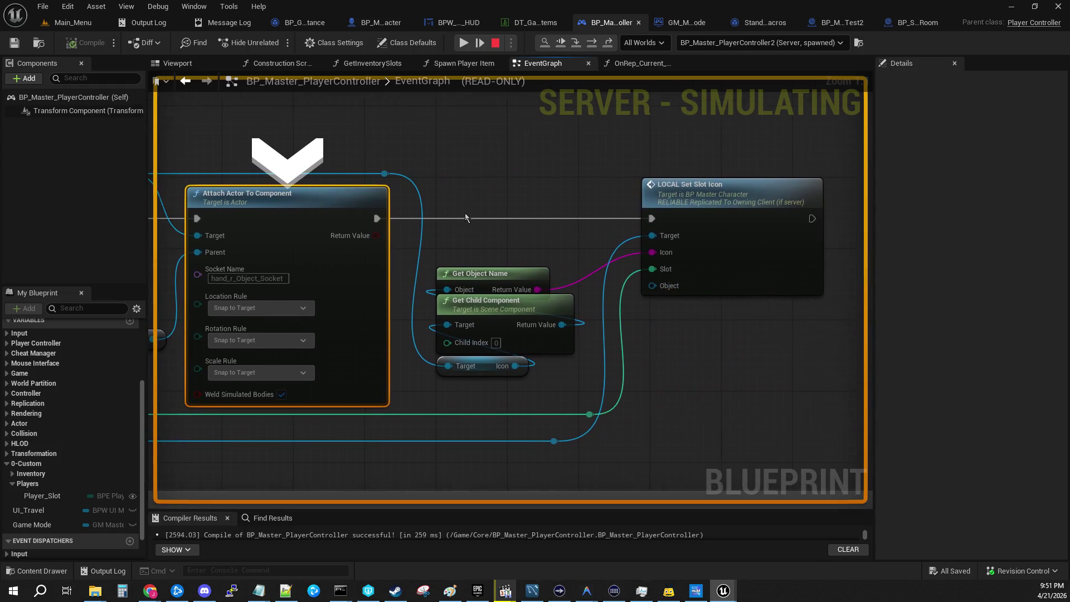
{"action": "left_click", "coordinate": [577, 43]}
{"action": "left_click", "coordinate": [577, 43]}
{"action": "left_click", "coordinate": [578, 44]}
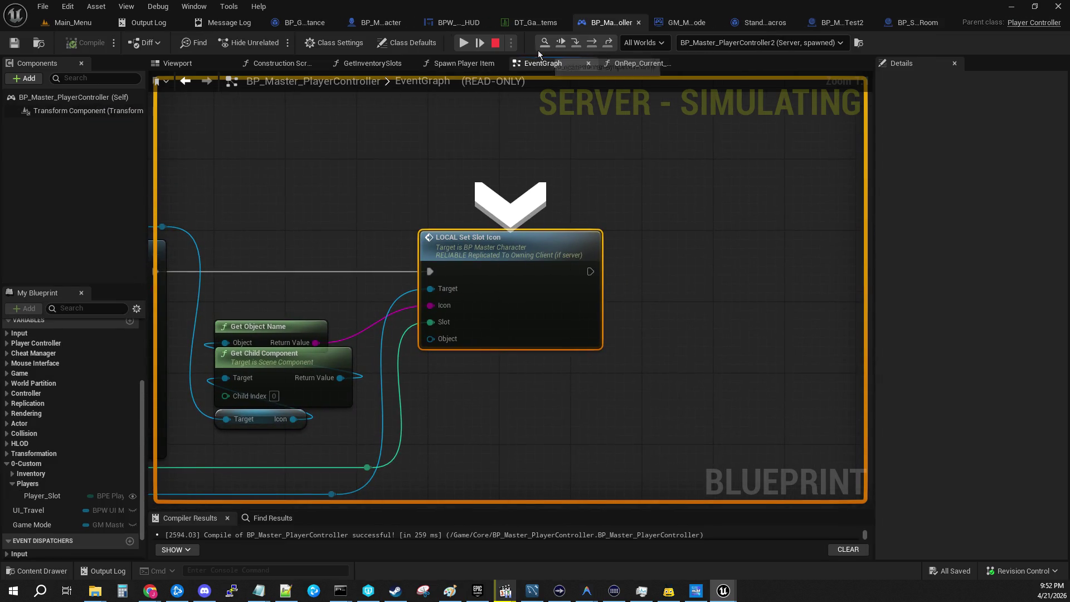
{"action": "left_click", "coordinate": [463, 49]}
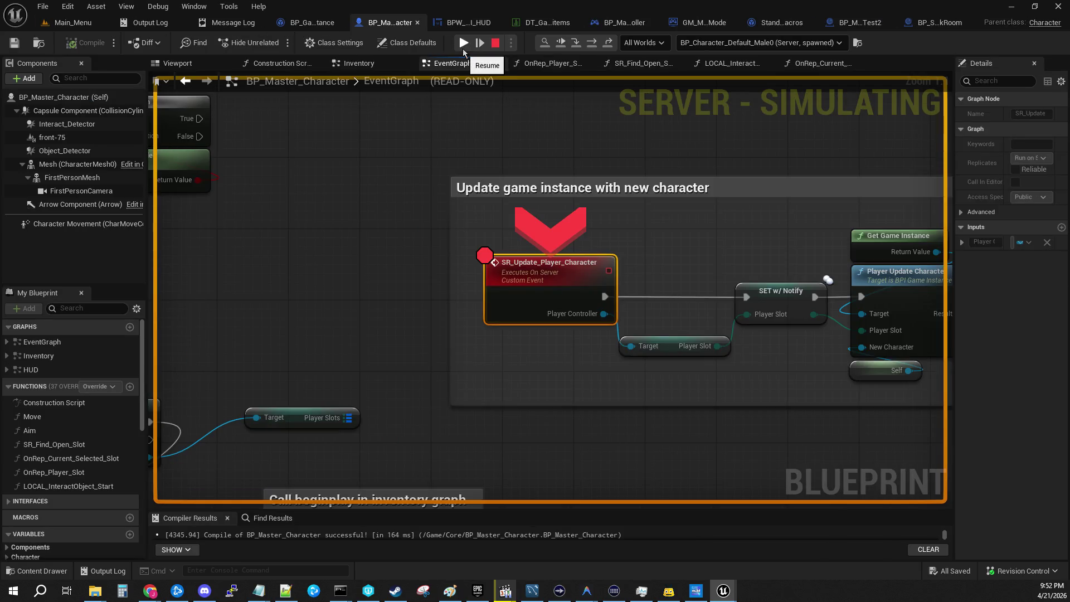
Continue to SR_Update_Player_Character and step into the GameInstance's Player_Update_Character toward the ADD node
{"action": "left_click", "coordinate": [464, 49]}
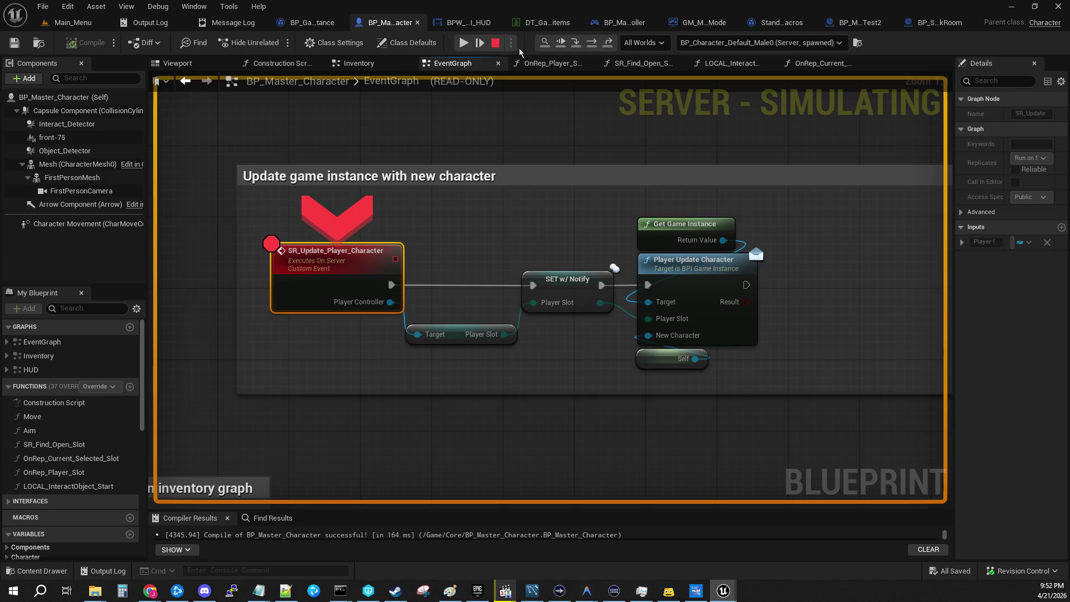
{"action": "left_click", "coordinate": [594, 45]}
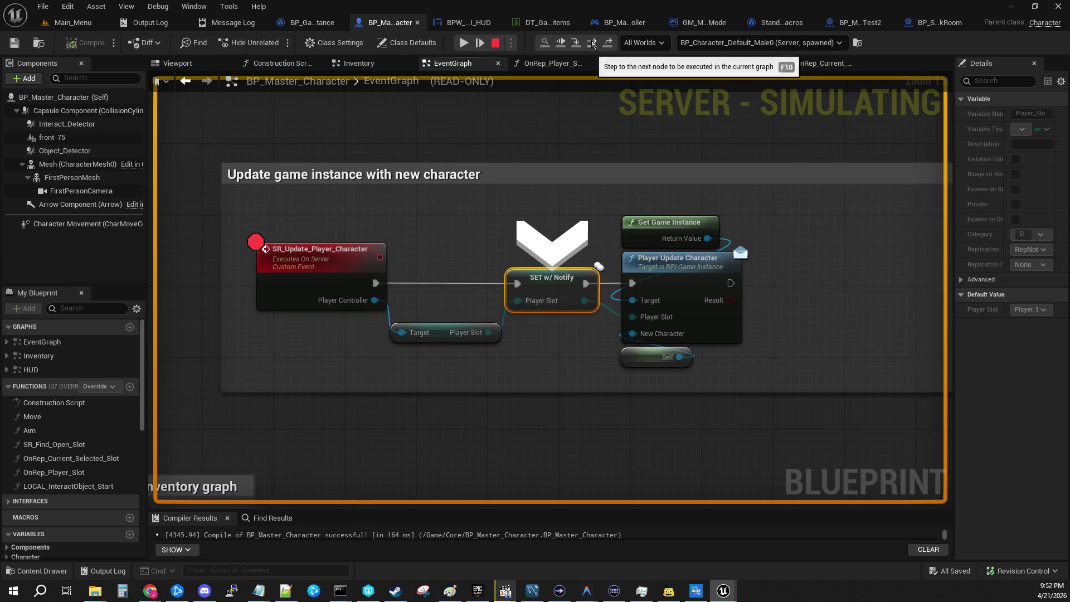
{"action": "left_click", "coordinate": [594, 45]}
{"action": "left_click", "coordinate": [574, 44]}
{"action": "left_click", "coordinate": [574, 45]}
{"action": "left_click", "coordinate": [574, 44]}
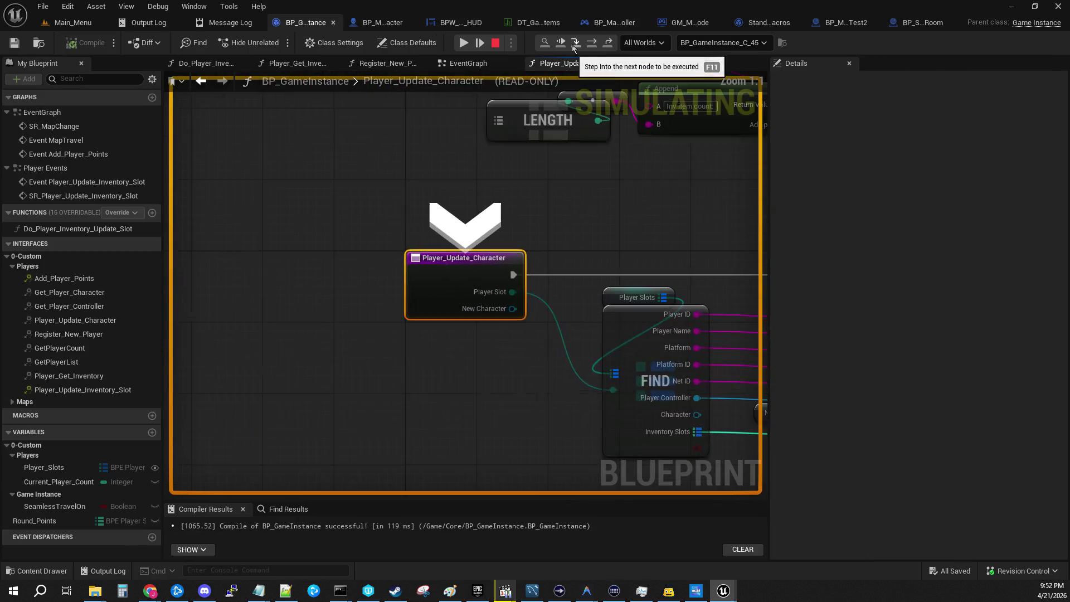
{"action": "left_click", "coordinate": [574, 44]}
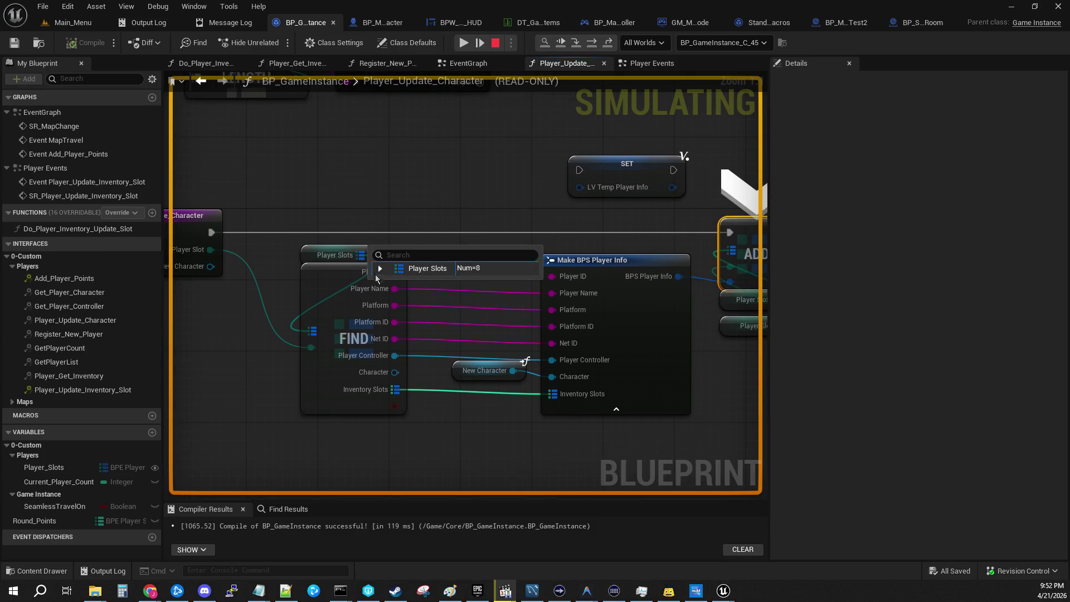
Expand Player Slots down to Player_1's Inventory_Slots and item data to check stored fields
{"action": "left_click", "coordinate": [381, 270]}
{"action": "left_click", "coordinate": [389, 282]}
{"action": "left_click", "coordinate": [398, 394]}
{"action": "scroll", "coordinate": [420, 384], "scroll_direction": "down", "scroll_amount": 3}
{"action": "left_click", "coordinate": [407, 356]}
{"action": "scroll", "coordinate": [408, 359], "scroll_direction": "down", "scroll_amount": 1}
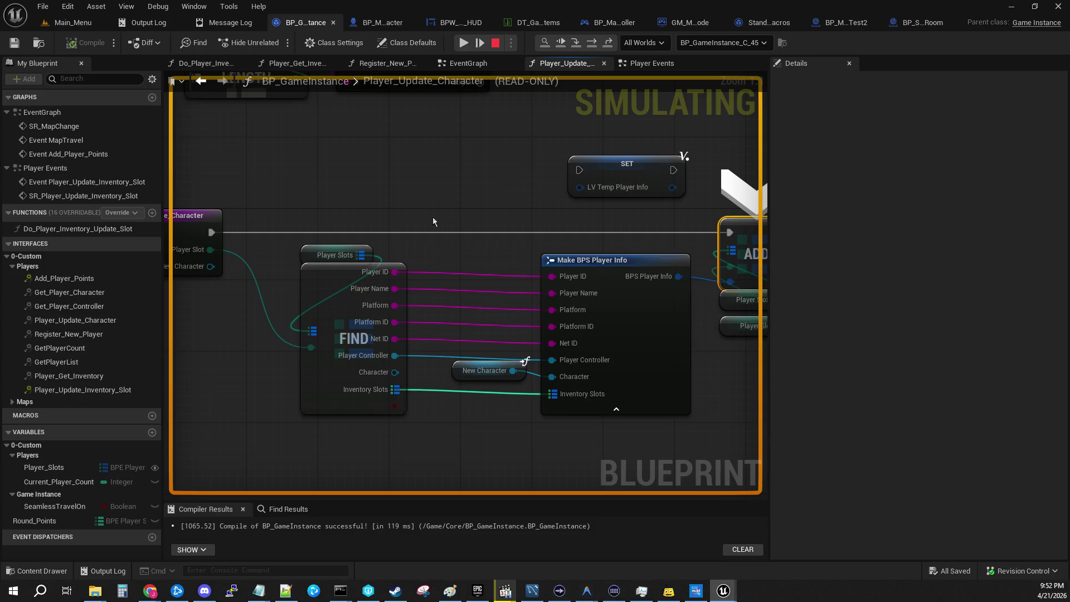
{"action": "mouse_move", "coordinate": [361, 255]}
{"action": "left_click", "coordinate": [389, 283]}
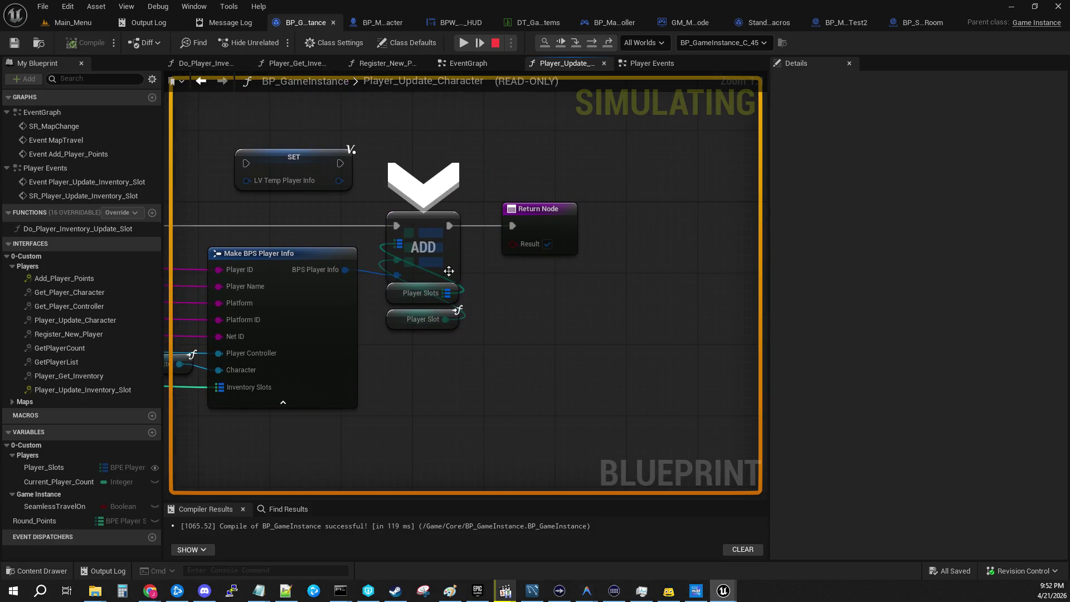
{"action": "mouse_move", "coordinate": [457, 298]}
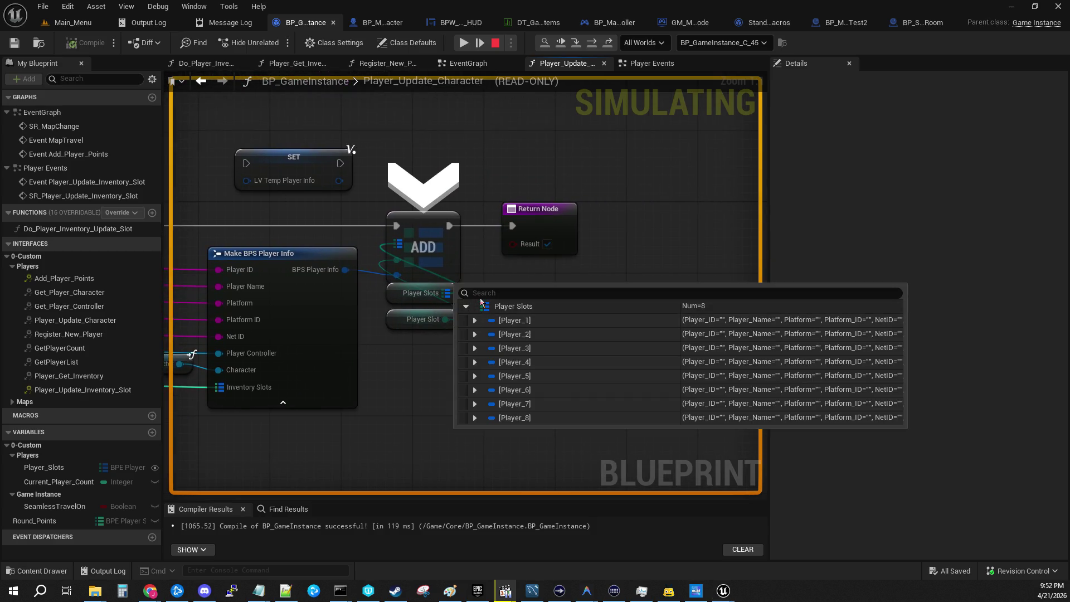
{"action": "left_click", "coordinate": [475, 320]}
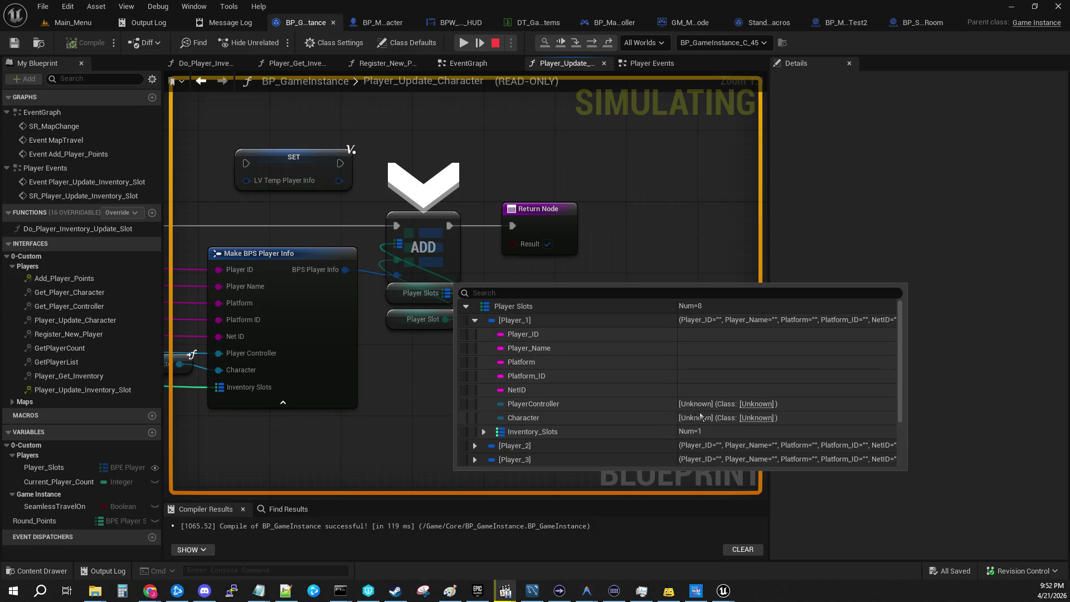
Step to the Return Node, recheck Player_1's entry in Player Slots, and step back into BP_Master_Character
{"action": "left_click", "coordinate": [575, 45]}
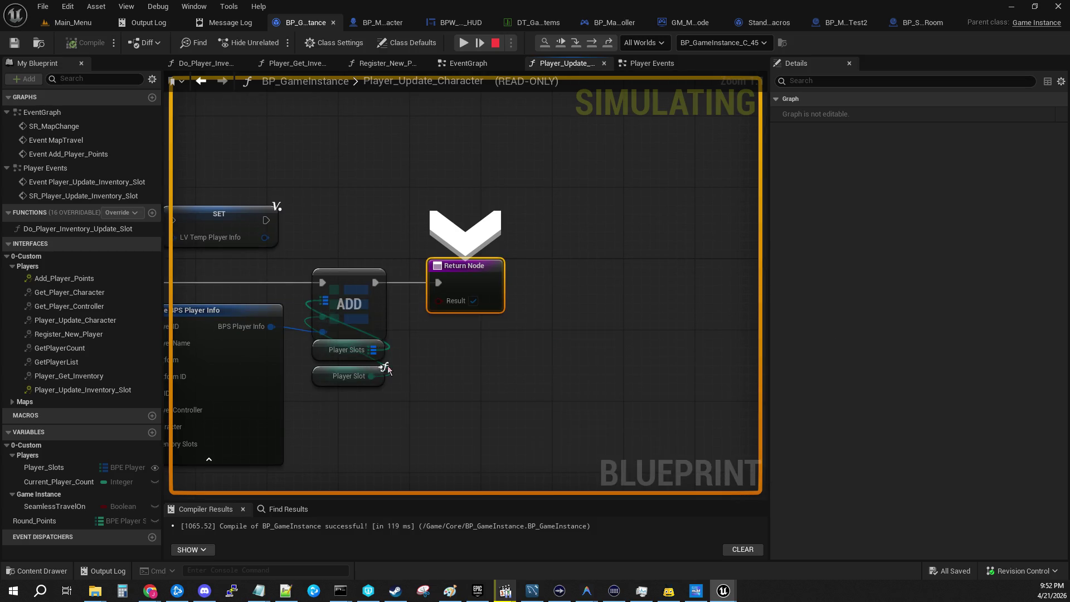
{"action": "mouse_move", "coordinate": [324, 301]}
{"action": "left_click", "coordinate": [350, 314]}
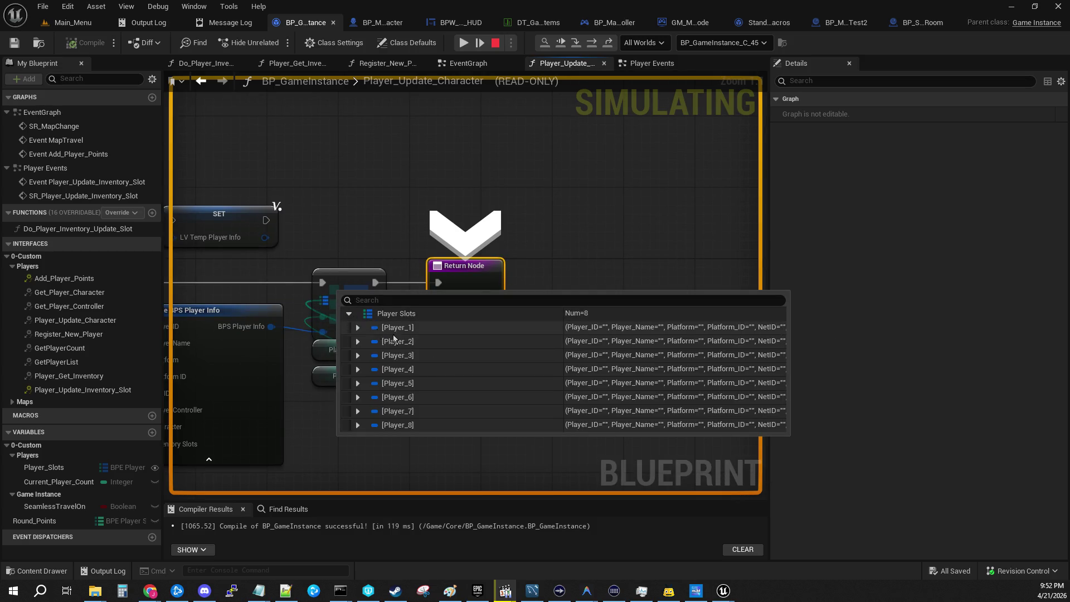
{"action": "left_click", "coordinate": [356, 328]}
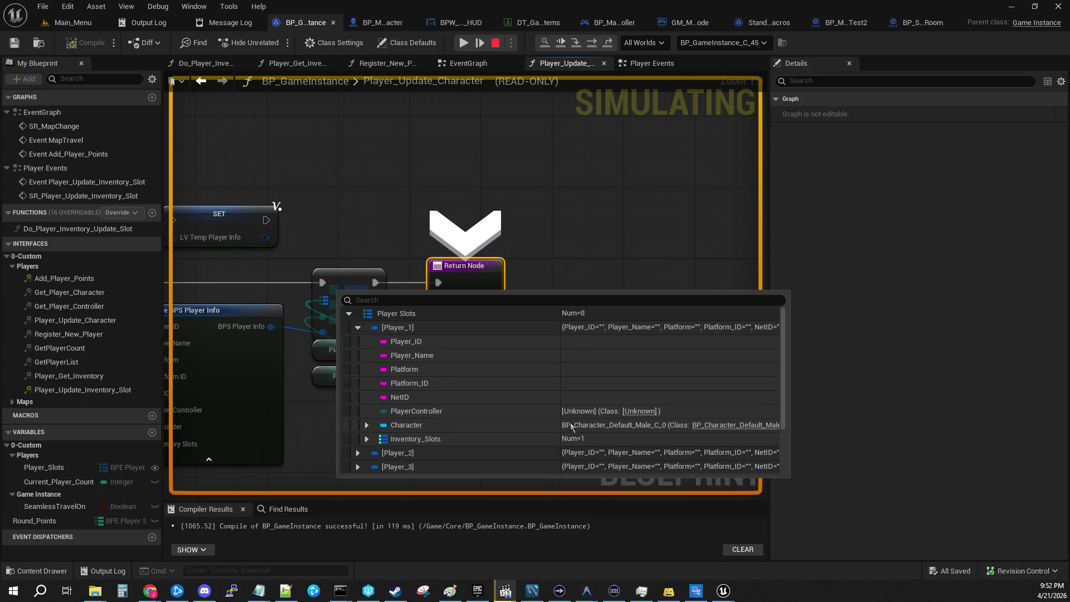
{"action": "left_click", "coordinate": [579, 43]}
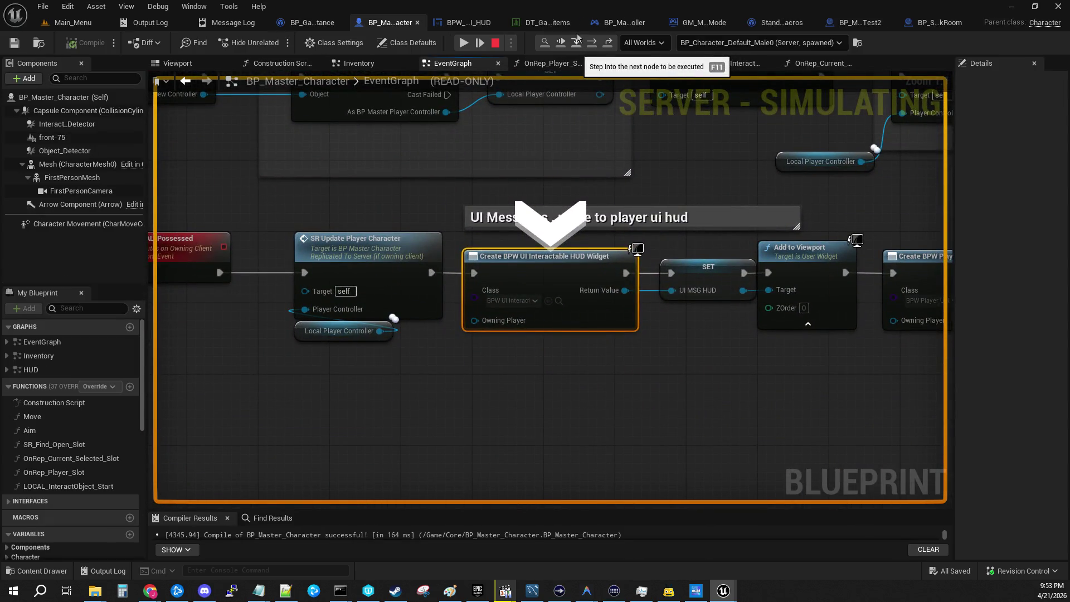
Pan left of the widget creation and resume execution past the next breakpoints
{"action": "left_click_drag", "start_coordinate": [496, 120], "coordinate": [652, 89]}
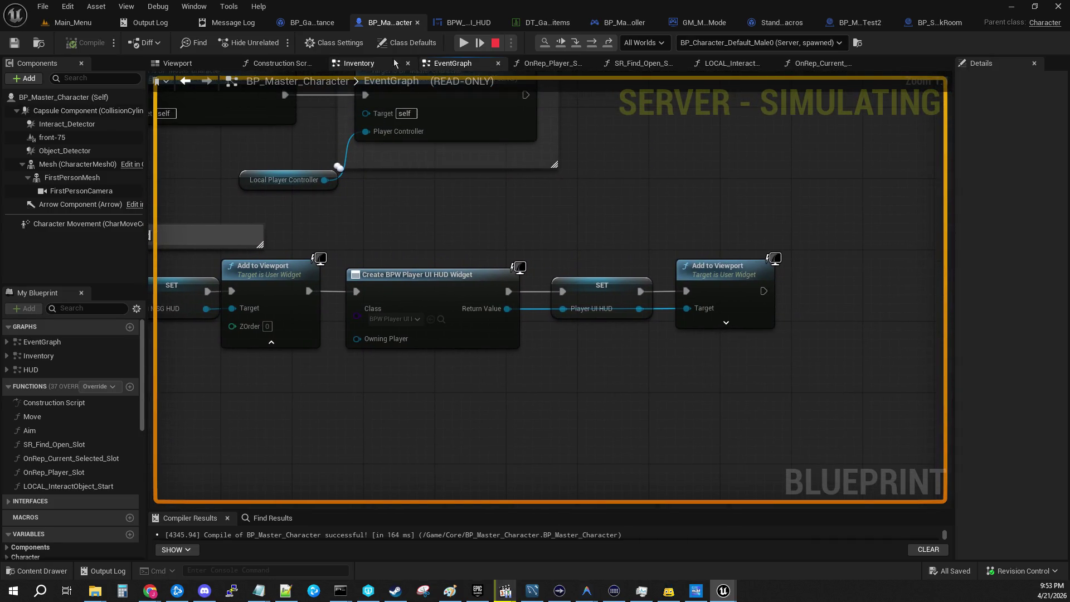
{"action": "left_click", "coordinate": [463, 43]}
{"action": "left_click", "coordinate": [462, 42]}
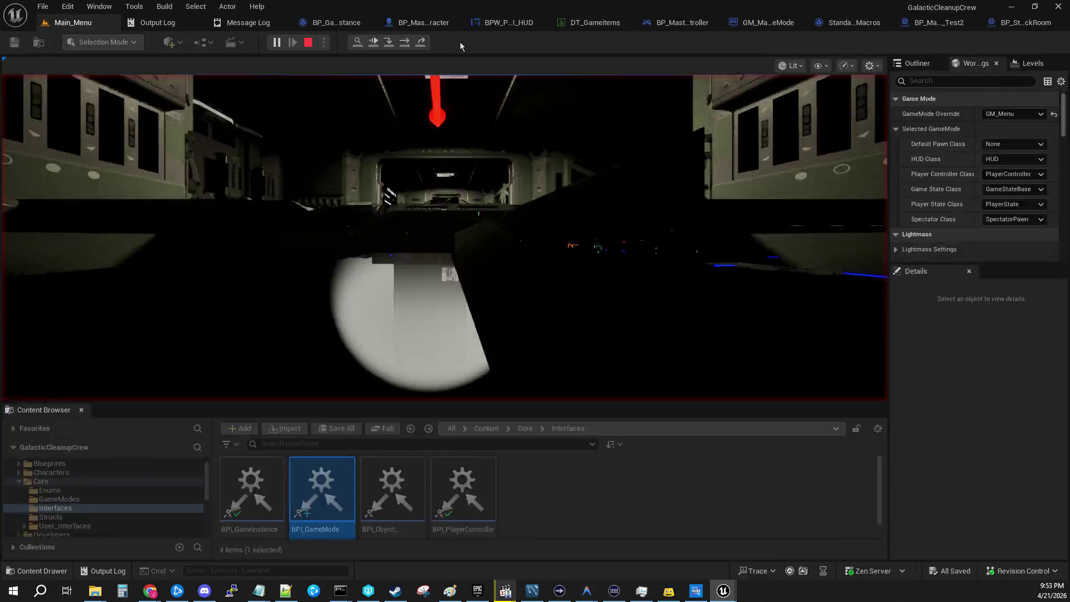
{"action": "left_click", "coordinate": [461, 42]}
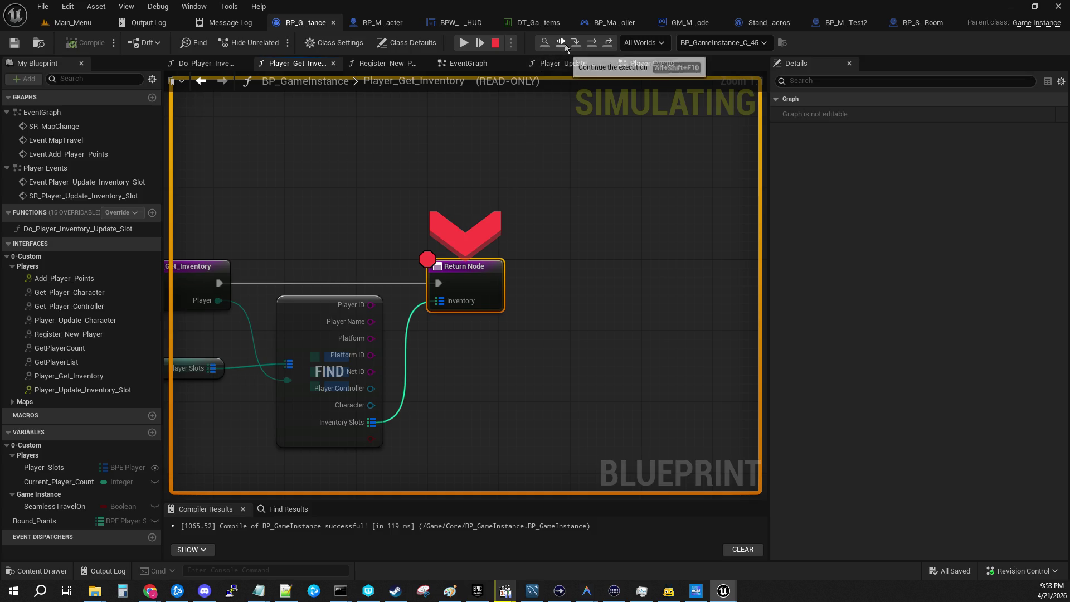
Check the debug object list of GameInstance instances, close it, then step into GetInventorySlots
{"action": "left_click", "coordinate": [752, 43]}
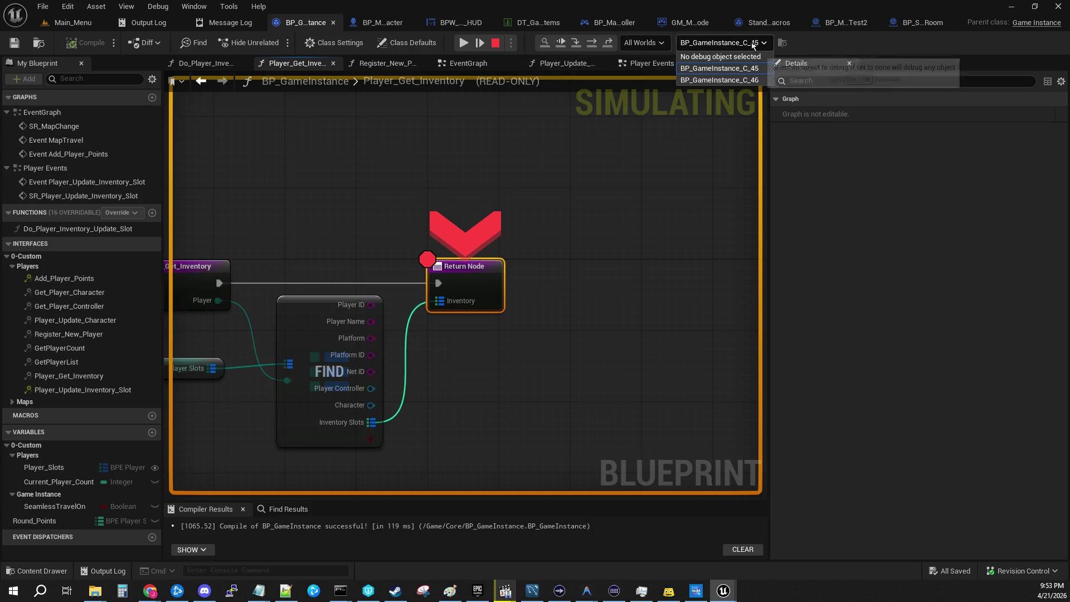
{"action": "left_click", "coordinate": [692, 124]}
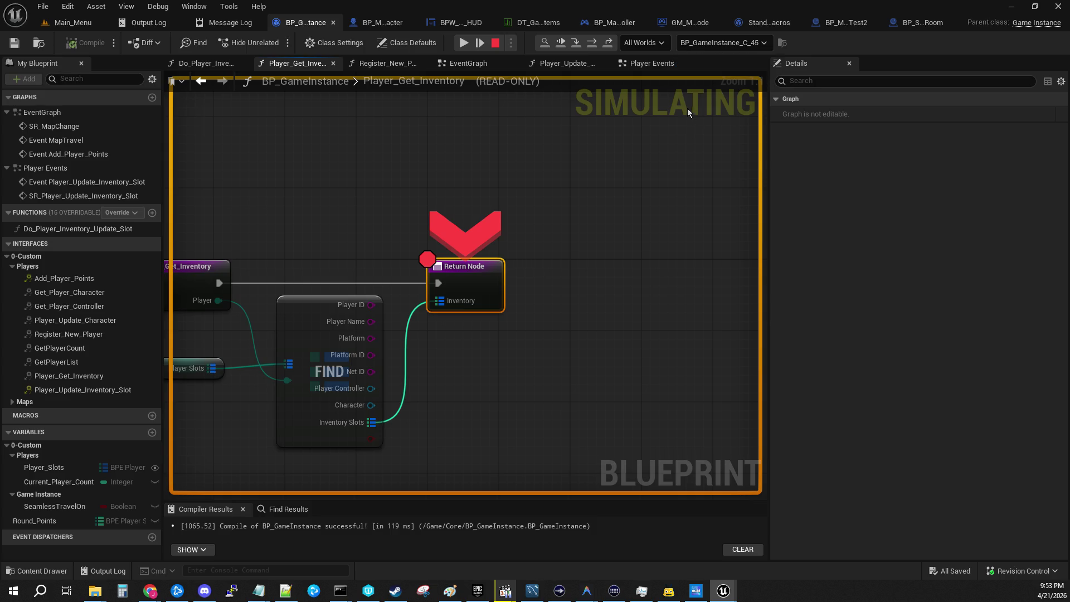
{"action": "left_click", "coordinate": [575, 43]}
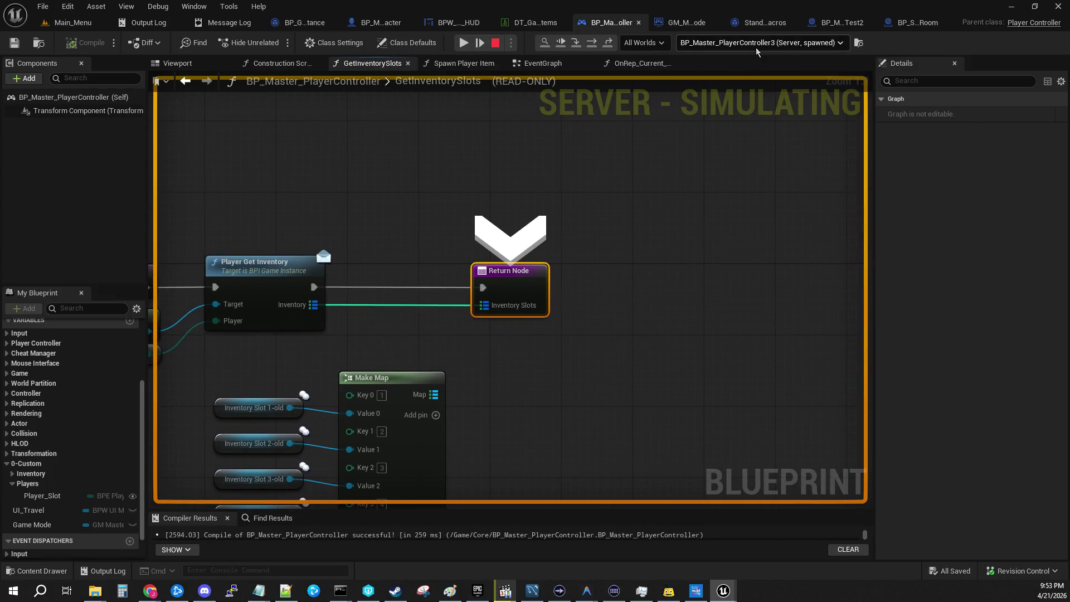
Debug PlayerController3 and expand the returned inventory to confirm it holds one item
{"action": "left_click", "coordinate": [741, 43]}
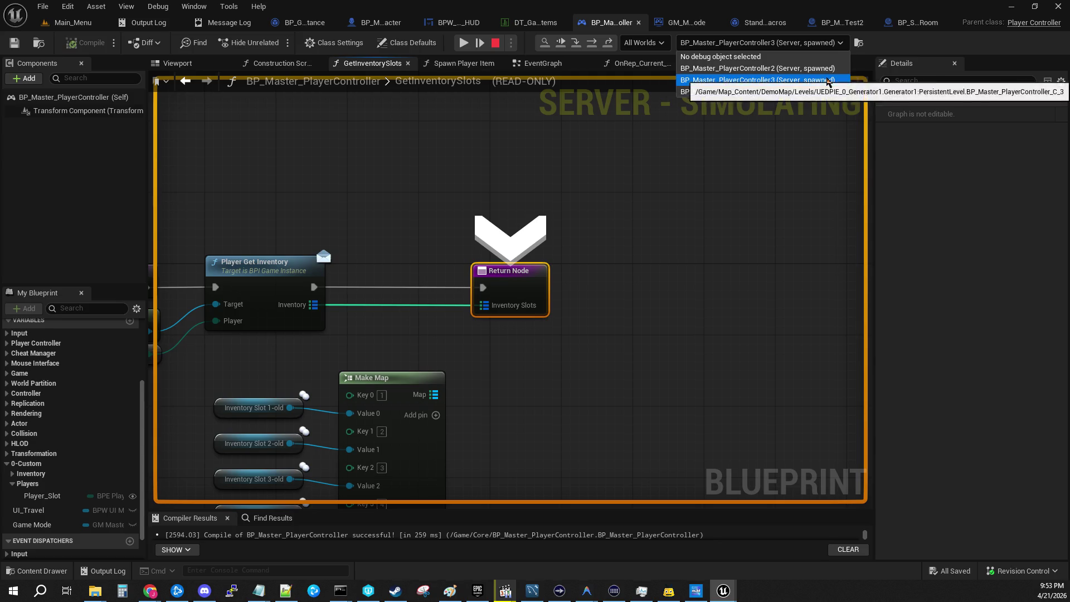
{"action": "left_click", "coordinate": [665, 246]}
{"action": "mouse_move", "coordinate": [499, 305]}
{"action": "left_click", "coordinate": [555, 319]}
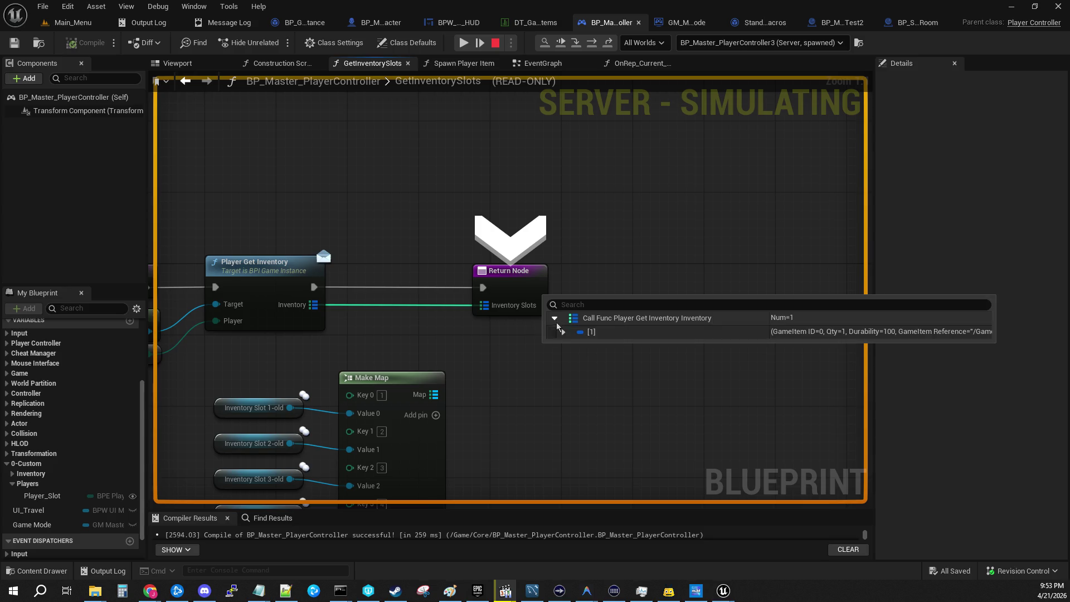
{"action": "left_click", "coordinate": [564, 332]}
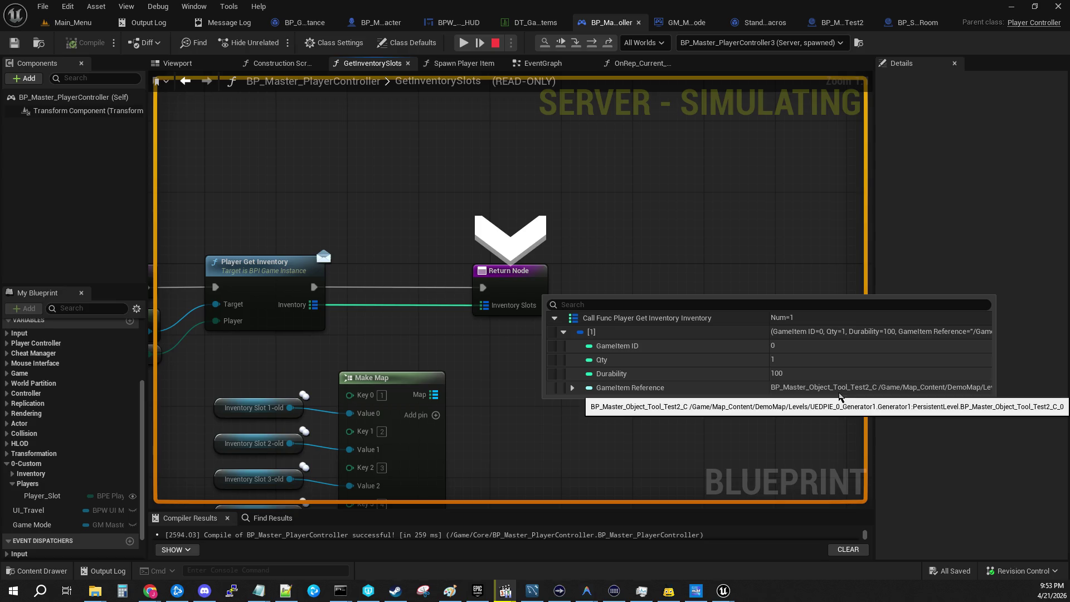
Step into the next two executed nodes and expand the Player Controller event's variables
{"action": "mouse_move", "coordinate": [399, 191]}
{"action": "left_mouse_down"}
{"action": "mouse_move", "coordinate": [795, 172]}
{"action": "mouse_move", "coordinate": [552, 159]}
{"action": "left_mouse_up"}
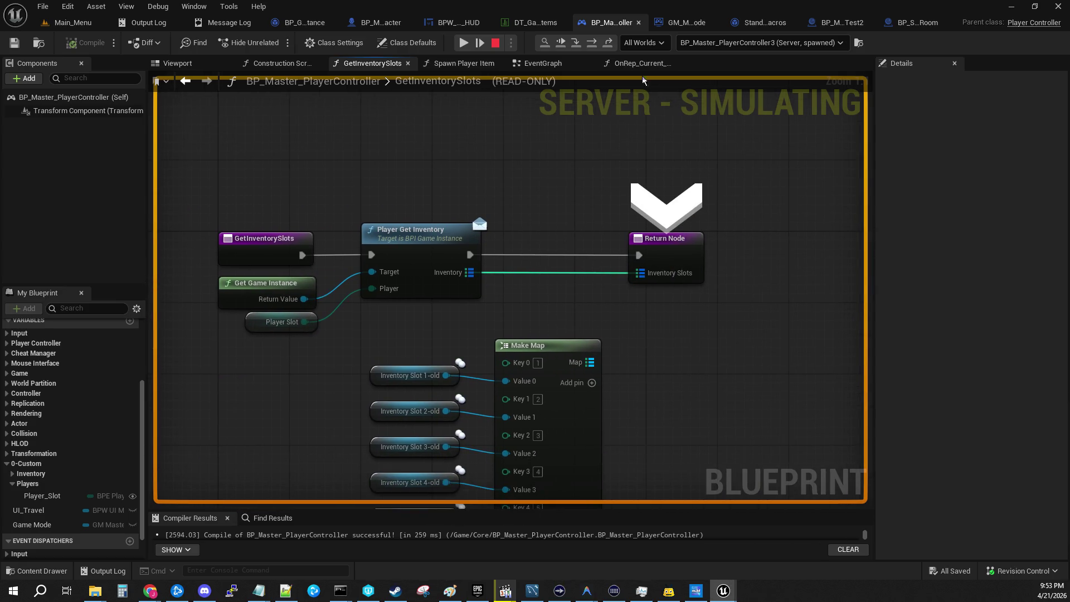
{"action": "left_click", "coordinate": [577, 43]}
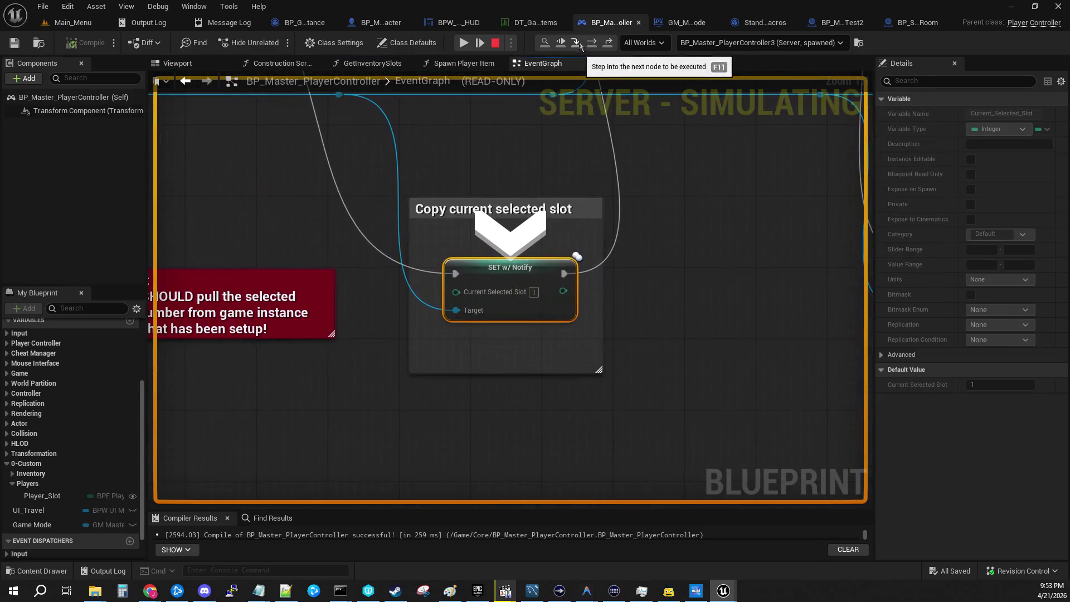
{"action": "left_click", "coordinate": [578, 44]}
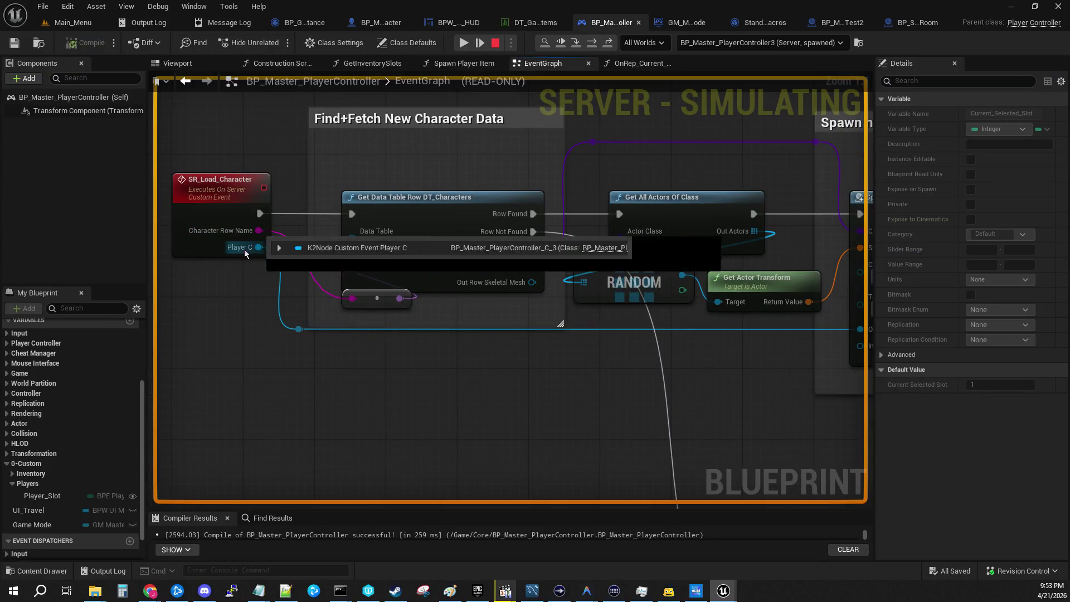
{"action": "left_click", "coordinate": [279, 260]}
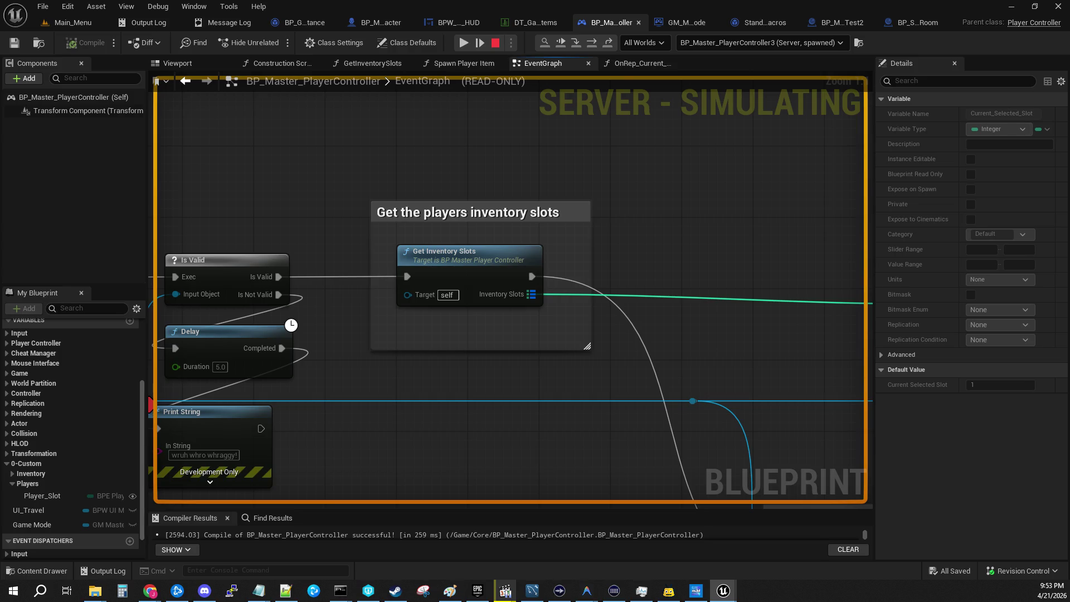
Open the GetInventorySlots function graph, then the BPI_GameInstance Player_Get_Inventory function
{"action": "left_click", "coordinate": [445, 262]}
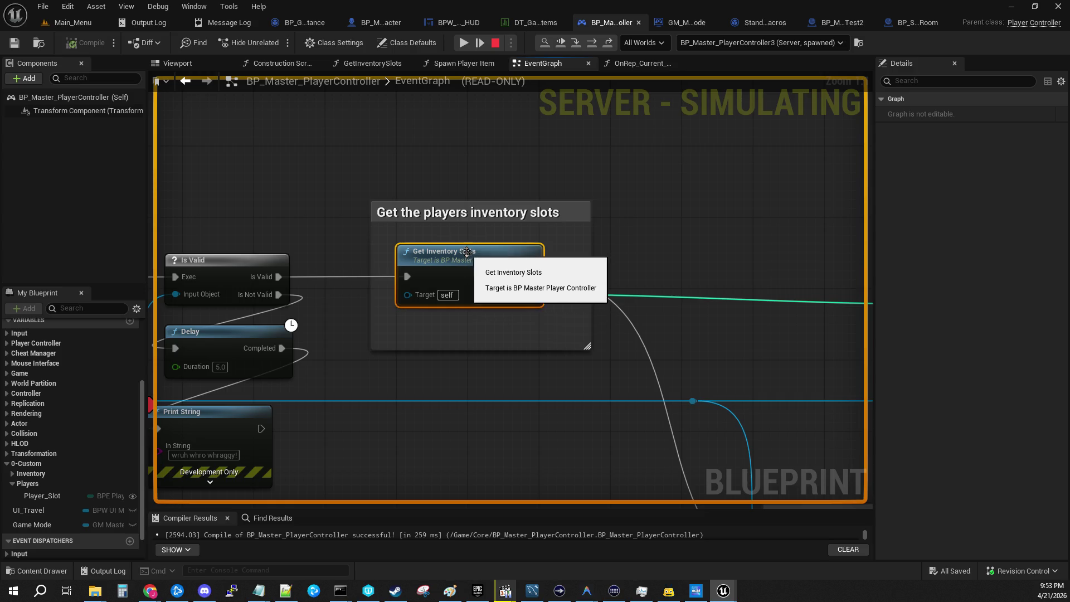
{"action": "double_click", "coordinate": [448, 262]}
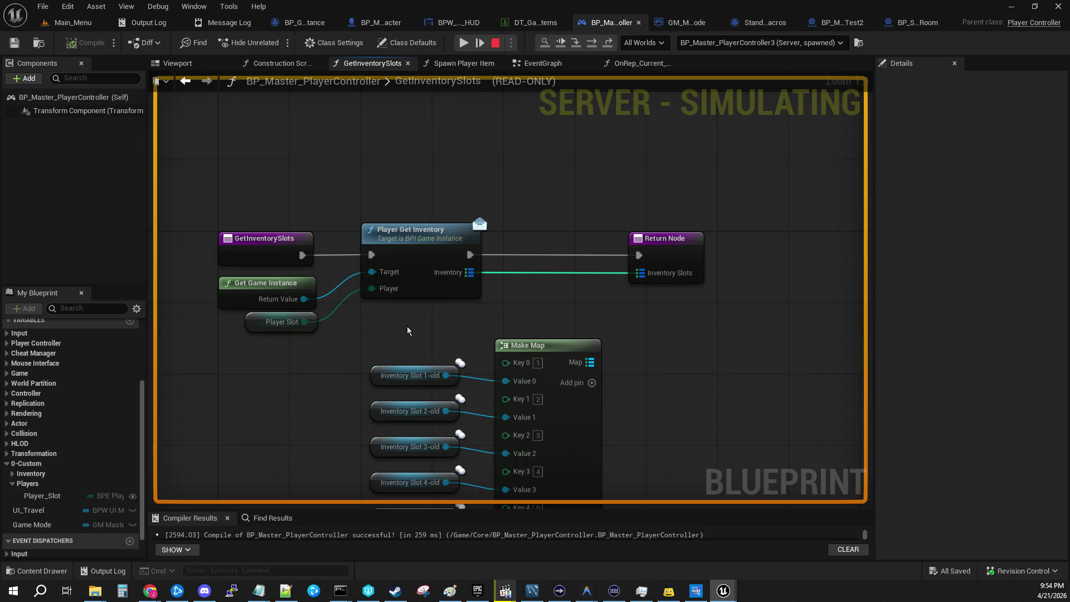
{"action": "mouse_move", "coordinate": [408, 331]}
{"action": "left_mouse_down"}
{"action": "mouse_move", "coordinate": [357, 281]}
{"action": "mouse_move", "coordinate": [309, 290]}
{"action": "mouse_move", "coordinate": [315, 297]}
{"action": "left_mouse_up"}
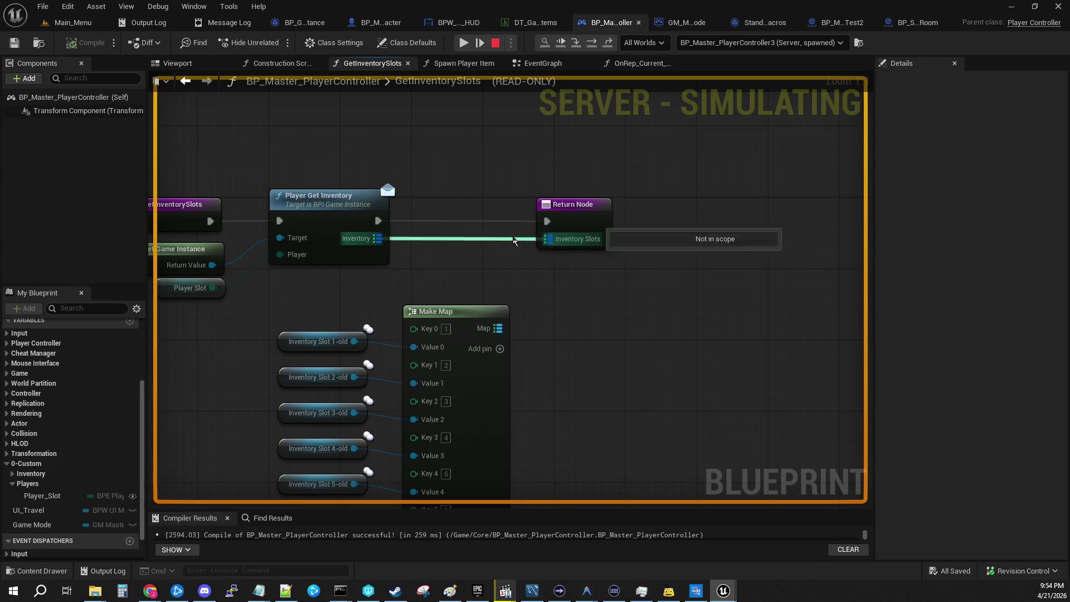
{"action": "double_click", "coordinate": [348, 201]}
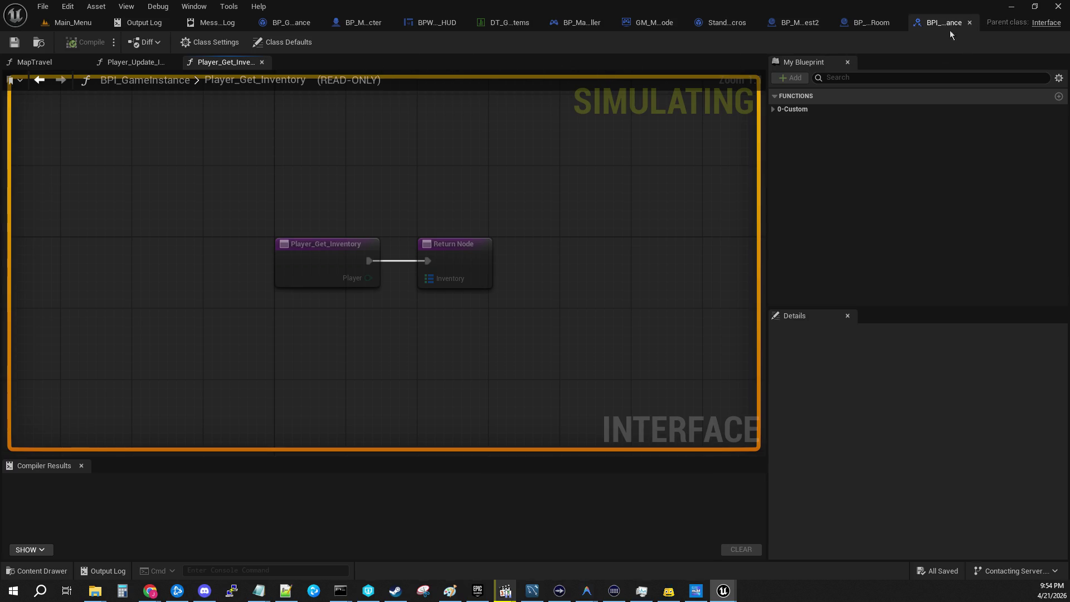
Return to BP_Master_PlayerController's EventGraph and jump to the SR Setup QuickSlots event
{"action": "left_click", "coordinate": [577, 22]}
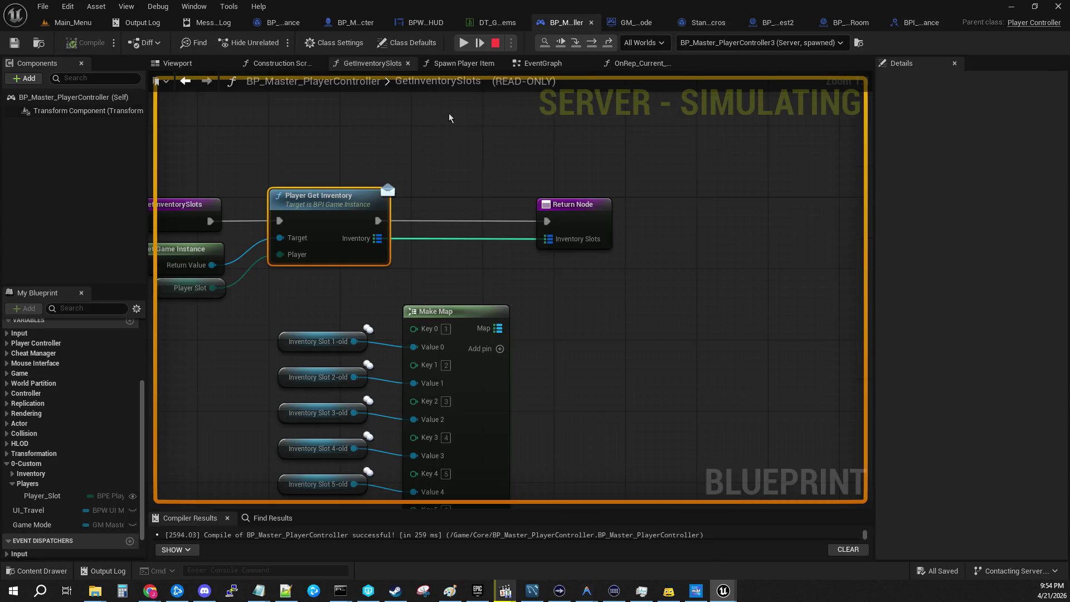
{"action": "mouse_move", "coordinate": [538, 63]}
{"action": "left_mouse_down"}
{"action": "mouse_move", "coordinate": [574, 64]}
{"action": "mouse_move", "coordinate": [544, 25]}
{"action": "mouse_move", "coordinate": [582, 11]}
{"action": "mouse_move", "coordinate": [511, 126]}
{"action": "mouse_move", "coordinate": [535, 67]}
{"action": "mouse_move", "coordinate": [527, 30]}
{"action": "mouse_move", "coordinate": [537, 27]}
{"action": "mouse_move", "coordinate": [518, 58]}
{"action": "mouse_move", "coordinate": [496, 63]}
{"action": "mouse_move", "coordinate": [504, 68]}
{"action": "left_mouse_up"}
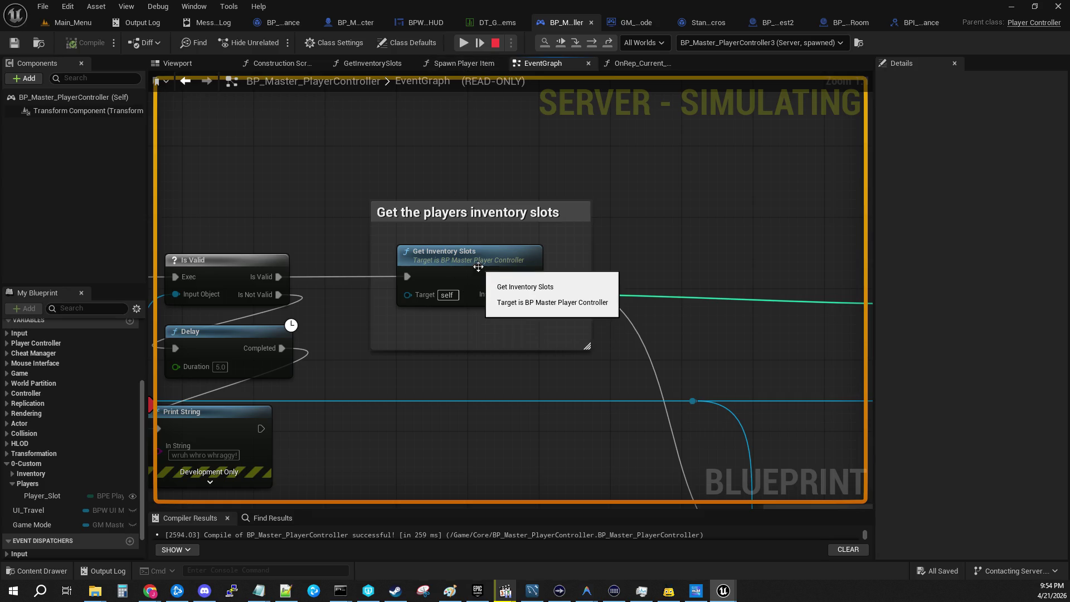
{"action": "mouse_move", "coordinate": [552, 289]}
{"action": "left_mouse_down"}
{"action": "mouse_move", "coordinate": [373, 245]}
{"action": "mouse_move", "coordinate": [323, 245]}
{"action": "mouse_move", "coordinate": [646, 314]}
{"action": "left_mouse_up"}
{"action": "double_click", "coordinate": [685, 195]}
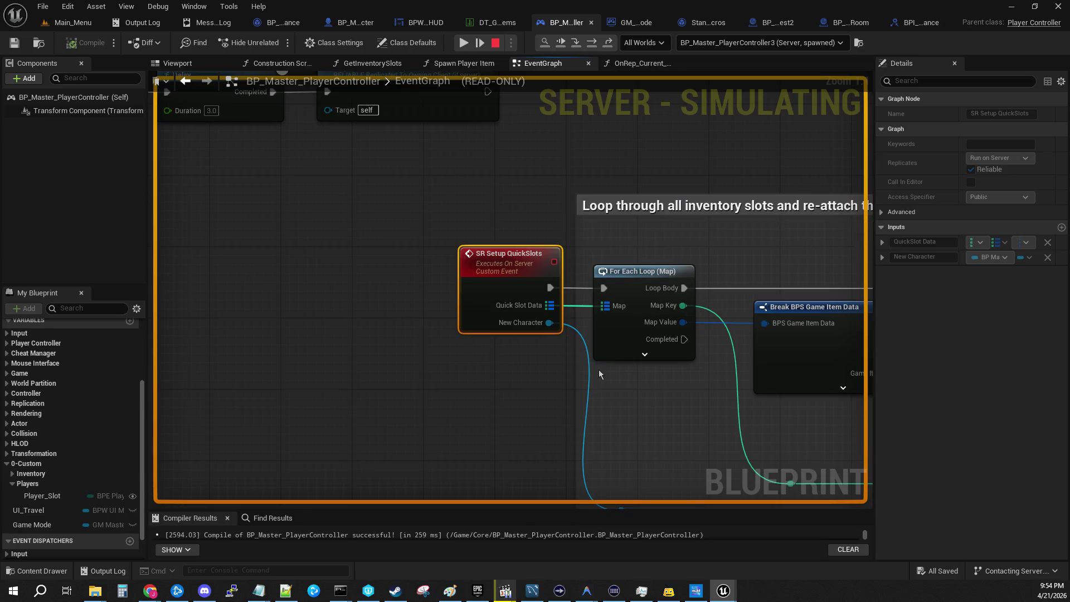
Check Quick Slot Data reads Num=0 and expand Get Inventory Slots' single item's ID, quantity, durability
{"action": "mouse_move", "coordinate": [606, 317]}
{"action": "mouse_move", "coordinate": [544, 308]}
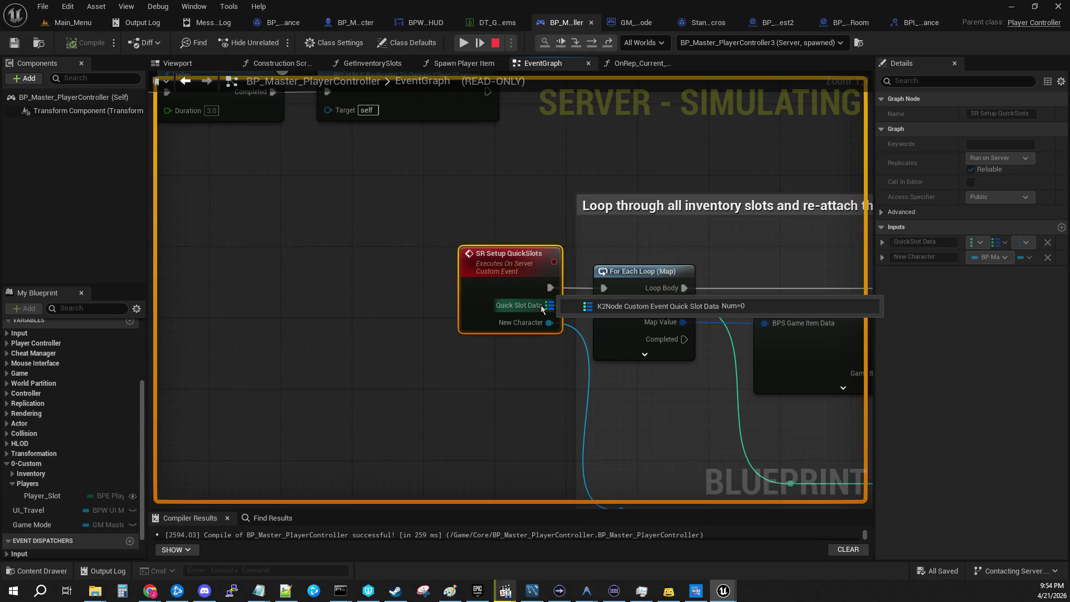
{"action": "mouse_move", "coordinate": [544, 308]}
{"action": "left_mouse_down"}
{"action": "mouse_move", "coordinate": [447, 117]}
{"action": "mouse_move", "coordinate": [390, 223]}
{"action": "mouse_move", "coordinate": [288, 184]}
{"action": "mouse_move", "coordinate": [432, 187]}
{"action": "left_mouse_up"}
{"action": "mouse_move", "coordinate": [360, 281]}
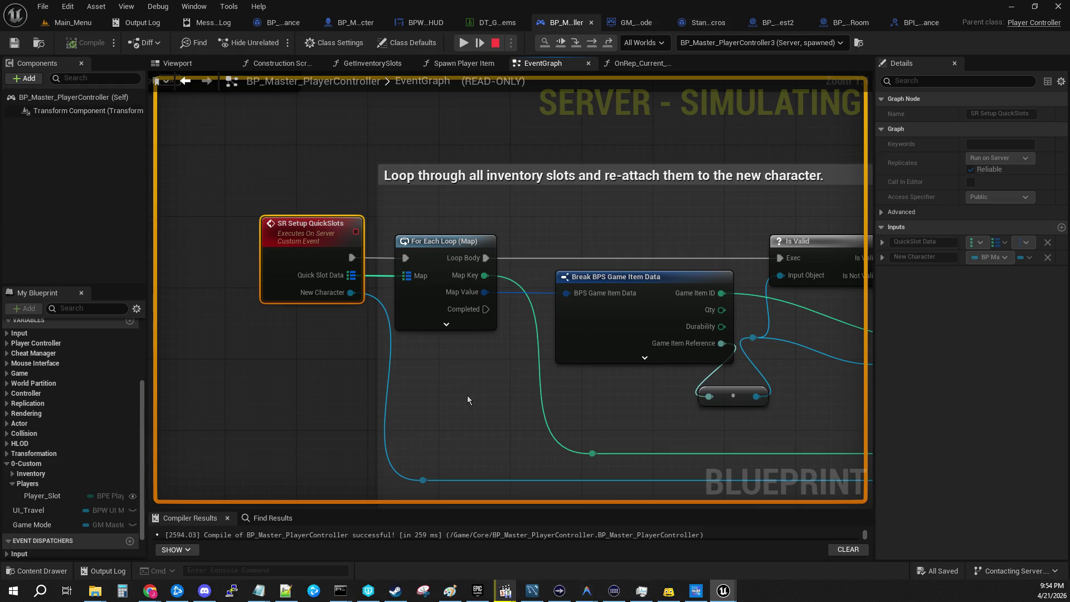
{"action": "mouse_move", "coordinate": [463, 396]}
{"action": "left_mouse_down"}
{"action": "mouse_move", "coordinate": [640, 90]}
{"action": "mouse_move", "coordinate": [697, 195]}
{"action": "mouse_move", "coordinate": [729, 229]}
{"action": "mouse_move", "coordinate": [387, 229]}
{"action": "left_mouse_up"}
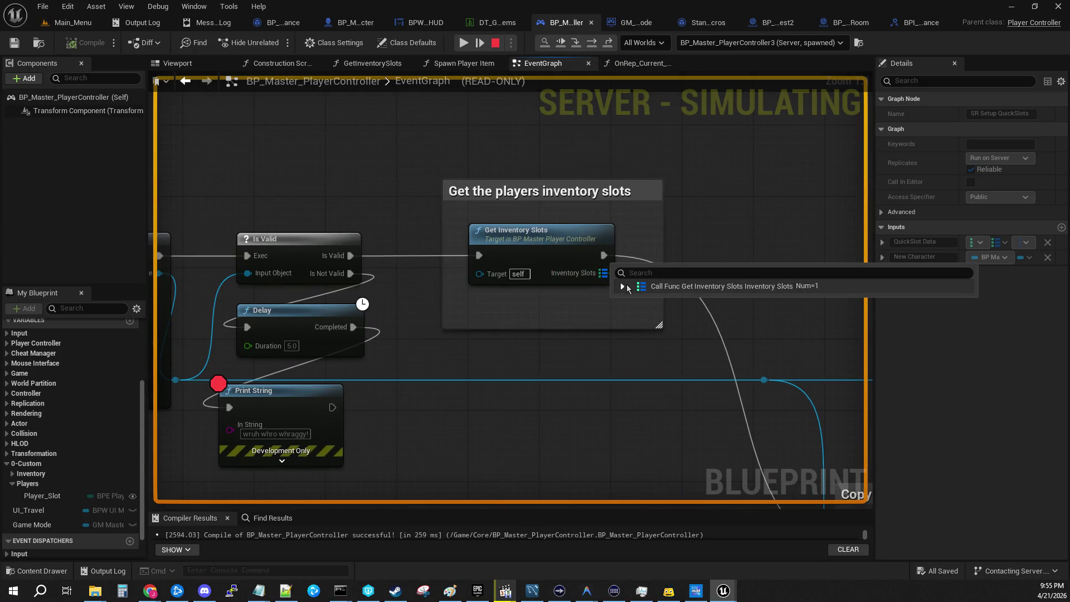
{"action": "left_click", "coordinate": [622, 286]}
{"action": "left_click", "coordinate": [630, 301]}
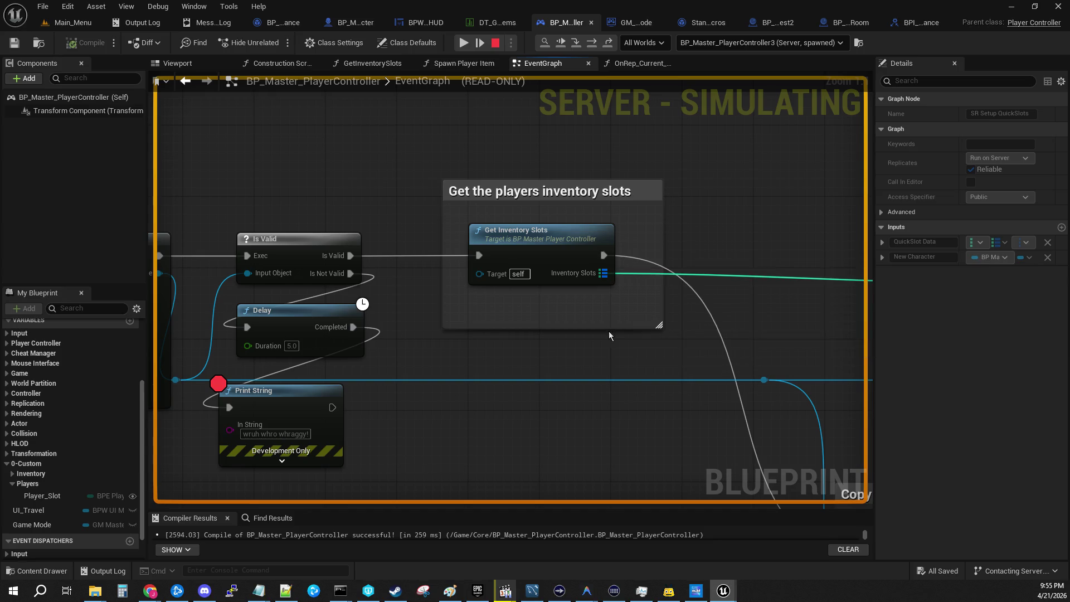
{"action": "left_click", "coordinate": [622, 286]}
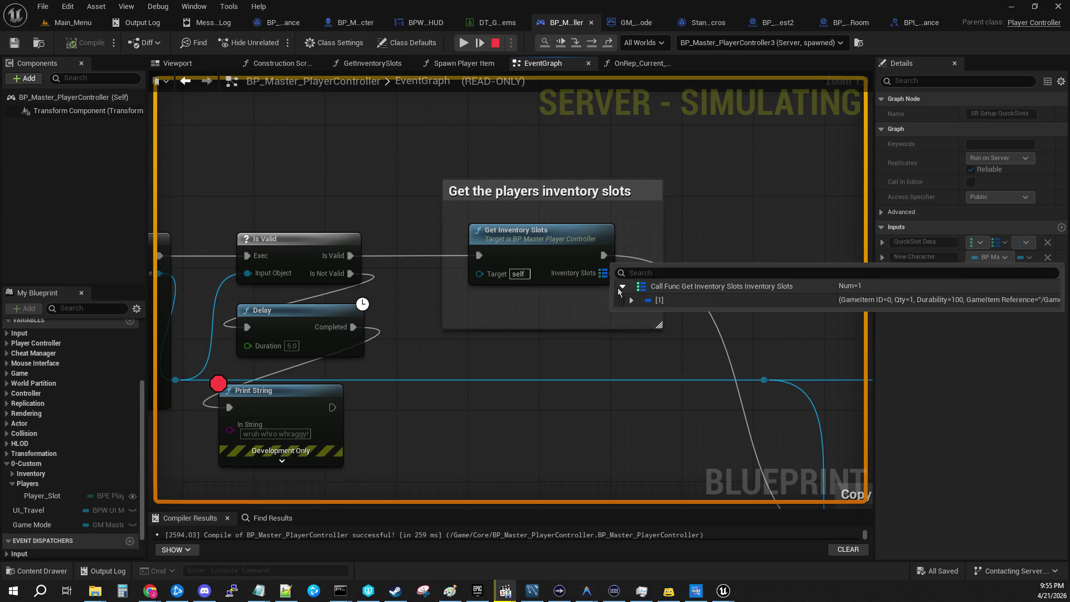
{"action": "left_click", "coordinate": [630, 301]}
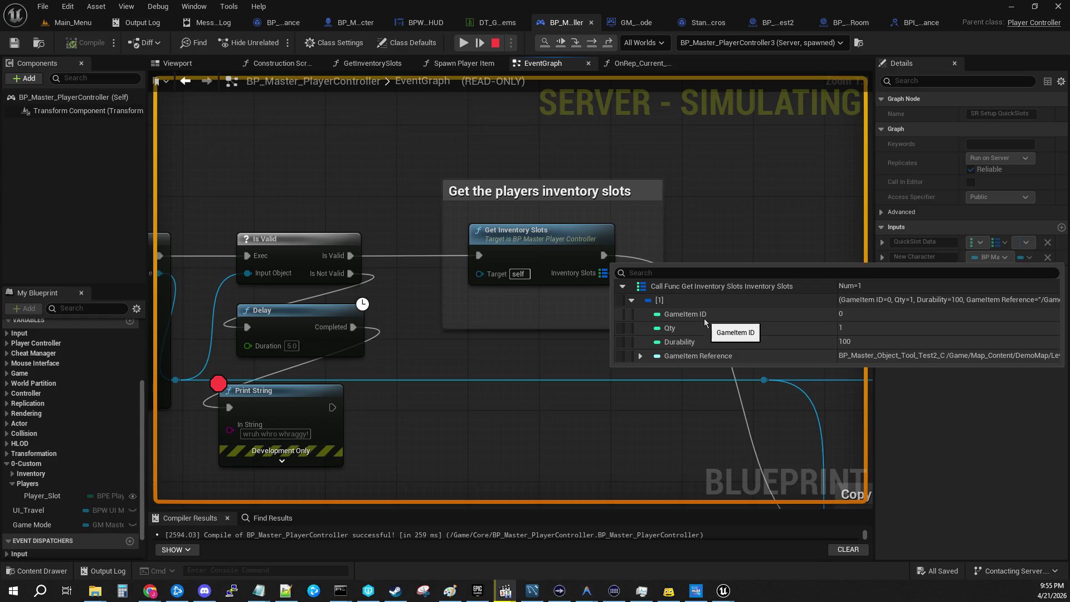
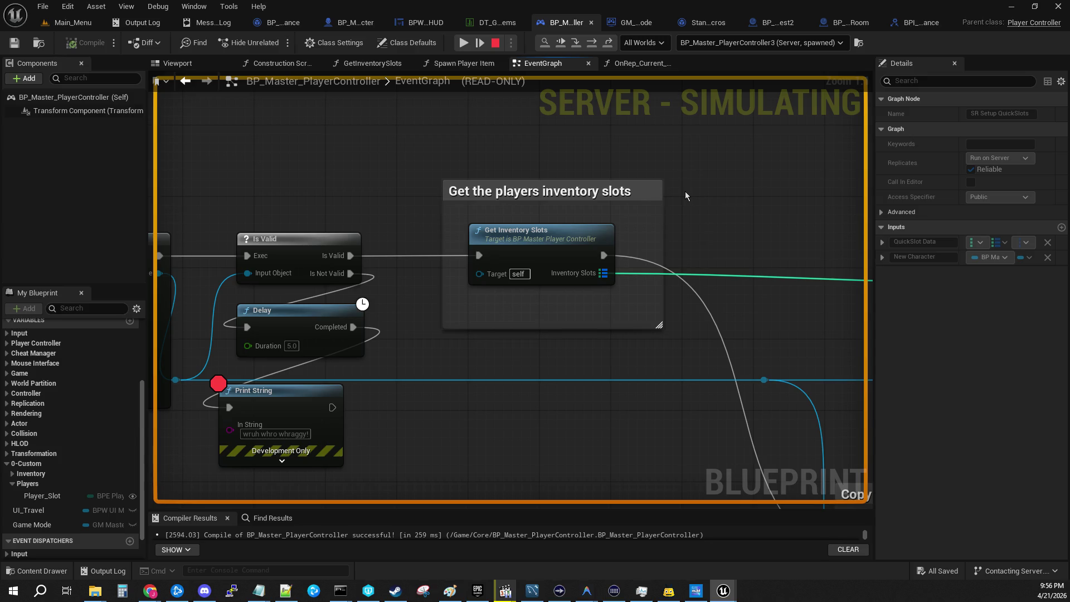
Open the controller's GetInventorySlots graph and confirm its Player Slot value reads Player_1
{"action": "mouse_move", "coordinate": [543, 380]}
{"action": "double_click", "coordinate": [534, 252]}
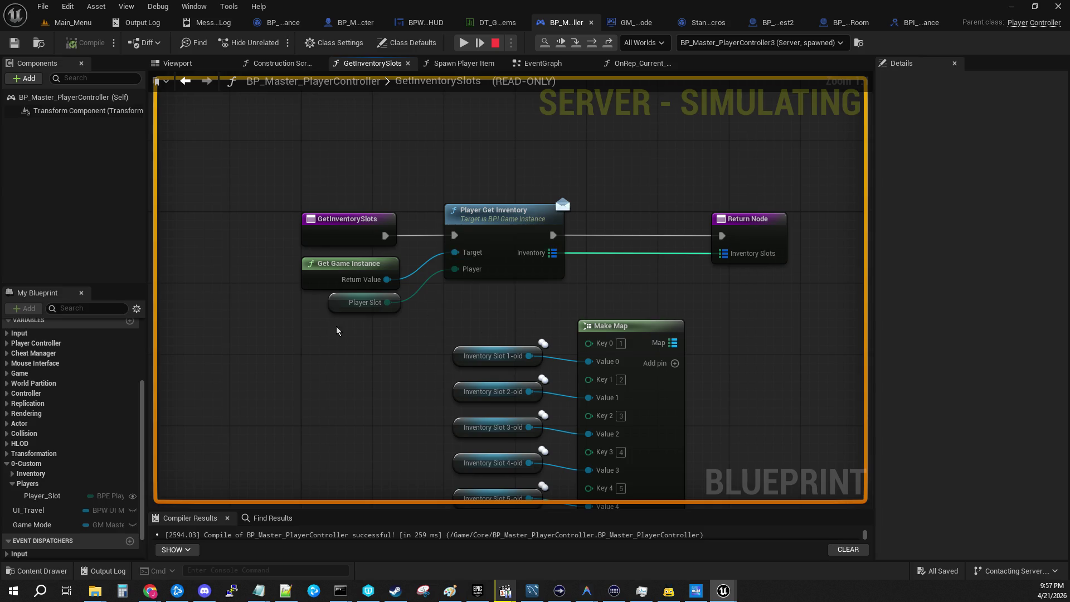
{"action": "left_click", "coordinate": [340, 308]}
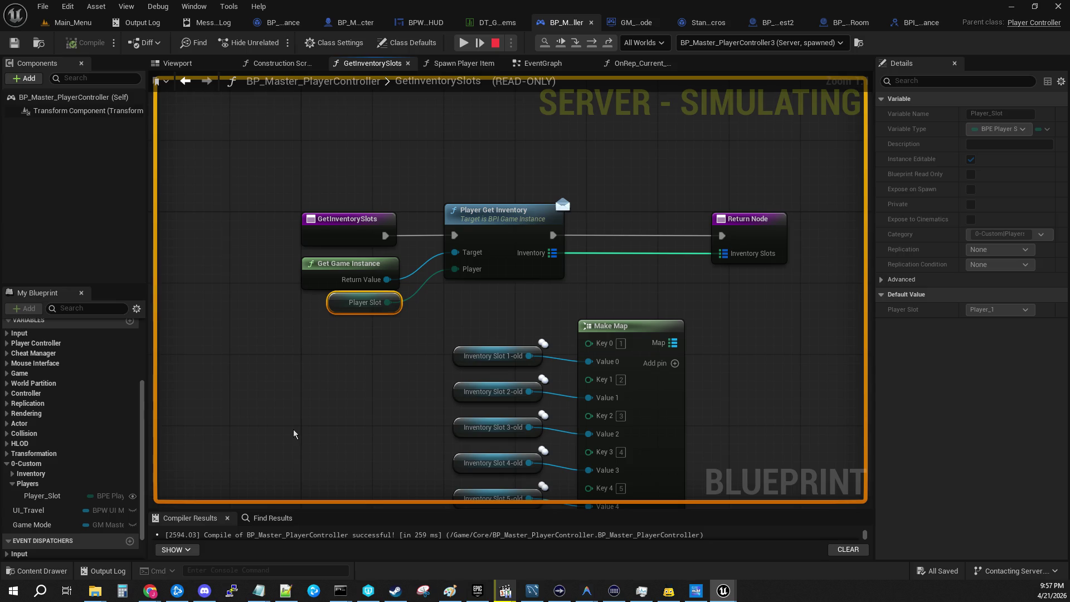
{"action": "scroll", "coordinate": [111, 393], "scroll_direction": "down", "scroll_amount": 2}
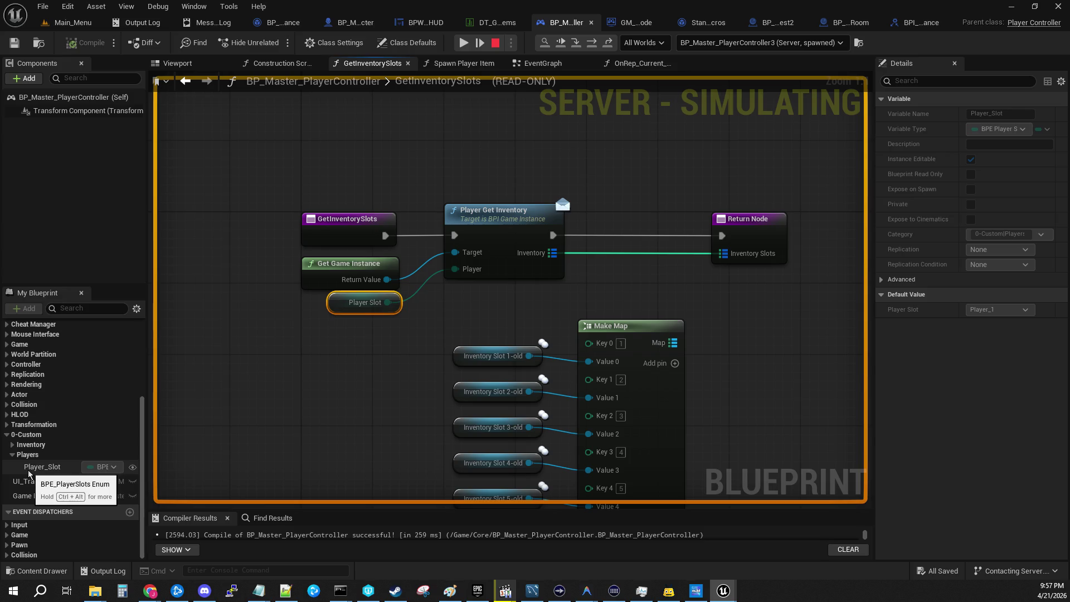
{"action": "left_click", "coordinate": [41, 467]}
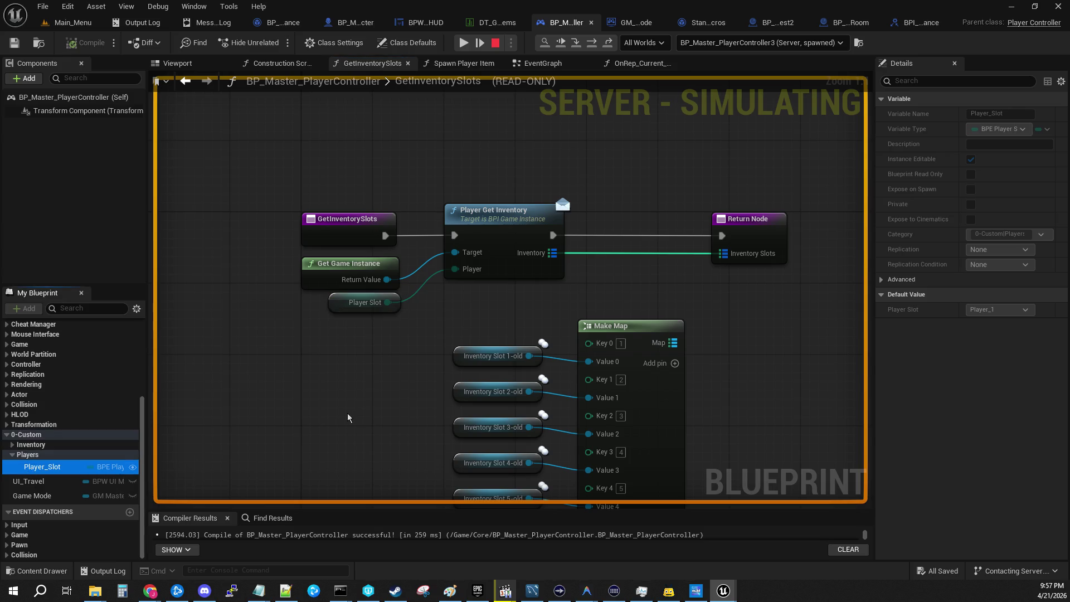
{"action": "mouse_move", "coordinate": [388, 303]}
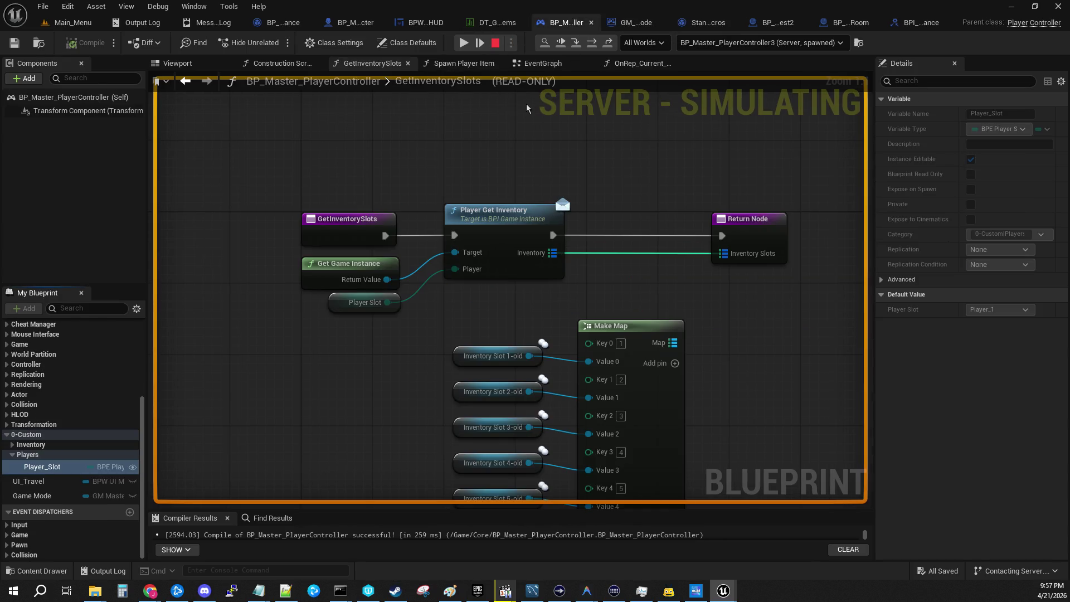
Go back to the controller's EventGraph and reopen GetInventorySlots from the inventory-loading nodes
{"action": "left_click", "coordinate": [544, 63]}
{"action": "scroll", "coordinate": [453, 334], "scroll_direction": "down", "scroll_amount": 2}
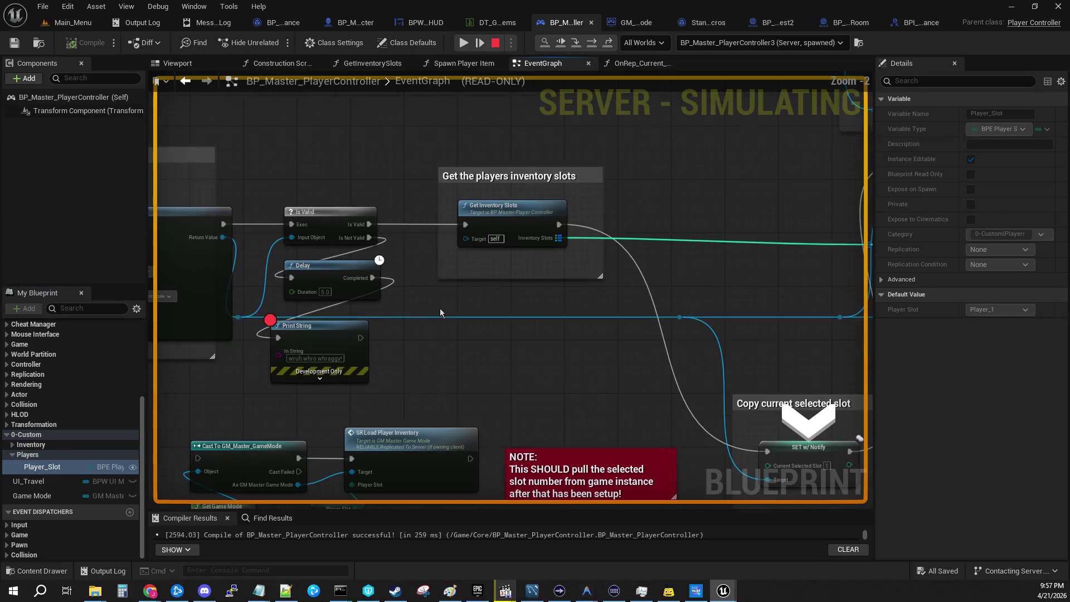
{"action": "left_click_drag", "start_coordinate": [437, 309], "coordinate": [386, 284]}
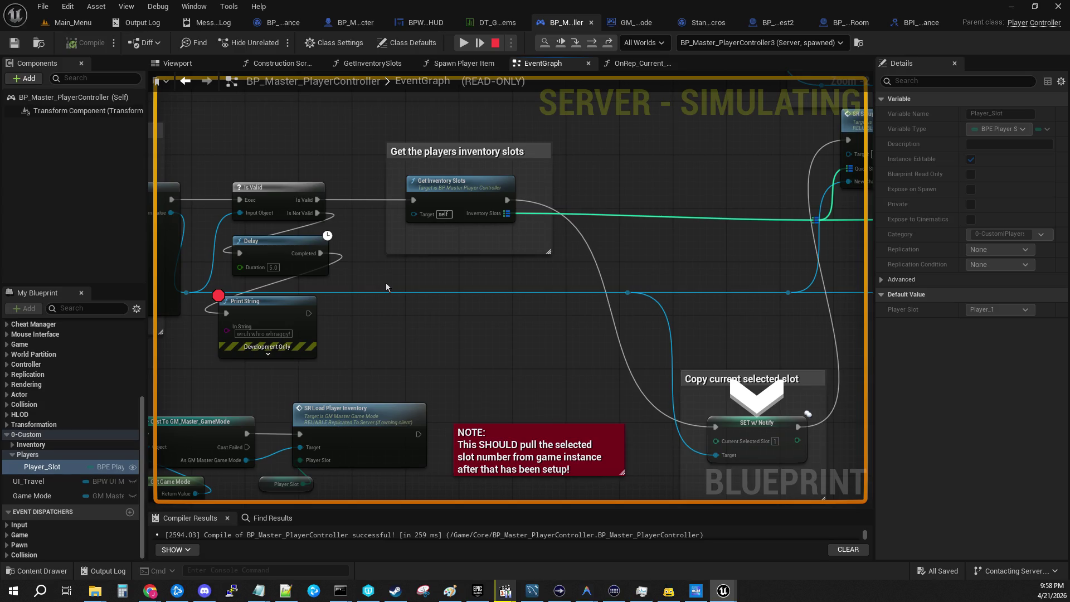
{"action": "double_click", "coordinate": [465, 191]}
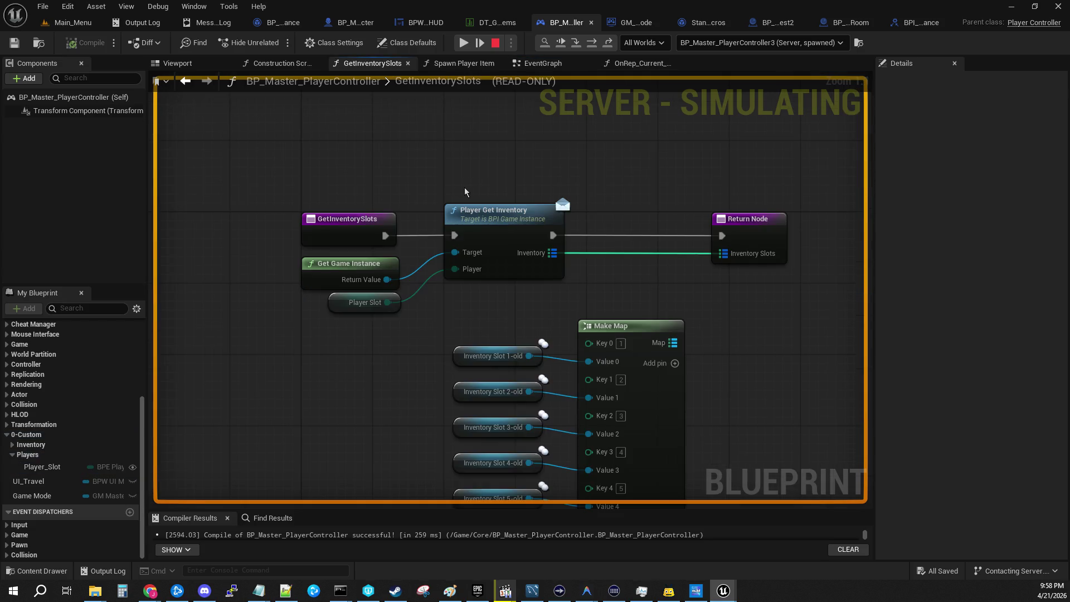
{"action": "left_click_drag", "start_coordinate": [464, 336], "coordinate": [454, 298]}
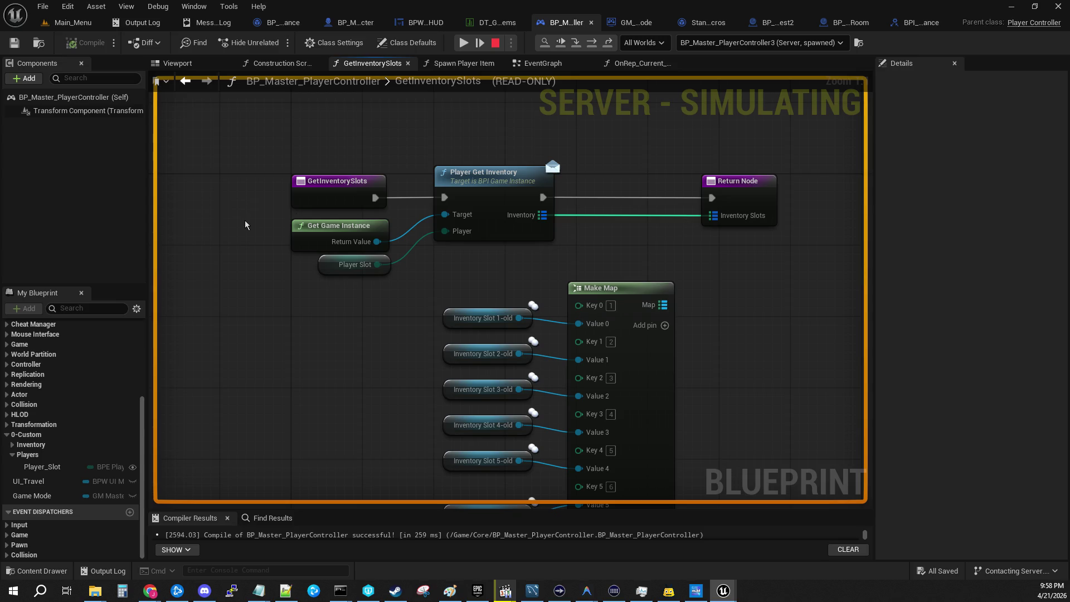
{"action": "left_click", "coordinate": [511, 177]}
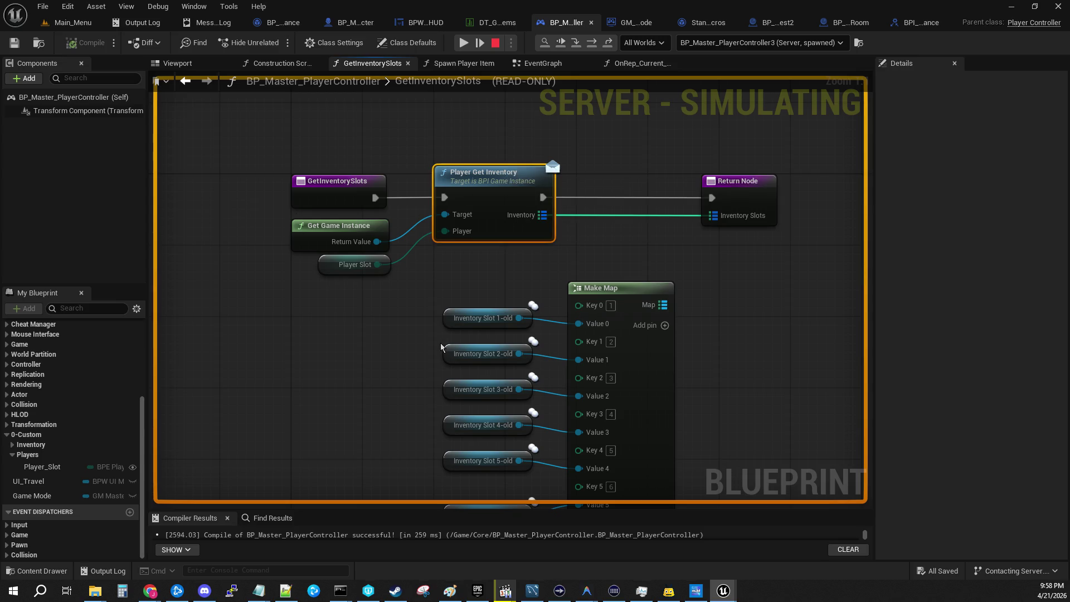
{"action": "left_click", "coordinate": [329, 268]}
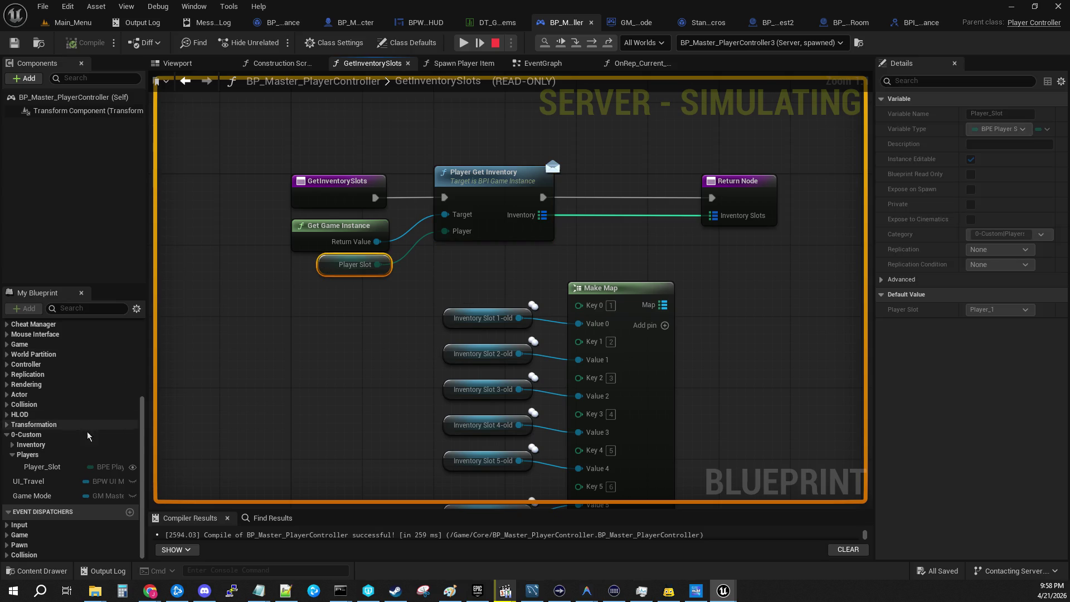
{"action": "left_click", "coordinate": [34, 466]}
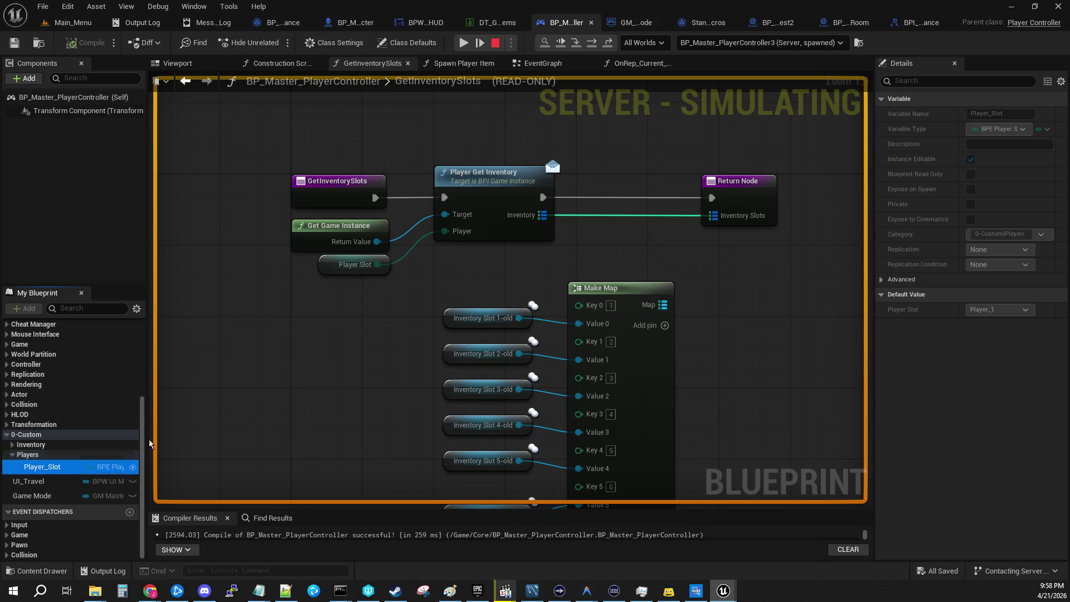
{"action": "left_click", "coordinate": [305, 240]}
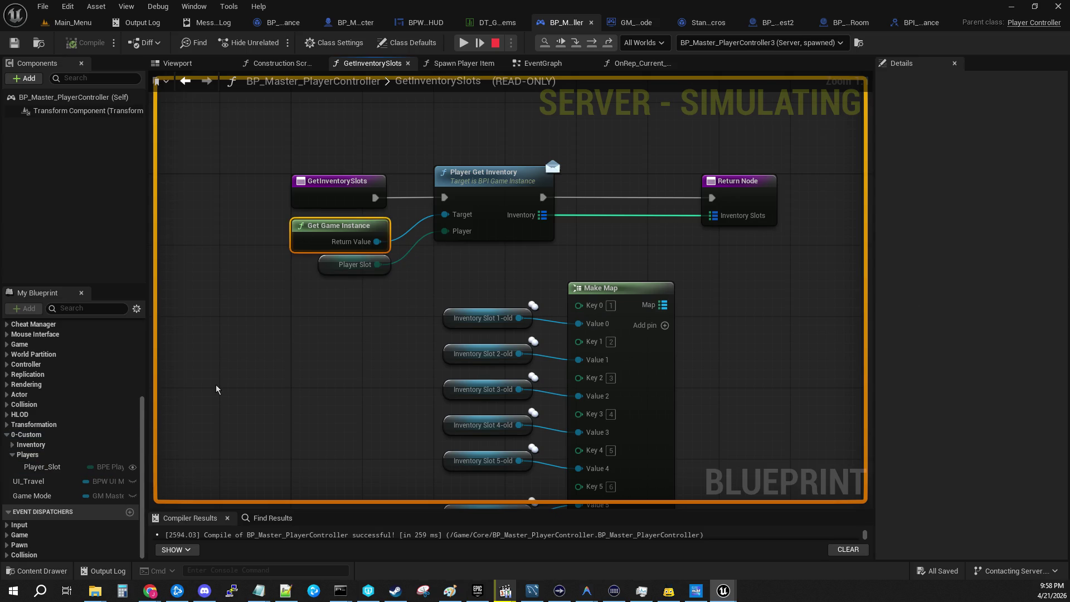
{"action": "left_click", "coordinate": [516, 185]}
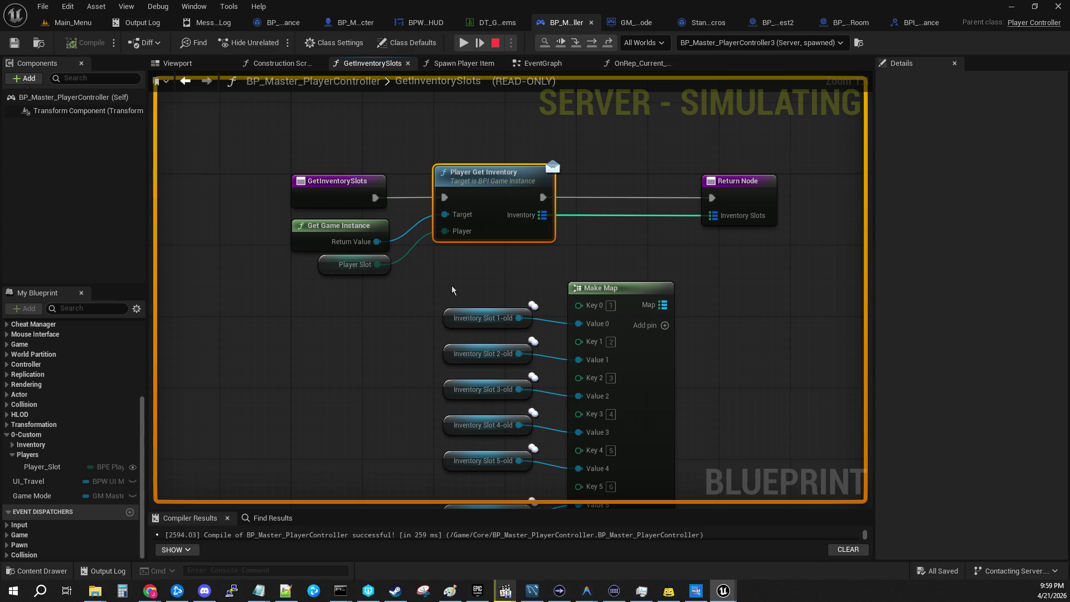
{"action": "mouse_move", "coordinate": [485, 271]}
{"action": "left_mouse_down"}
{"action": "mouse_move", "coordinate": [537, 311]}
{"action": "mouse_move", "coordinate": [542, 344]}
{"action": "left_mouse_up"}
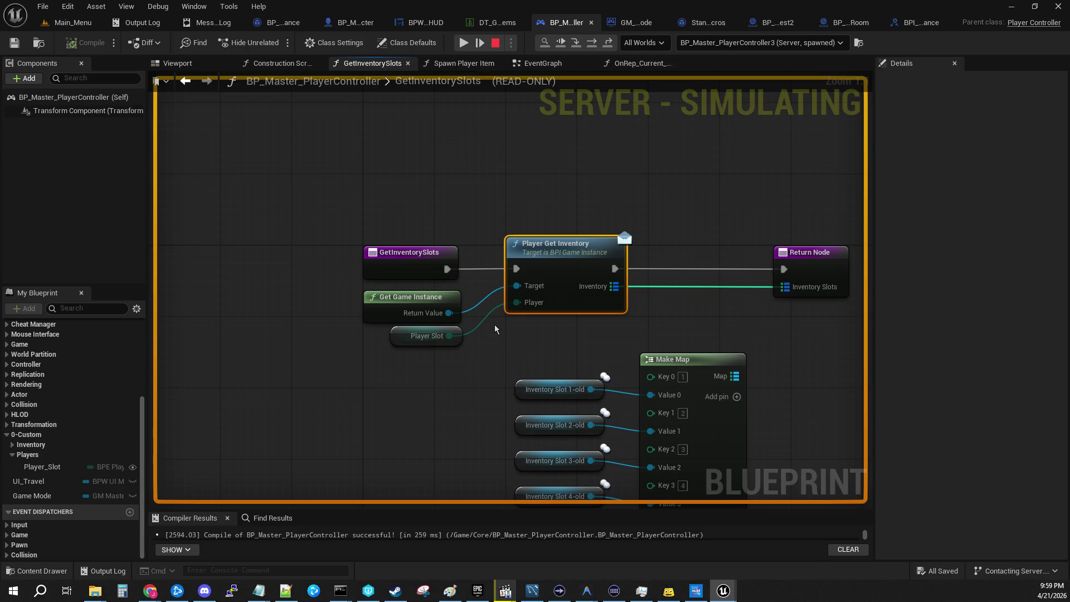
{"action": "left_click", "coordinate": [409, 272]}
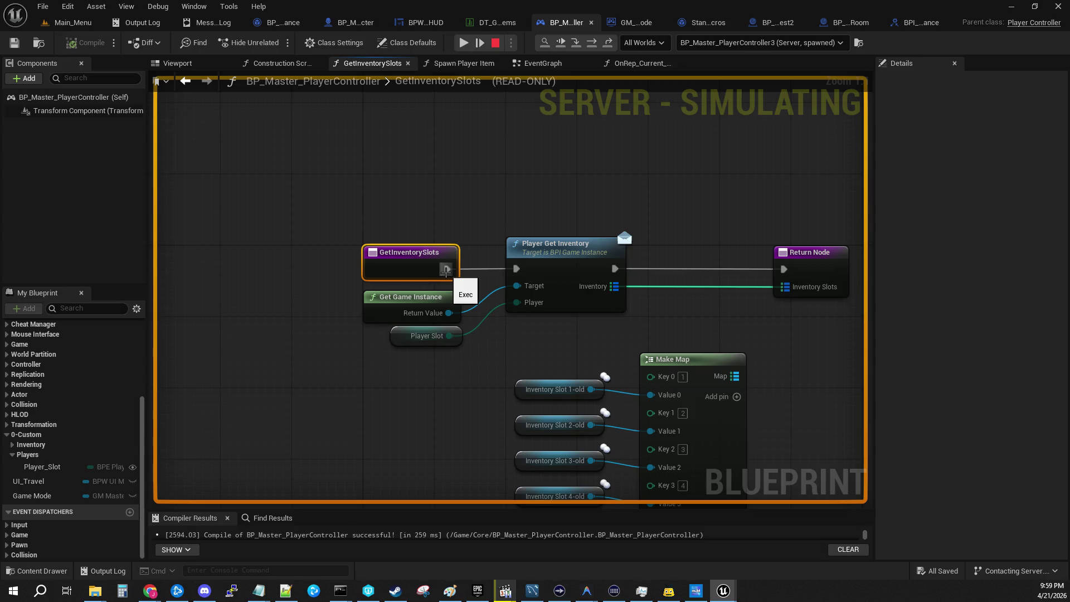
{"action": "mouse_move", "coordinate": [785, 286]}
{"action": "mouse_move", "coordinate": [704, 328]}
{"action": "left_mouse_down"}
{"action": "mouse_move", "coordinate": [537, 314]}
{"action": "mouse_move", "coordinate": [657, 303]}
{"action": "left_mouse_up"}
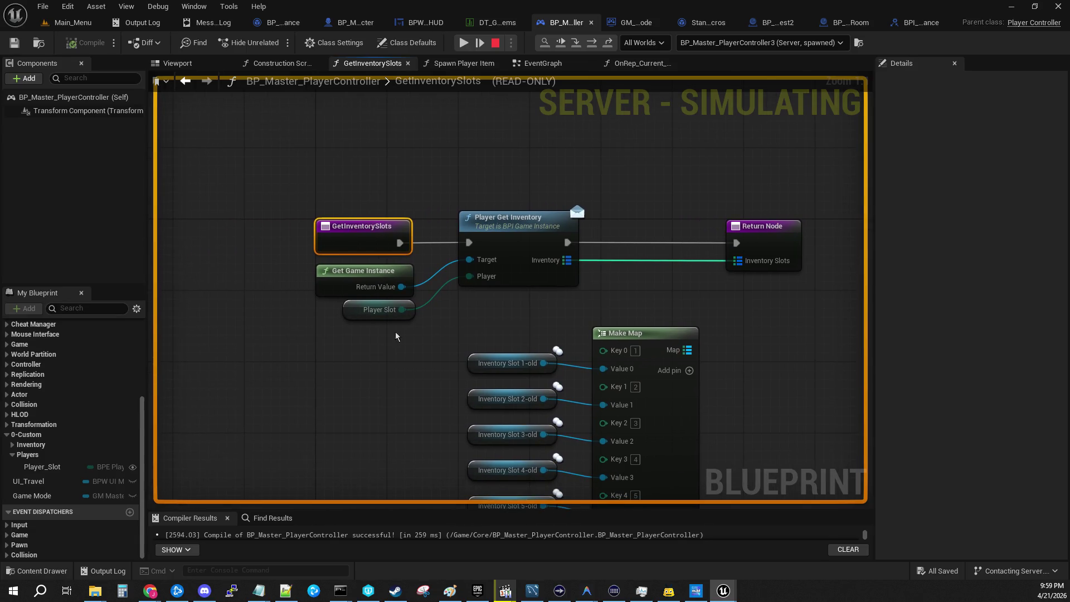
{"action": "mouse_move", "coordinate": [392, 313]}
{"action": "left_click", "coordinate": [526, 233]}
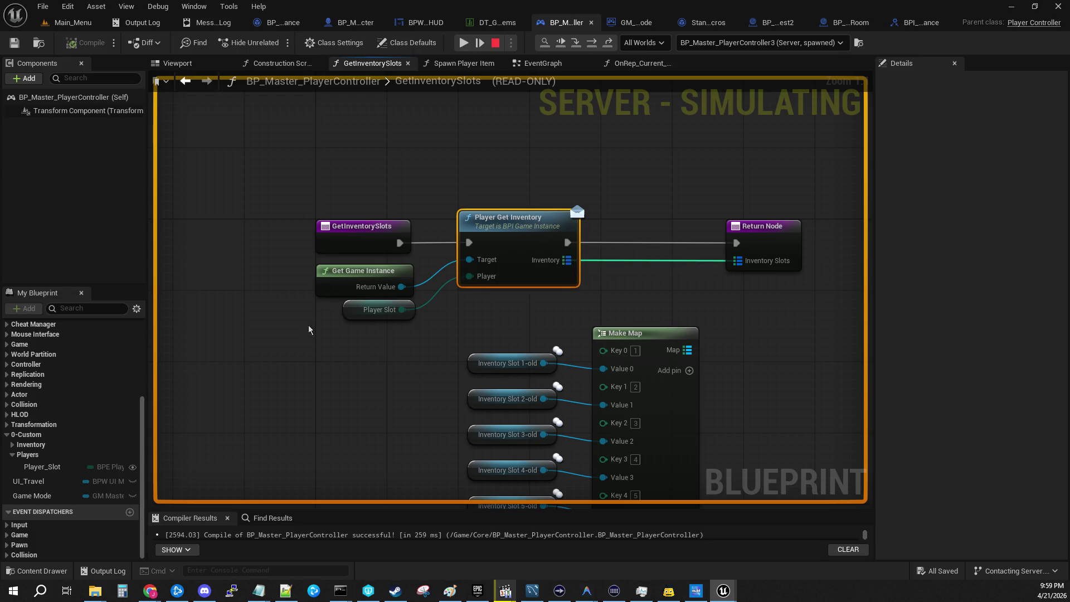
{"action": "left_click", "coordinate": [323, 286]}
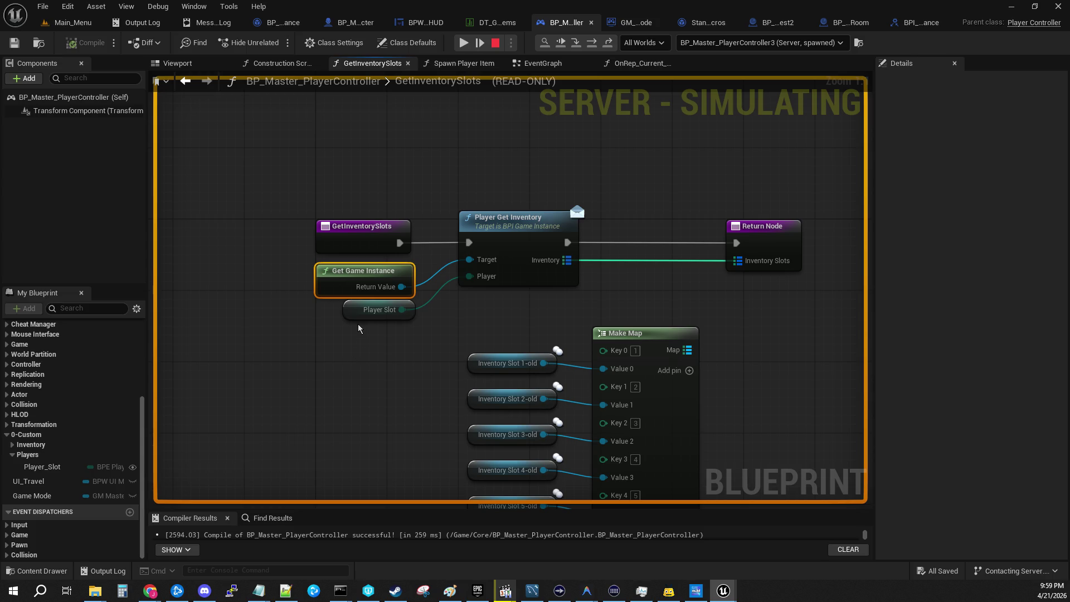
{"action": "left_click", "coordinate": [373, 311]}
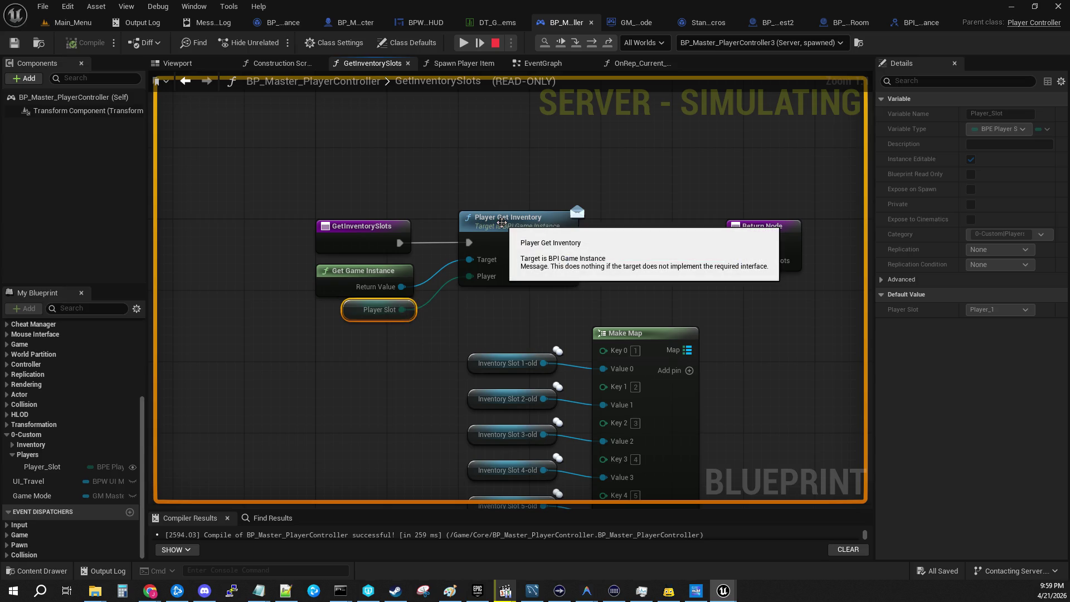
{"action": "double_click", "coordinate": [501, 223]}
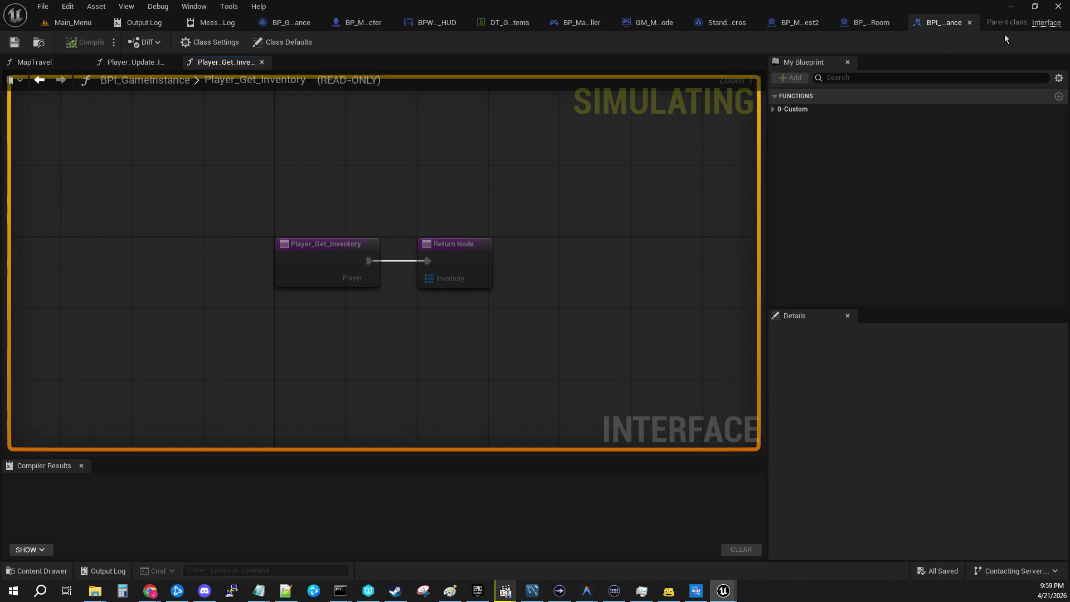
{"action": "left_click", "coordinate": [800, 22]}
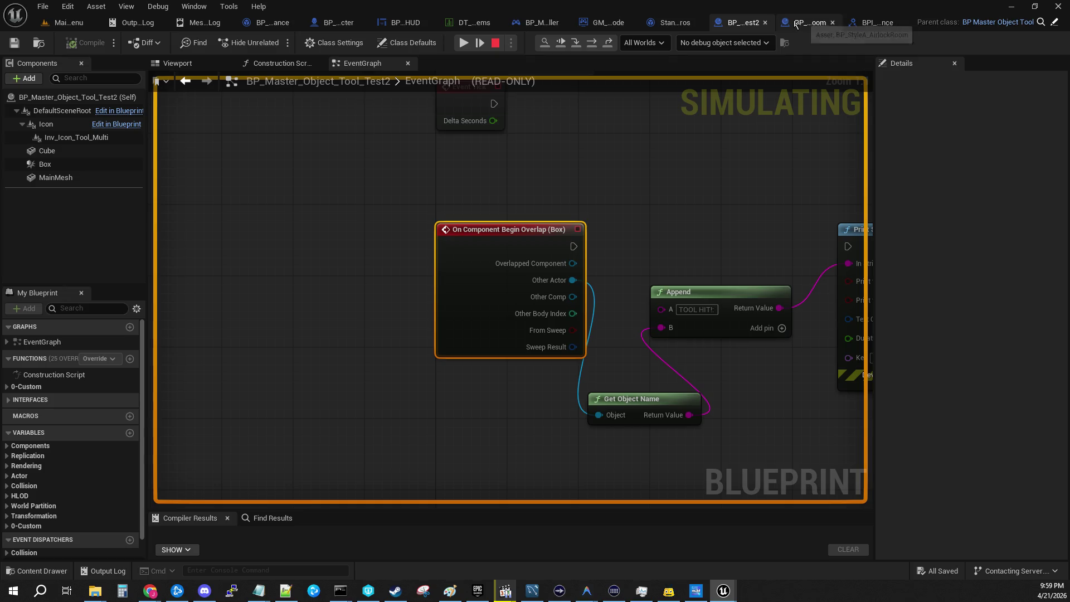
{"action": "left_click", "coordinate": [607, 22]}
{"action": "left_click", "coordinate": [680, 23]}
{"action": "left_click", "coordinate": [645, 27]}
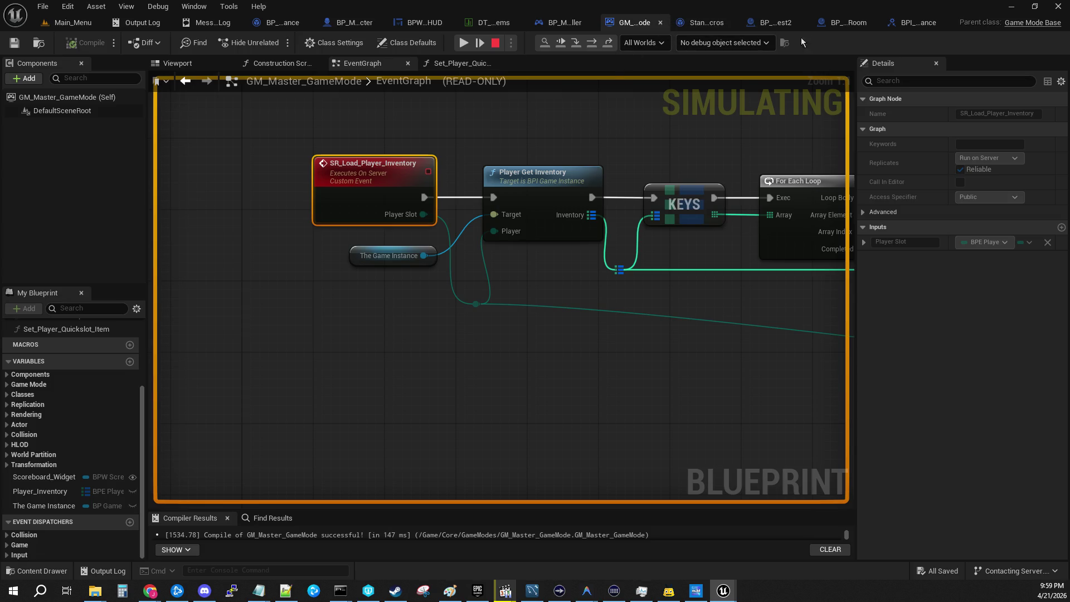
{"action": "left_click", "coordinate": [772, 24]}
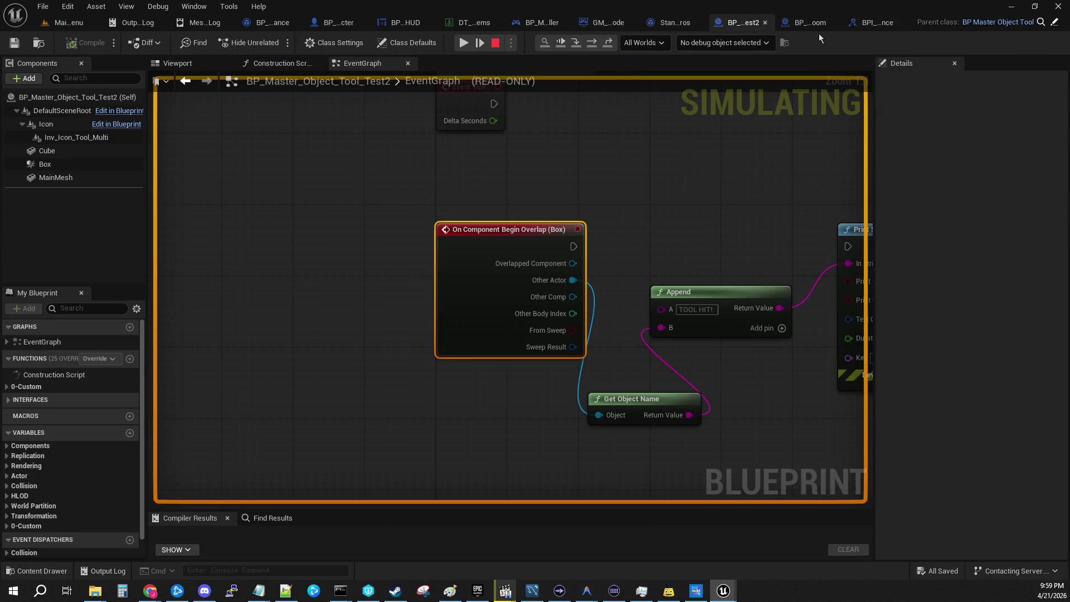
{"action": "left_click", "coordinate": [811, 24]}
{"action": "left_click", "coordinate": [892, 23]}
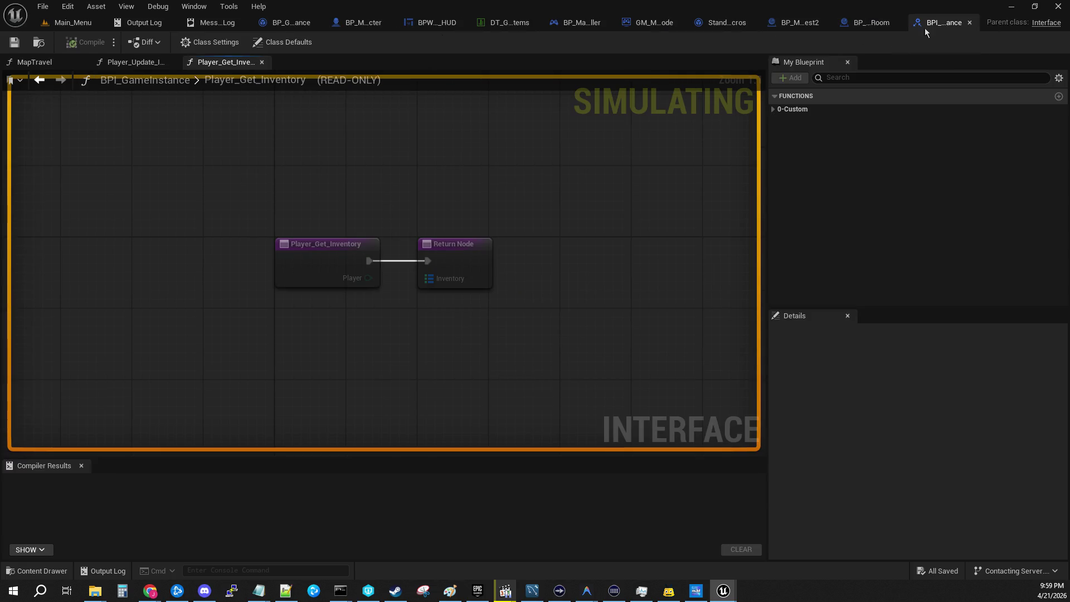
{"action": "left_click", "coordinate": [582, 22]}
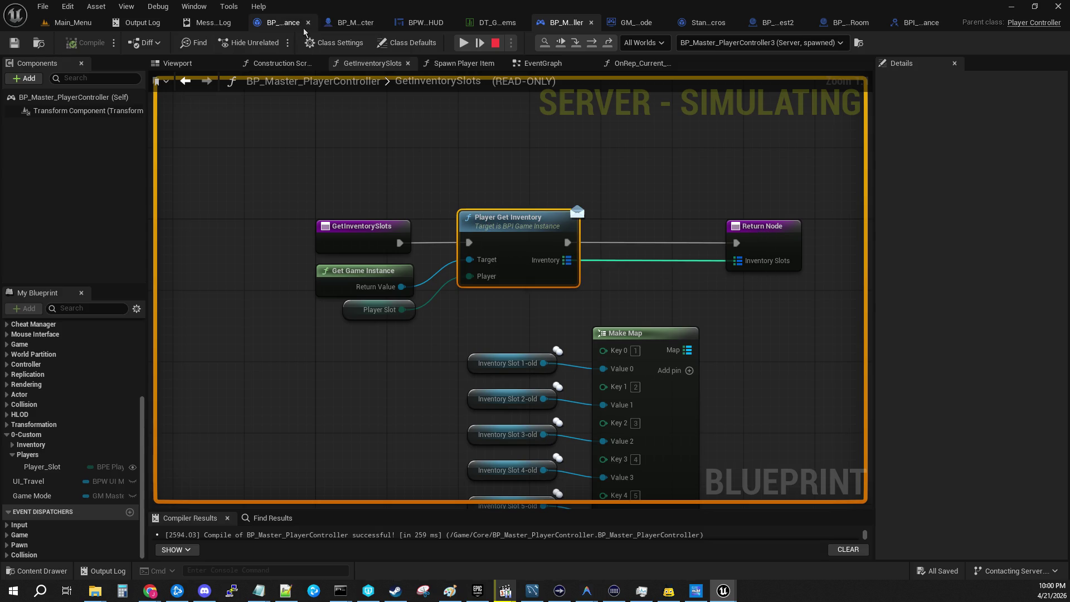
{"action": "left_click", "coordinate": [290, 23]}
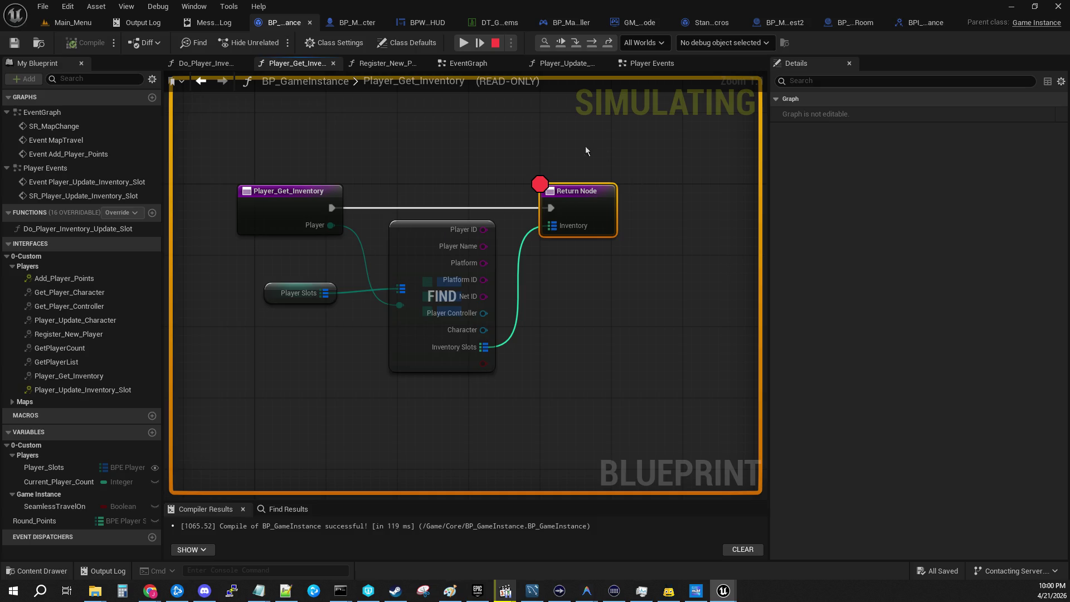
Select the Player Slots node and expand its defaults, showing entries Player_1 through Player_8
{"action": "mouse_move", "coordinate": [440, 166]}
{"action": "left_mouse_down"}
{"action": "mouse_move", "coordinate": [502, 173]}
{"action": "mouse_move", "coordinate": [408, 191]}
{"action": "left_mouse_up"}
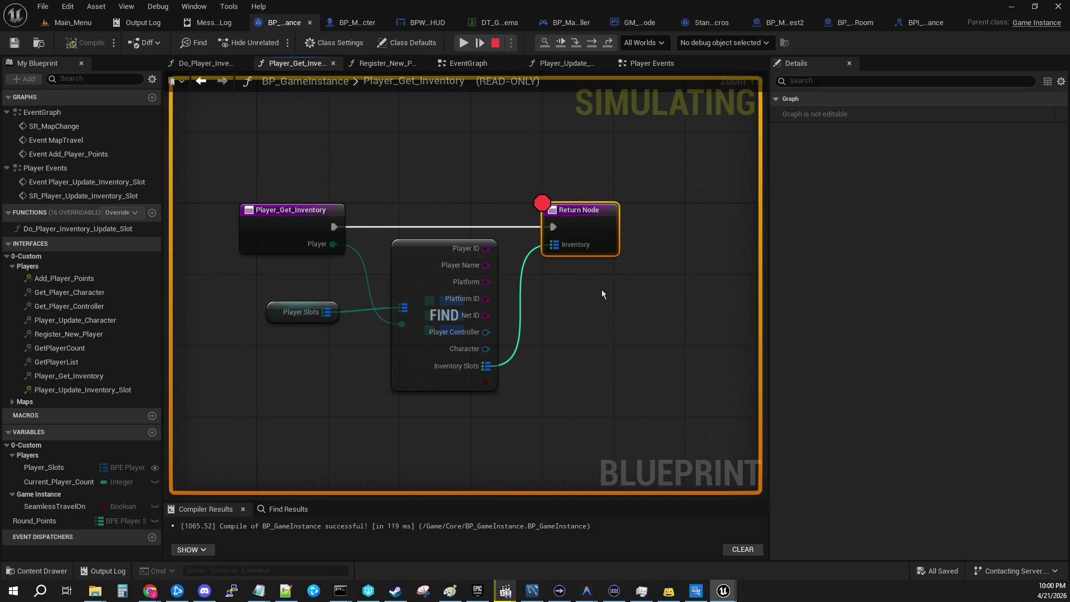
{"action": "left_click", "coordinate": [278, 241]}
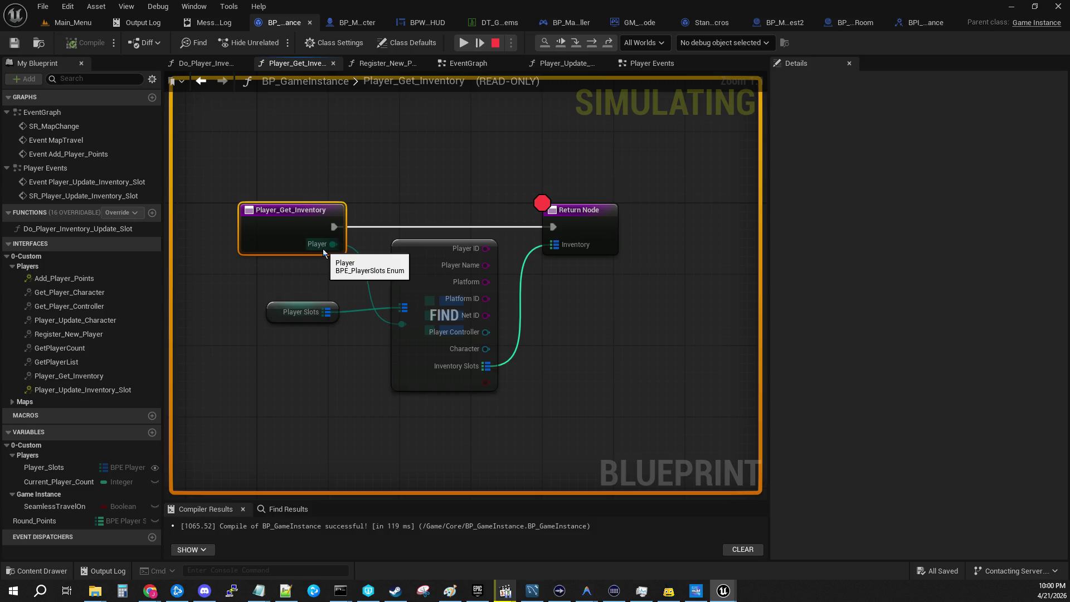
{"action": "left_click", "coordinate": [297, 319]}
{"action": "left_click", "coordinate": [776, 294]}
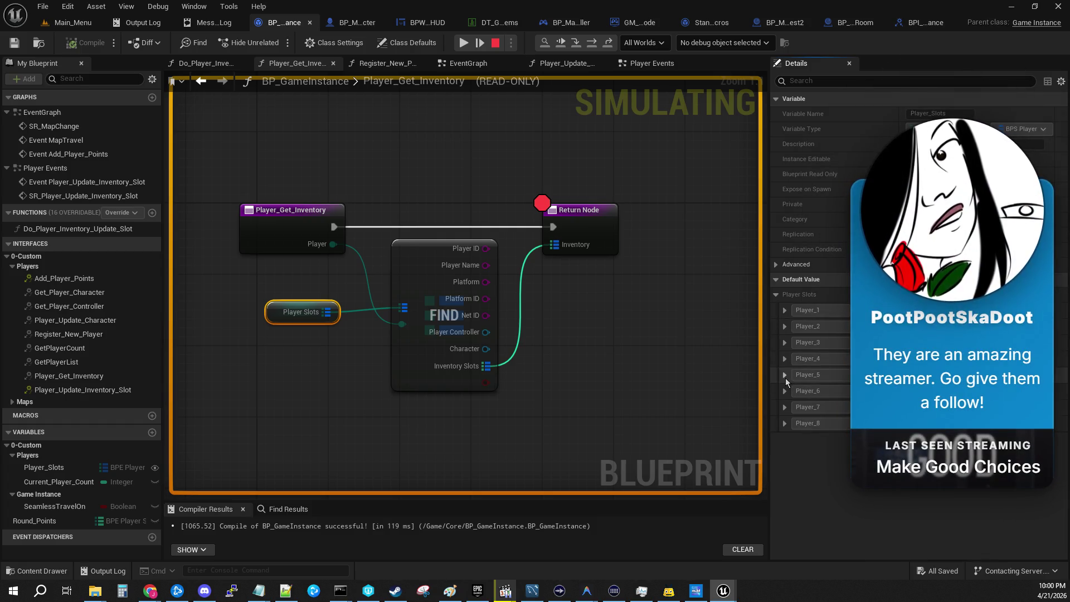
{"action": "left_click_drag", "start_coordinate": [543, 330], "coordinate": [437, 335]}
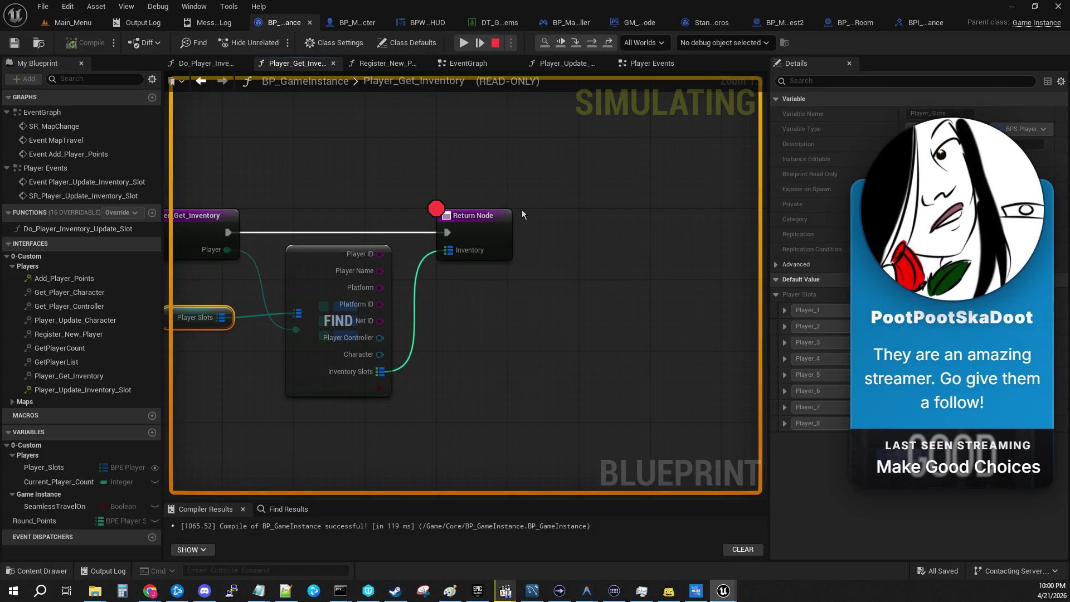
{"action": "left_click", "coordinate": [782, 23]}
Review the controller EventGraph's character-spawning and slot-copy logic and the Player_Slot default value
{"action": "left_click", "coordinate": [653, 22]}
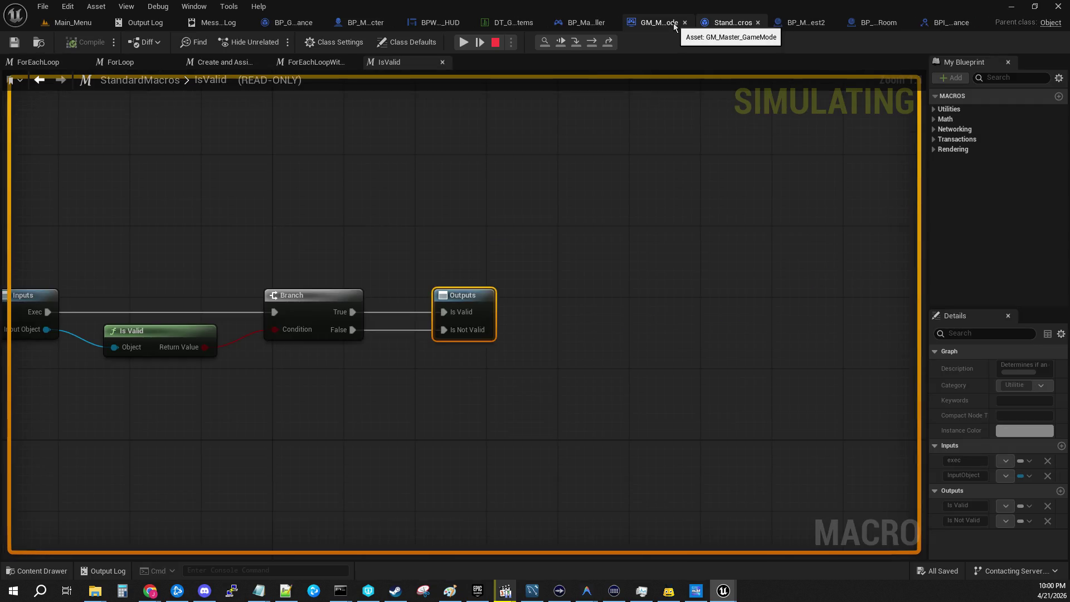
{"action": "left_click", "coordinate": [574, 25]}
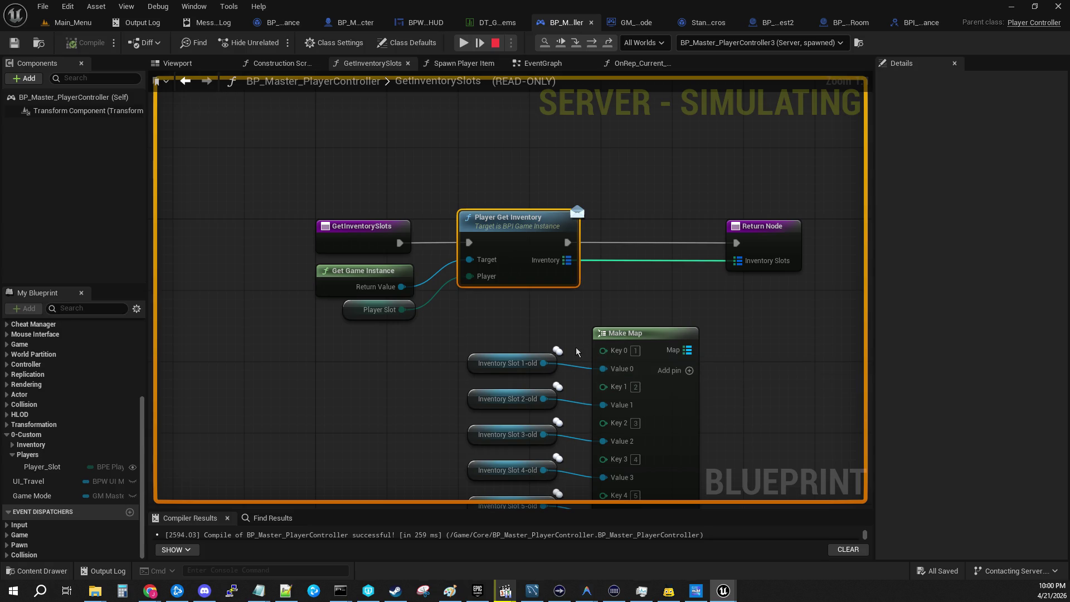
{"action": "left_click", "coordinate": [548, 65]}
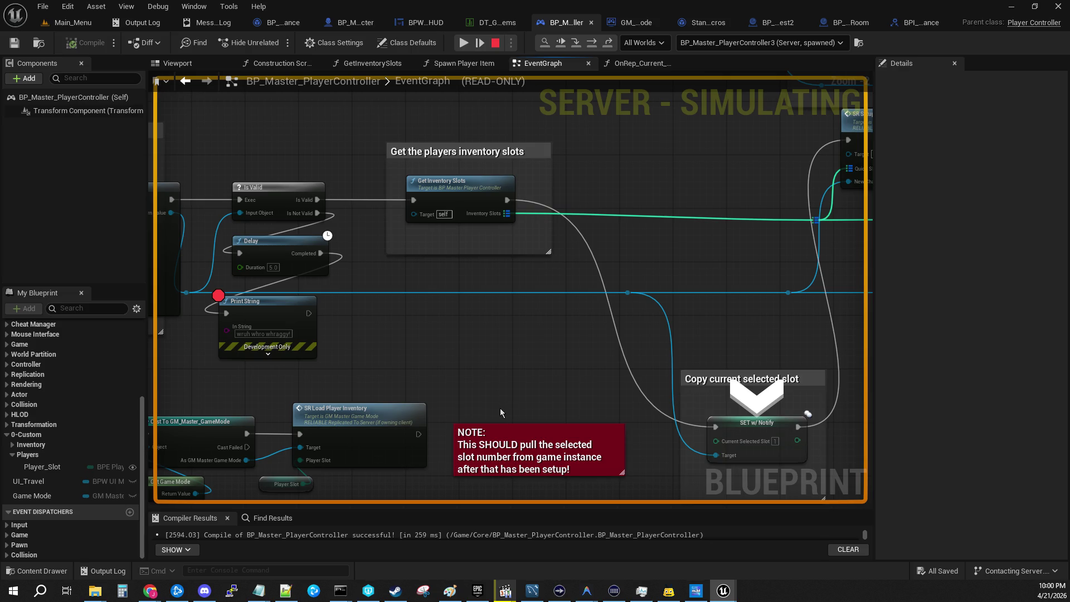
{"action": "mouse_move", "coordinate": [332, 252]}
{"action": "left_mouse_down"}
{"action": "mouse_move", "coordinate": [663, 295]}
{"action": "mouse_move", "coordinate": [528, 314]}
{"action": "left_mouse_up"}
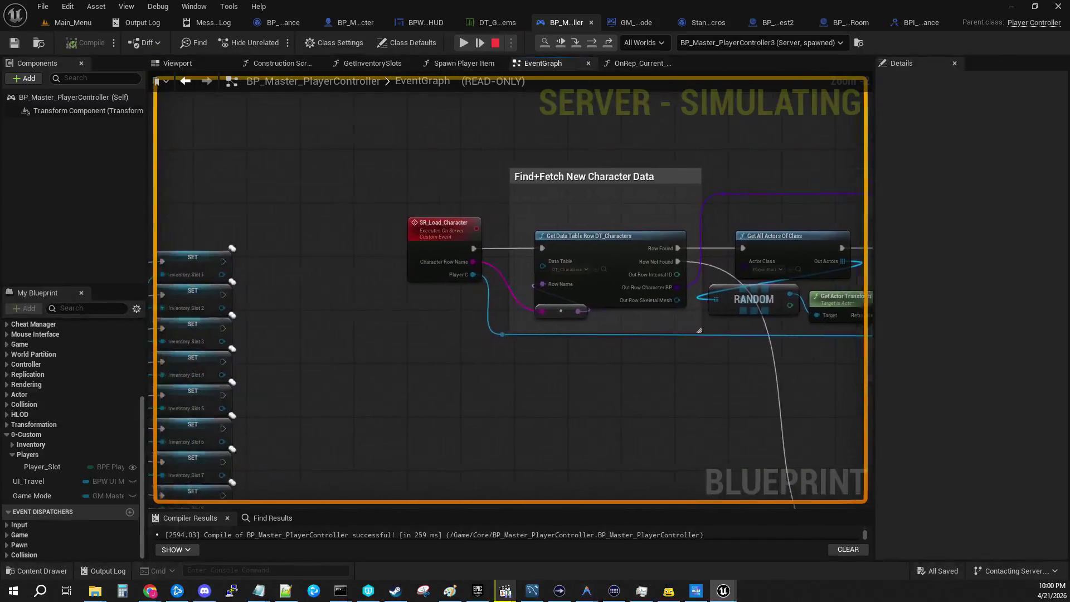
{"action": "mouse_move", "coordinate": [414, 214]}
{"action": "left_mouse_down"}
{"action": "mouse_move", "coordinate": [399, 178]}
{"action": "mouse_move", "coordinate": [301, 172]}
{"action": "left_mouse_up"}
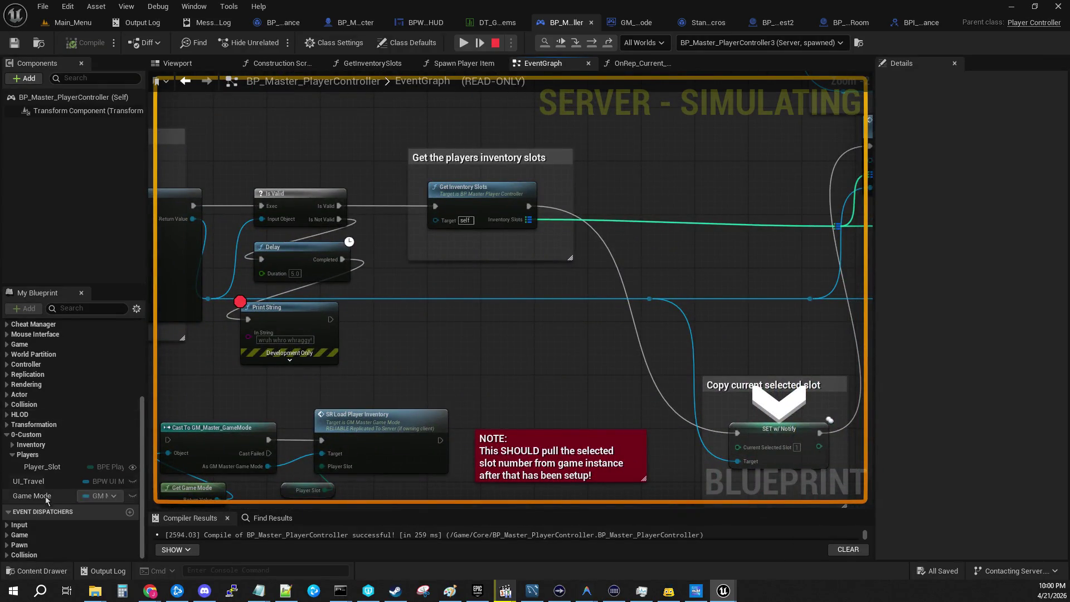
{"action": "left_click", "coordinate": [31, 468]}
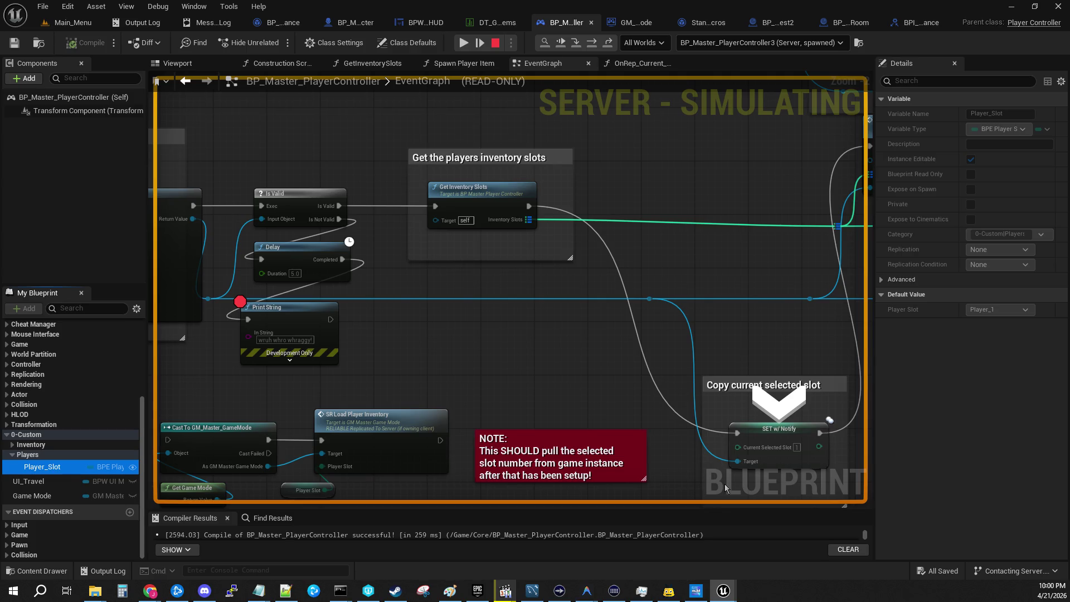
In GetInventorySlots, confirm Player Slot reads Player_1, then drill into the Player Get Inventory call
{"action": "double_click", "coordinate": [491, 194]}
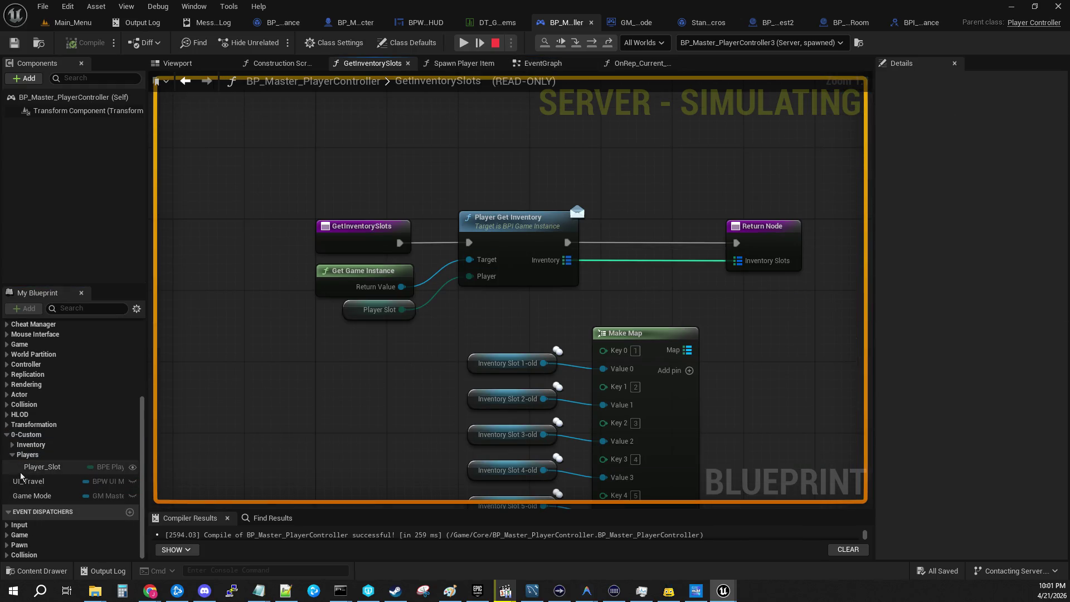
{"action": "left_click", "coordinate": [507, 233]}
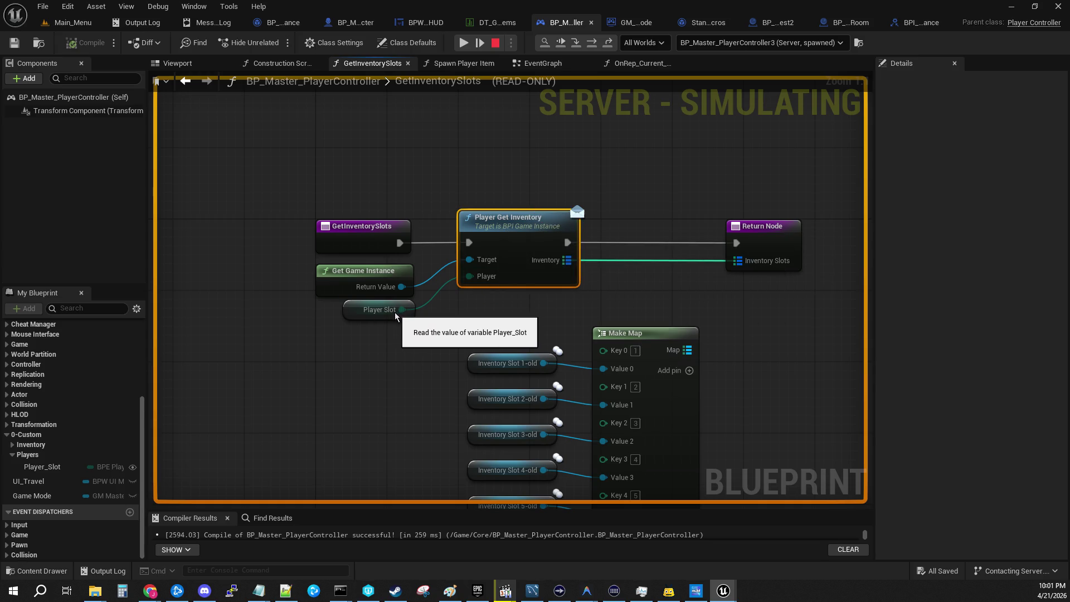
{"action": "mouse_move", "coordinate": [401, 310]}
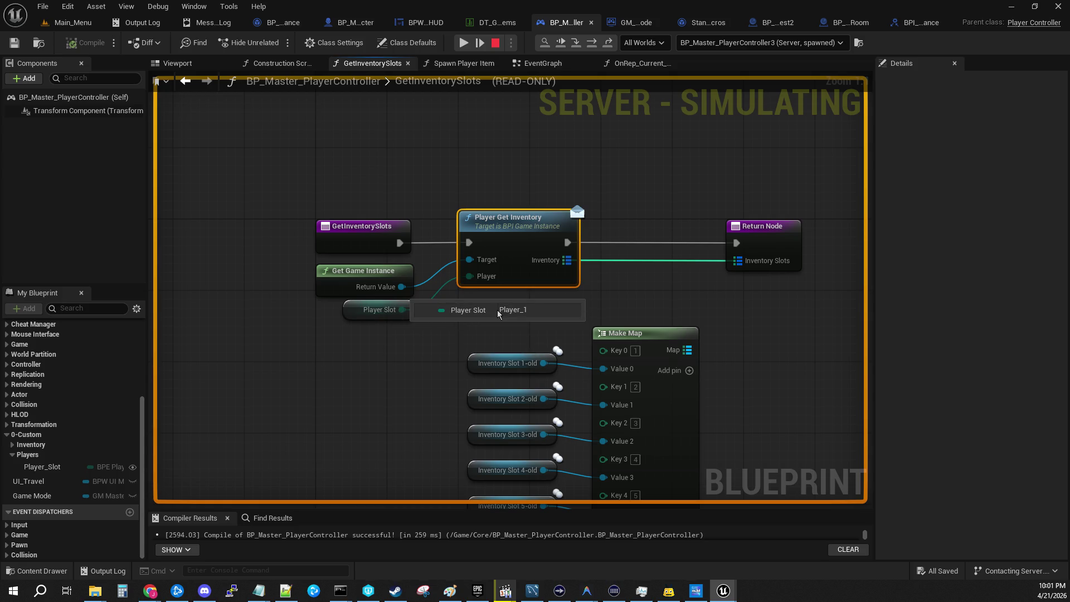
{"action": "double_click", "coordinate": [502, 229]}
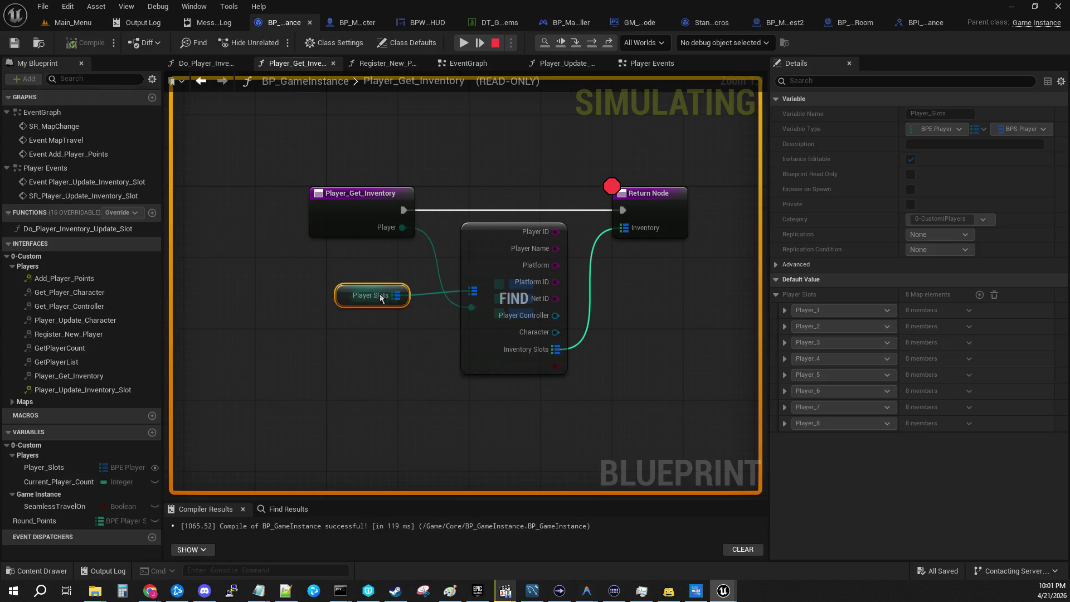
Expand Player_1 in BP_GameInstance's Details to see its empty fields and zero inventory entries
{"action": "left_click", "coordinate": [784, 310]}
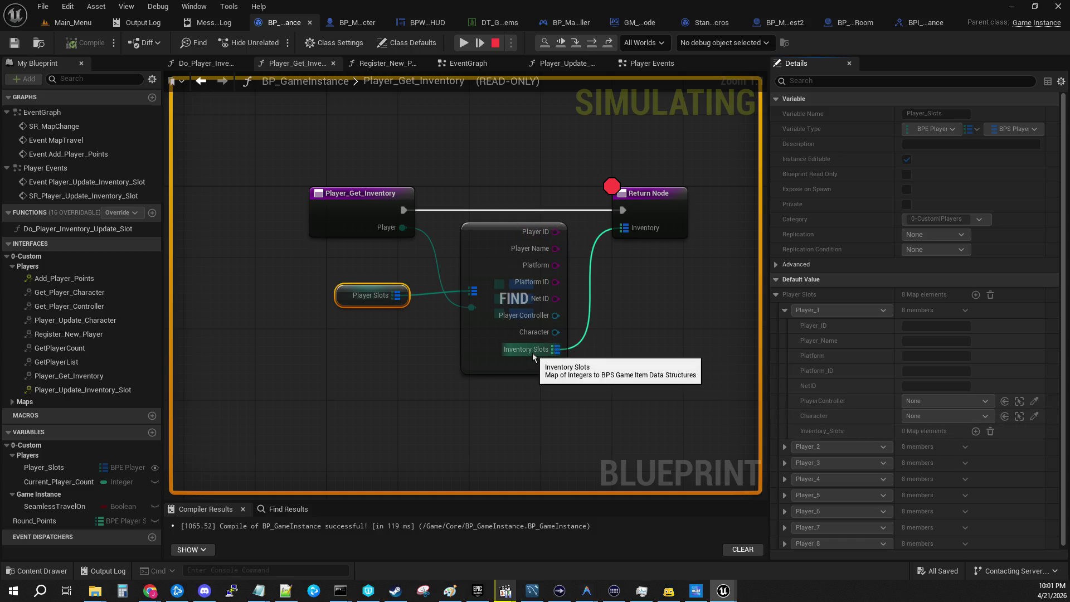
{"action": "left_click_drag", "start_coordinate": [535, 353], "coordinate": [407, 358]}
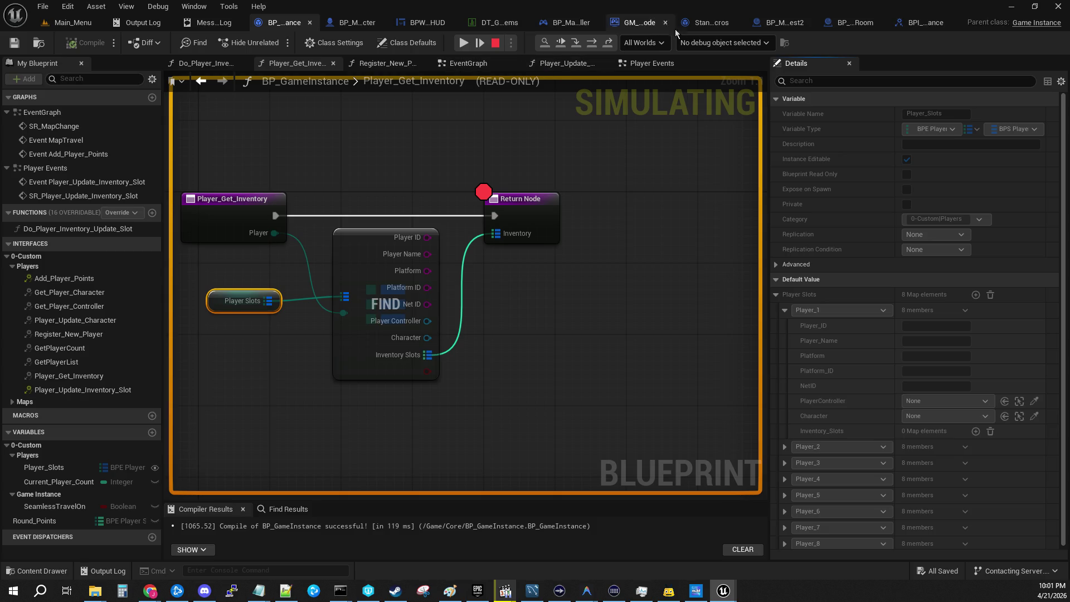
{"action": "left_click", "coordinate": [644, 23]}
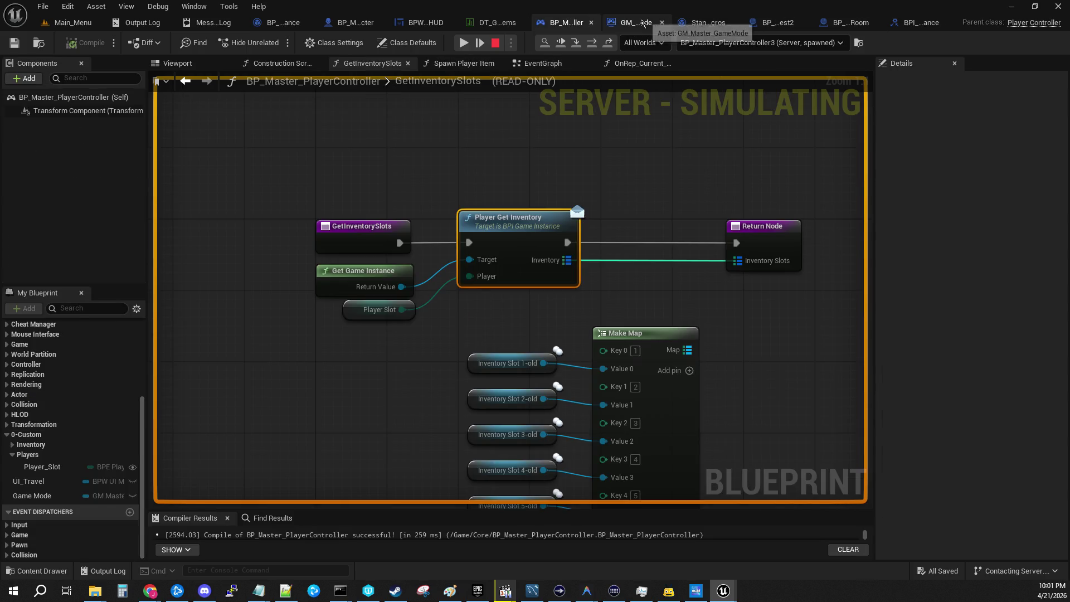
Pan the controller's EventGraph through the SR Setup Quick Slots event and the inventory For Each Loop
{"action": "left_click", "coordinate": [574, 25]}
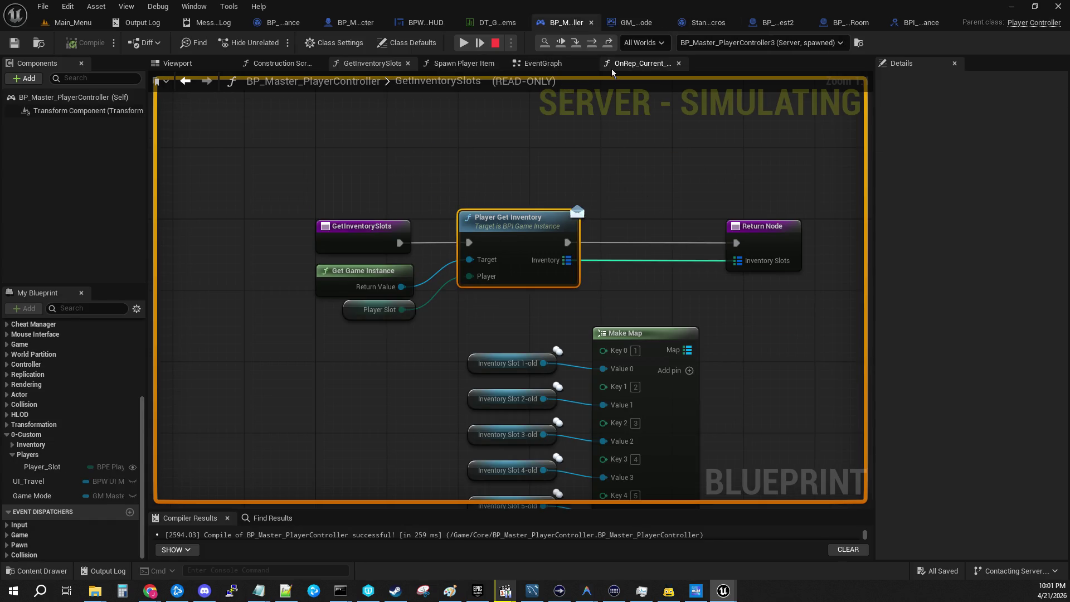
{"action": "left_click", "coordinate": [544, 64]}
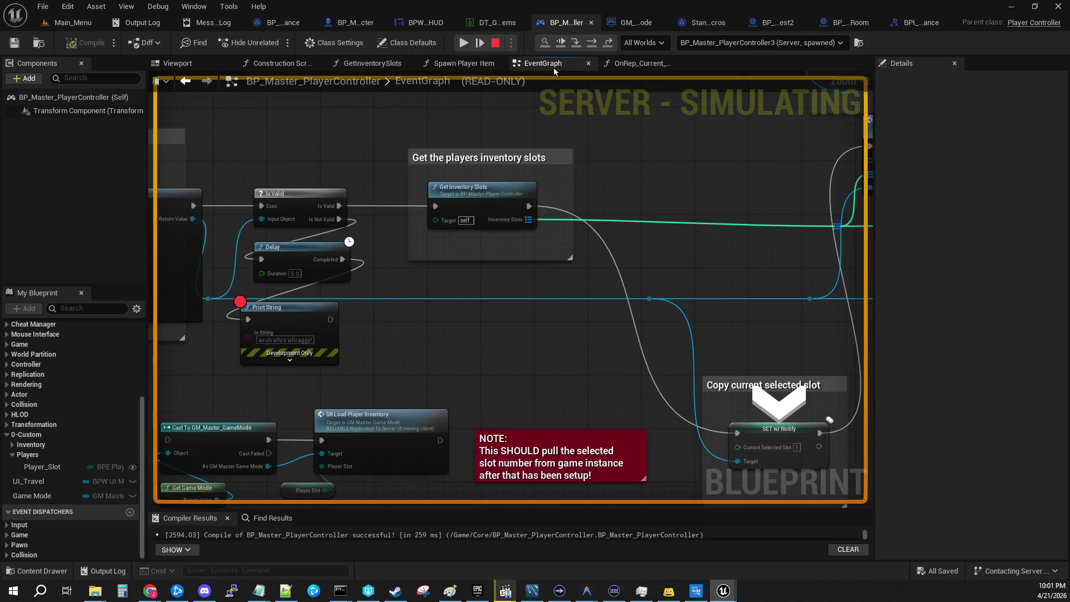
{"action": "mouse_move", "coordinate": [630, 223]}
{"action": "left_mouse_down"}
{"action": "mouse_move", "coordinate": [425, 195]}
{"action": "mouse_move", "coordinate": [406, 286]}
{"action": "mouse_move", "coordinate": [313, 336]}
{"action": "mouse_move", "coordinate": [149, 349]}
{"action": "mouse_move", "coordinate": [460, 303]}
{"action": "left_mouse_up"}
{"action": "left_click_drag", "start_coordinate": [727, 340], "coordinate": [272, 291]}
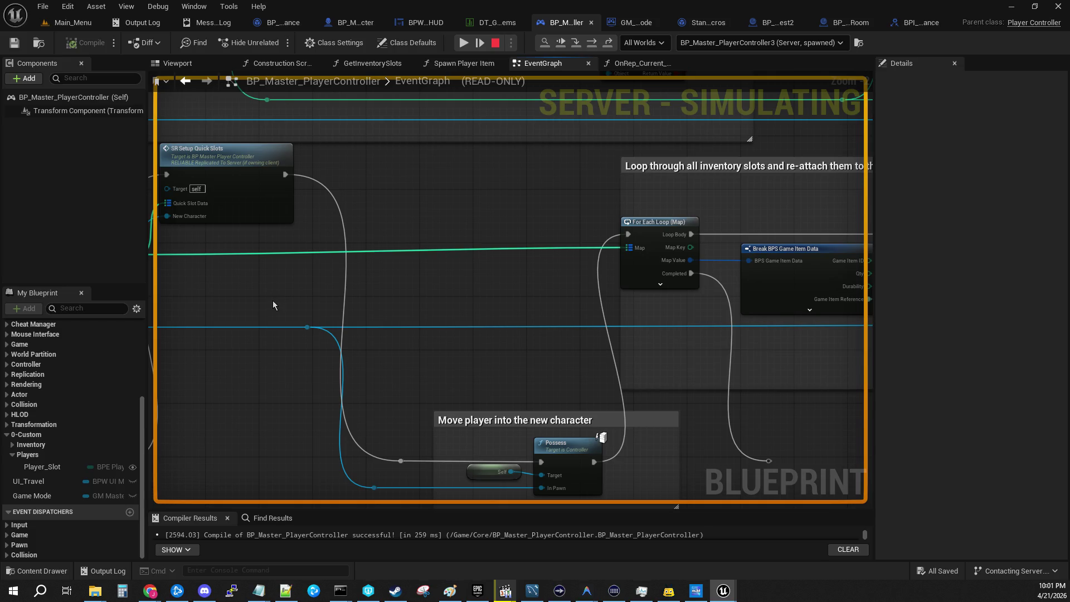
{"action": "mouse_move", "coordinate": [481, 296]}
{"action": "left_mouse_down"}
{"action": "mouse_move", "coordinate": [303, 285]}
{"action": "mouse_move", "coordinate": [373, 284]}
{"action": "mouse_move", "coordinate": [331, 289]}
{"action": "mouse_move", "coordinate": [318, 256]}
{"action": "mouse_move", "coordinate": [201, 256]}
{"action": "mouse_move", "coordinate": [309, 247]}
{"action": "left_mouse_up"}
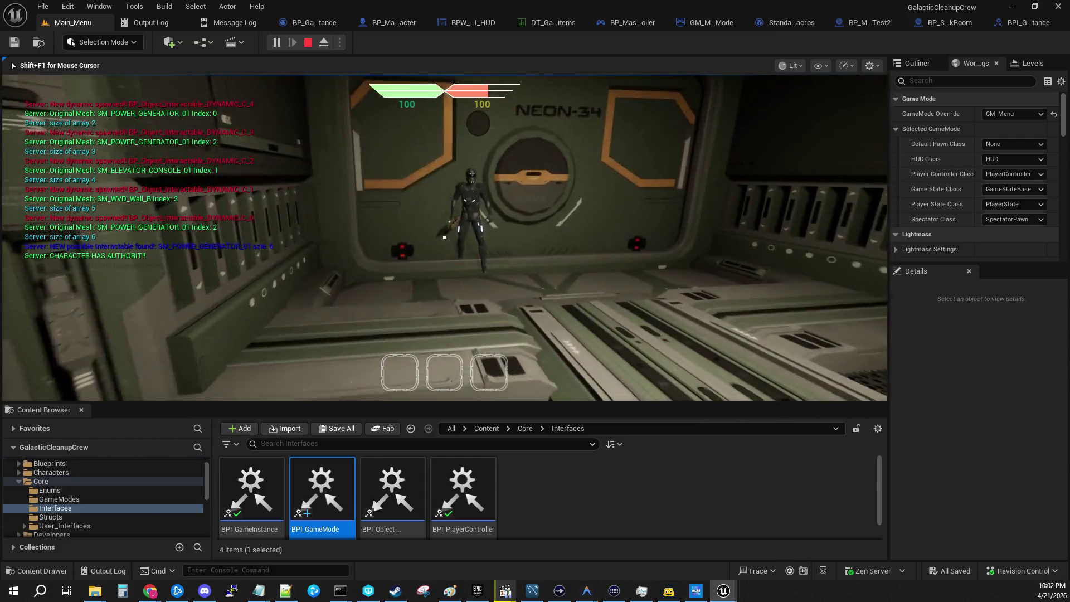
Walk and jump the character around the level until the Return Node breakpoint triggers
{"action": "key", "text": "d"}
{"action": "key", "text": "space"}
{"action": "left_click", "coordinate": [444, 238]}
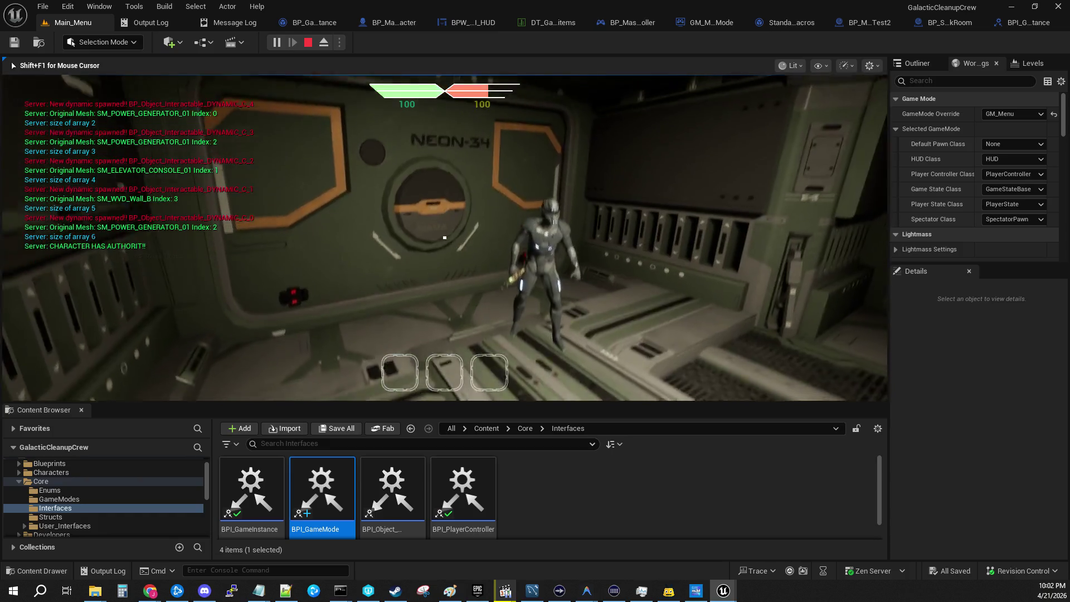
{"action": "key", "text": "s"}
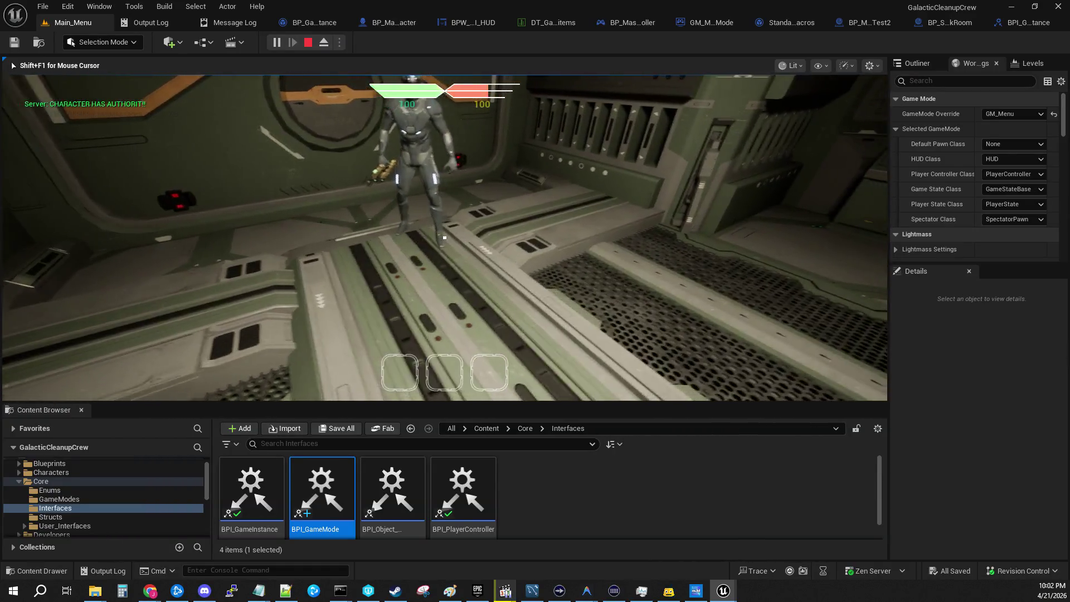
{"action": "mouse_move", "coordinate": [445, 237]}
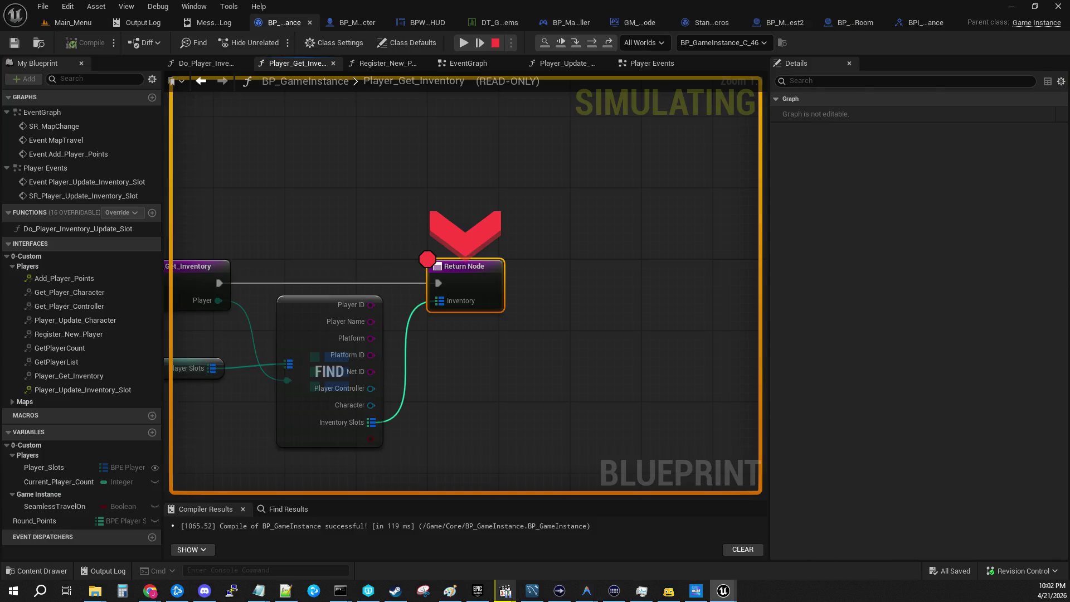
Resume from the breakpoint and snap the game preview to the right half, editor on the left
{"action": "key", "text": "F8"}
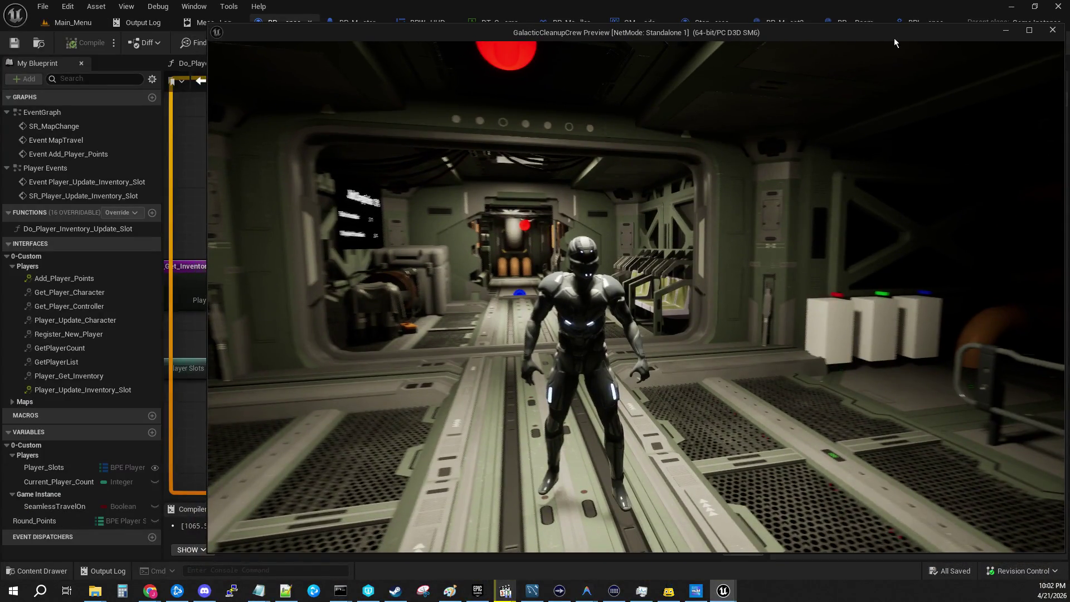
{"action": "left_click_drag", "start_coordinate": [894, 38], "coordinate": [1068, 73]}
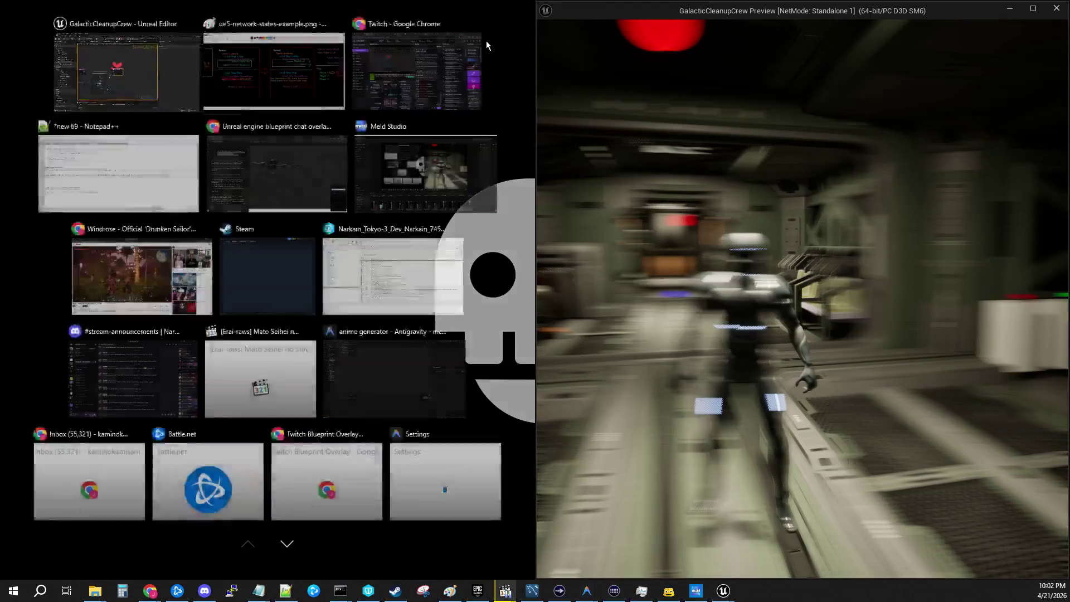
{"action": "left_click", "coordinate": [155, 33]}
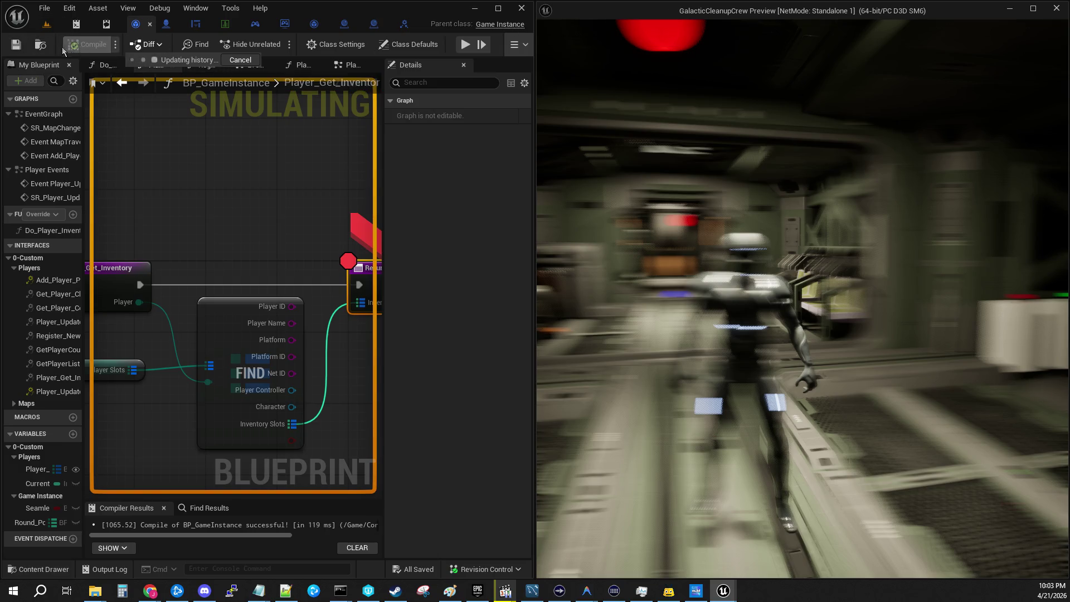
{"action": "left_click", "coordinate": [50, 26]}
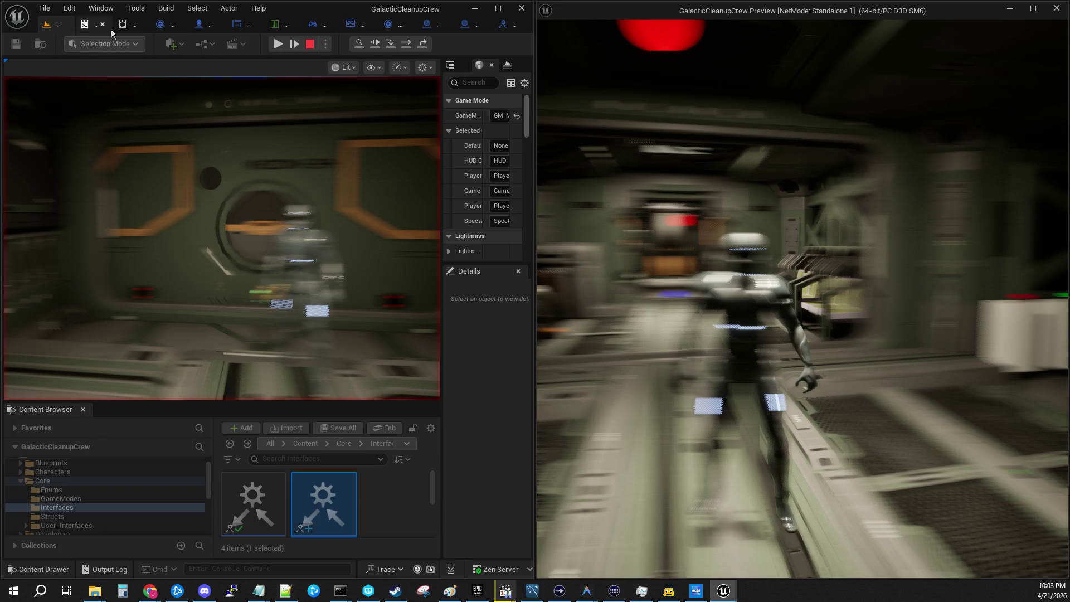
{"action": "left_click", "coordinate": [277, 44]}
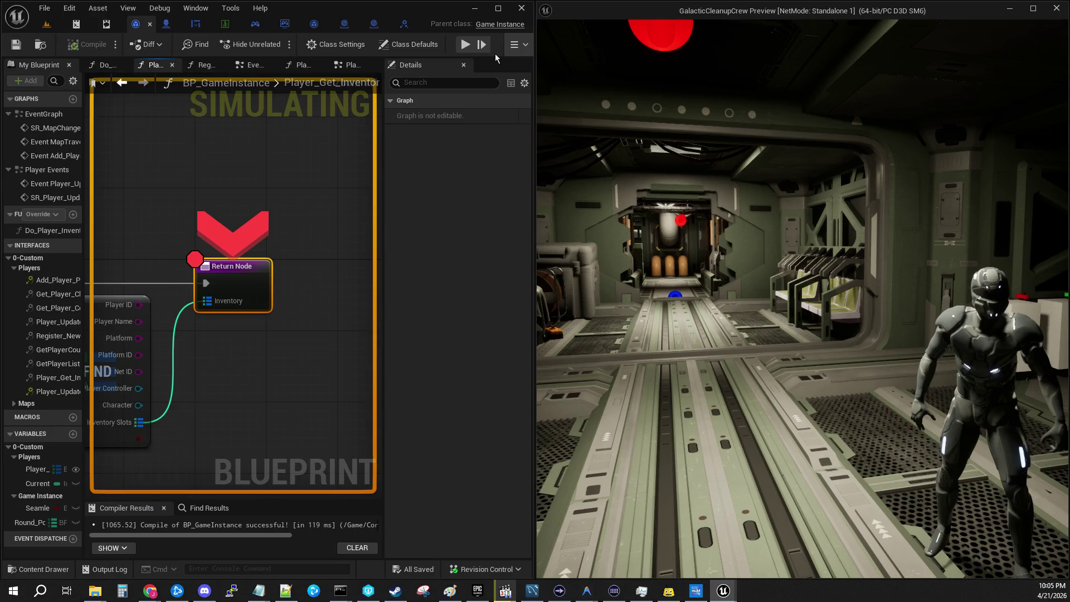
Resume play until it halts in Player_Get_Inventory, then expand the 8-entry Player Slots value
{"action": "left_click", "coordinate": [465, 45]}
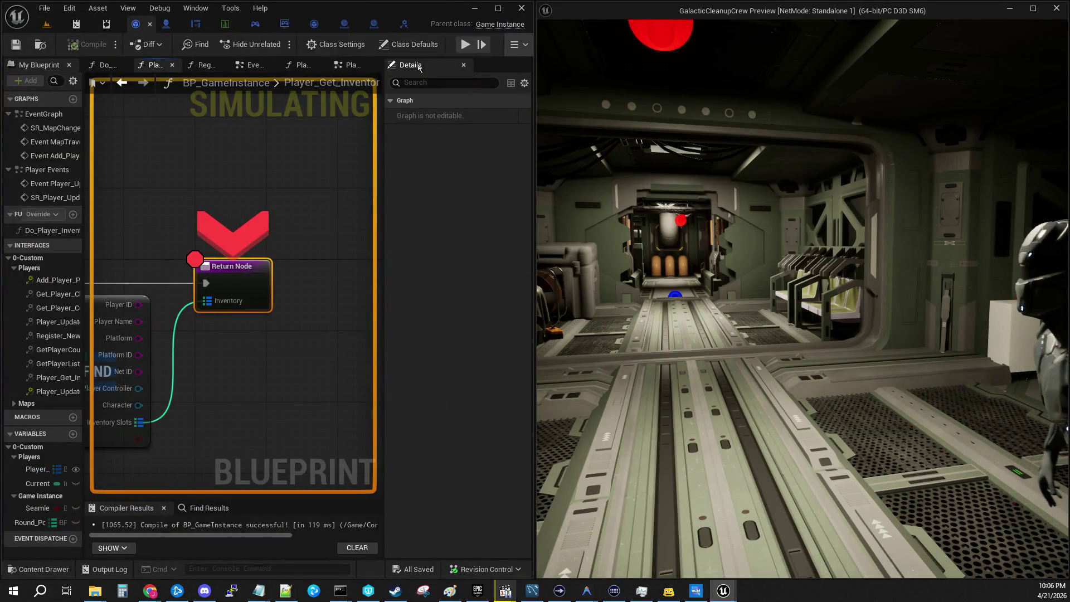
{"action": "left_click", "coordinate": [464, 44]}
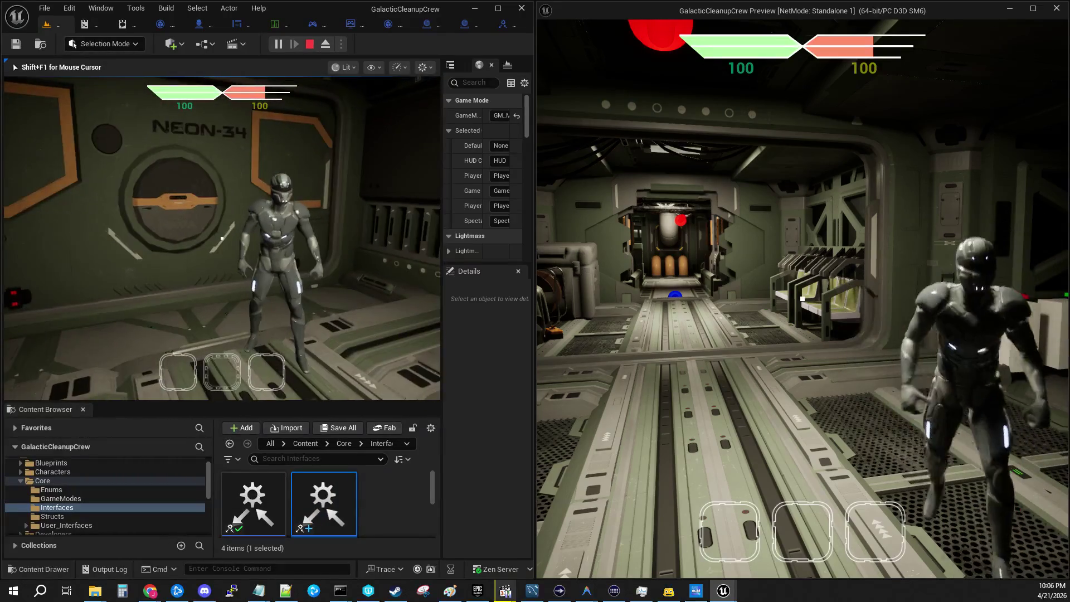
{"action": "key", "text": "shift+F1"}
{"action": "left_click", "coordinate": [749, 308]}
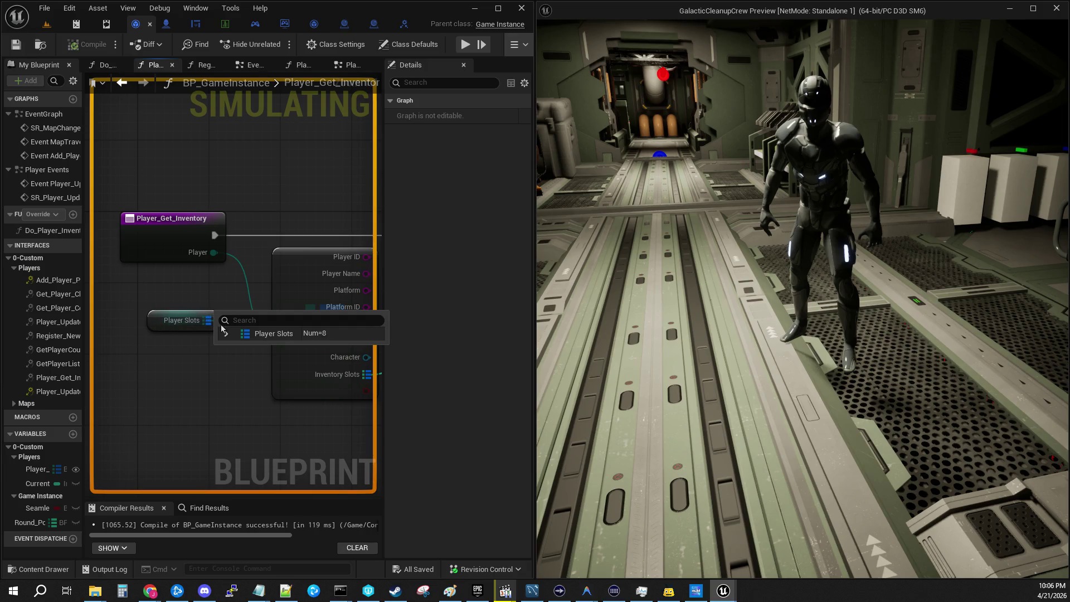
{"action": "left_click", "coordinate": [226, 333]}
{"action": "left_click", "coordinate": [234, 348]}
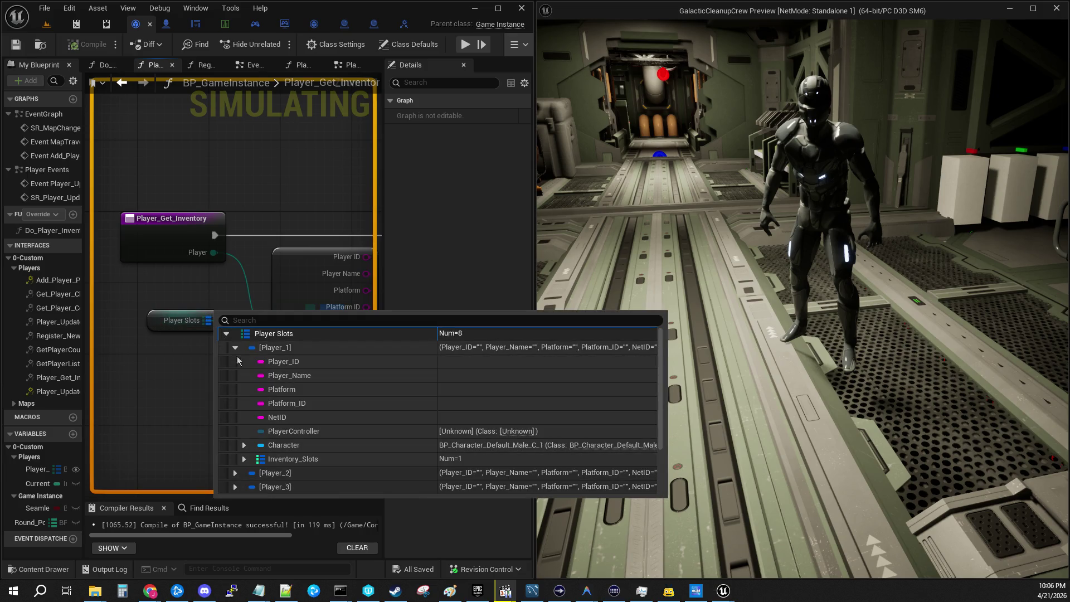
{"action": "left_click", "coordinate": [243, 459]}
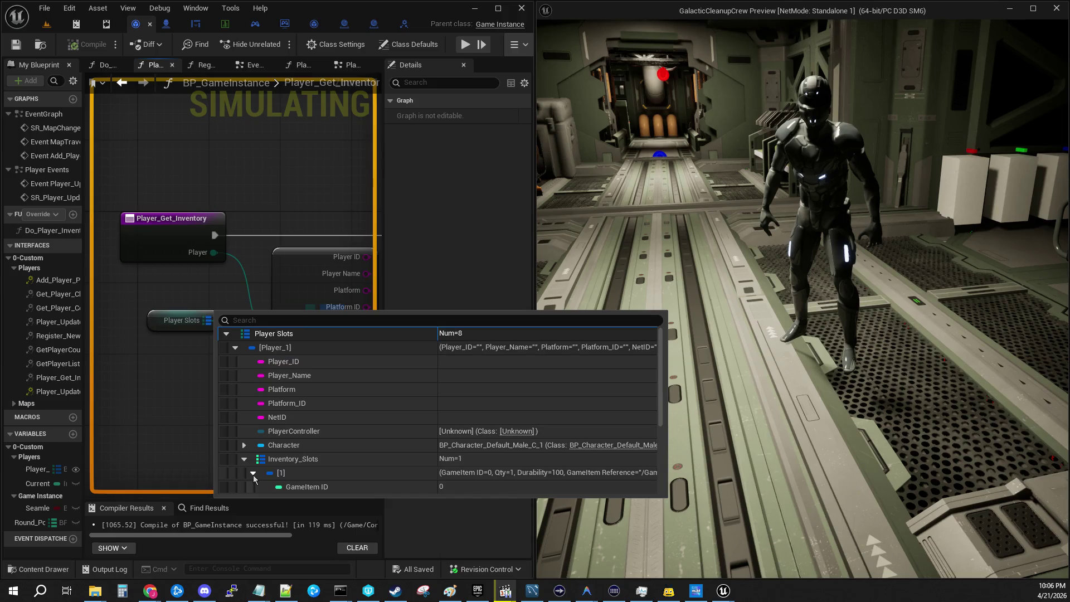
{"action": "left_click", "coordinate": [253, 473]}
{"action": "scroll", "coordinate": [335, 440], "scroll_direction": "down", "scroll_amount": 2}
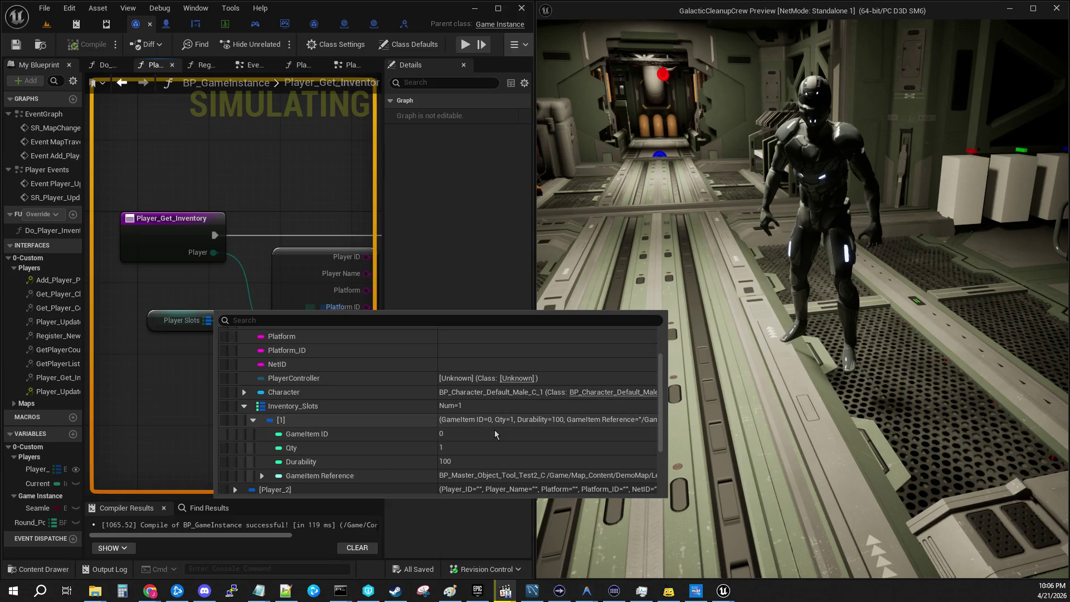
{"action": "scroll", "coordinate": [491, 442], "scroll_direction": "up", "scroll_amount": 2}
{"action": "scroll", "coordinate": [480, 446], "scroll_direction": "down", "scroll_amount": 1}
{"action": "scroll", "coordinate": [418, 407], "scroll_direction": "up", "scroll_amount": 1}
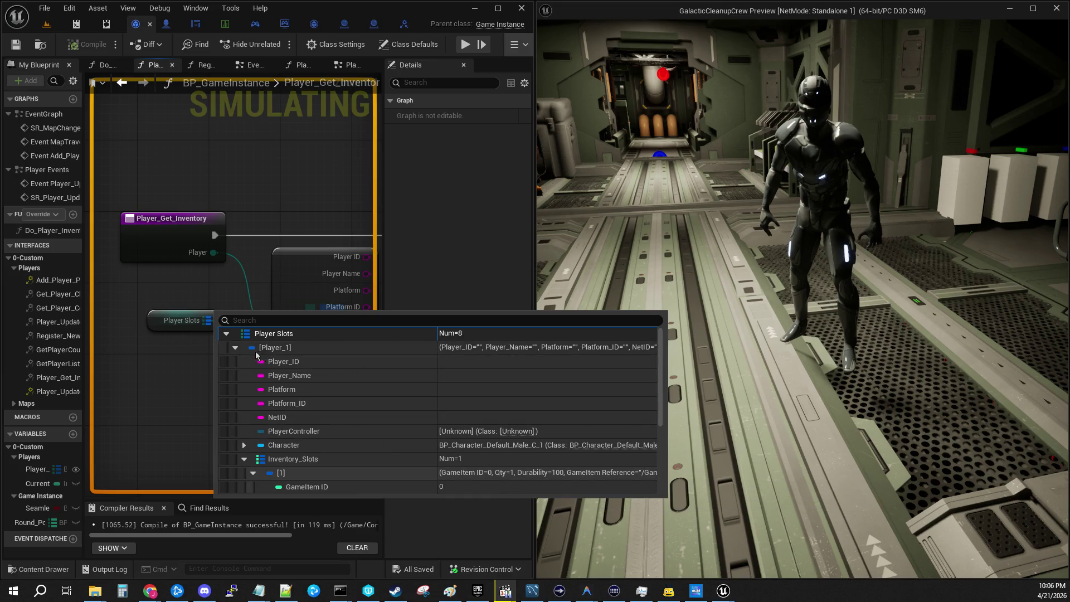
{"action": "left_click", "coordinate": [236, 348]}
{"action": "left_click", "coordinate": [236, 361]}
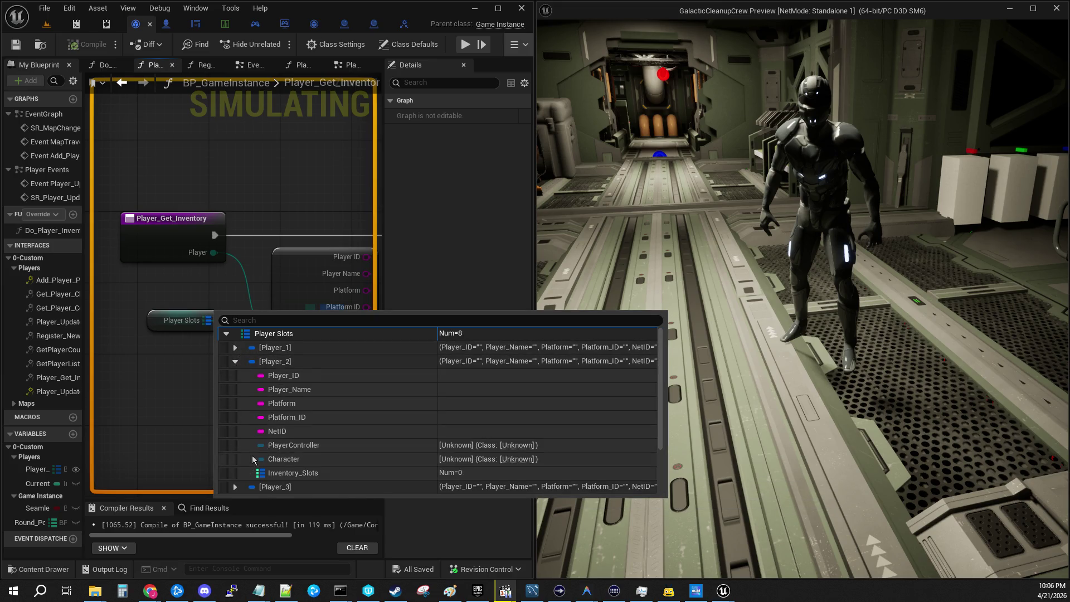
{"action": "scroll", "coordinate": [250, 462], "scroll_direction": "down", "scroll_amount": 2}
{"action": "scroll", "coordinate": [361, 430], "scroll_direction": "up", "scroll_amount": 2}
{"action": "left_click", "coordinate": [235, 362]}
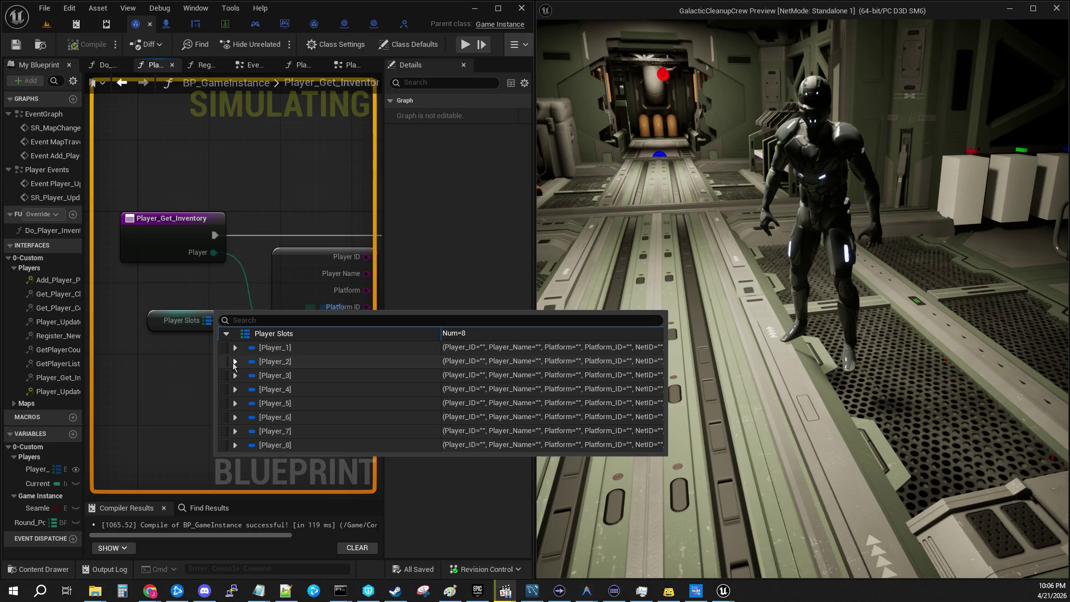
{"action": "mouse_move", "coordinate": [214, 253]}
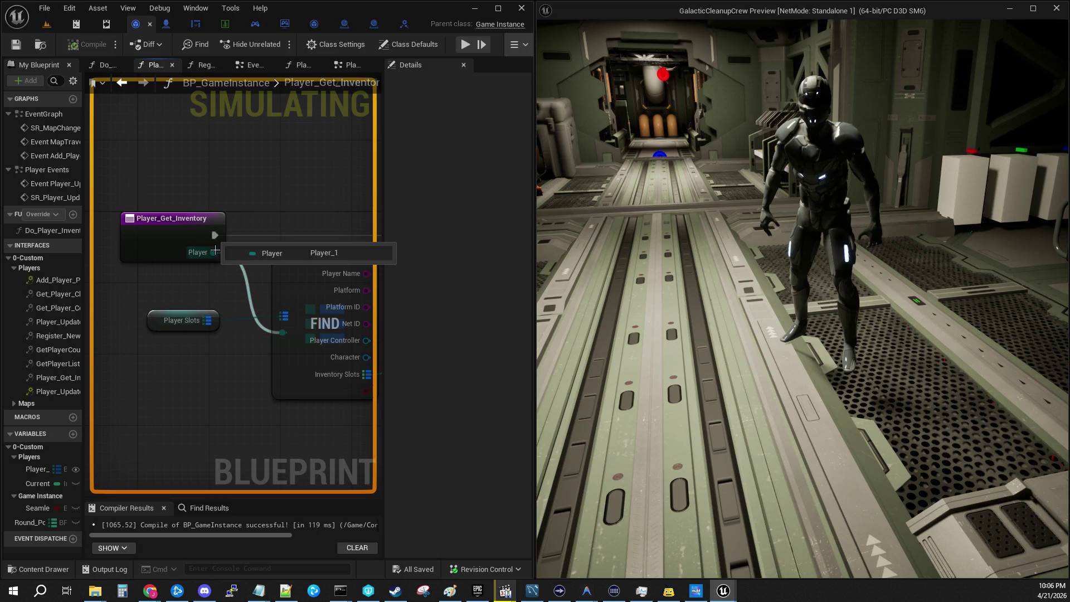
{"action": "mouse_move", "coordinate": [205, 282]}
{"action": "left_mouse_down"}
{"action": "mouse_move", "coordinate": [229, 292]}
{"action": "mouse_move", "coordinate": [153, 293]}
{"action": "left_mouse_up"}
Resume and play until Player_Get_Inventory breaks again, checking that the Player input reads Player_1
{"action": "left_click", "coordinate": [461, 48]}
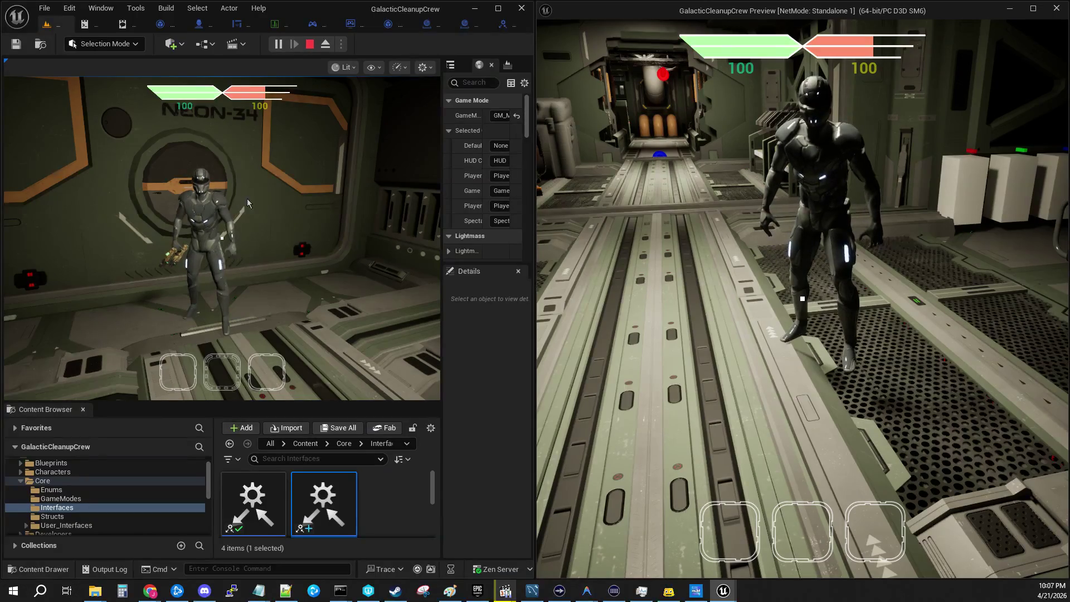
{"action": "left_click", "coordinate": [803, 299]}
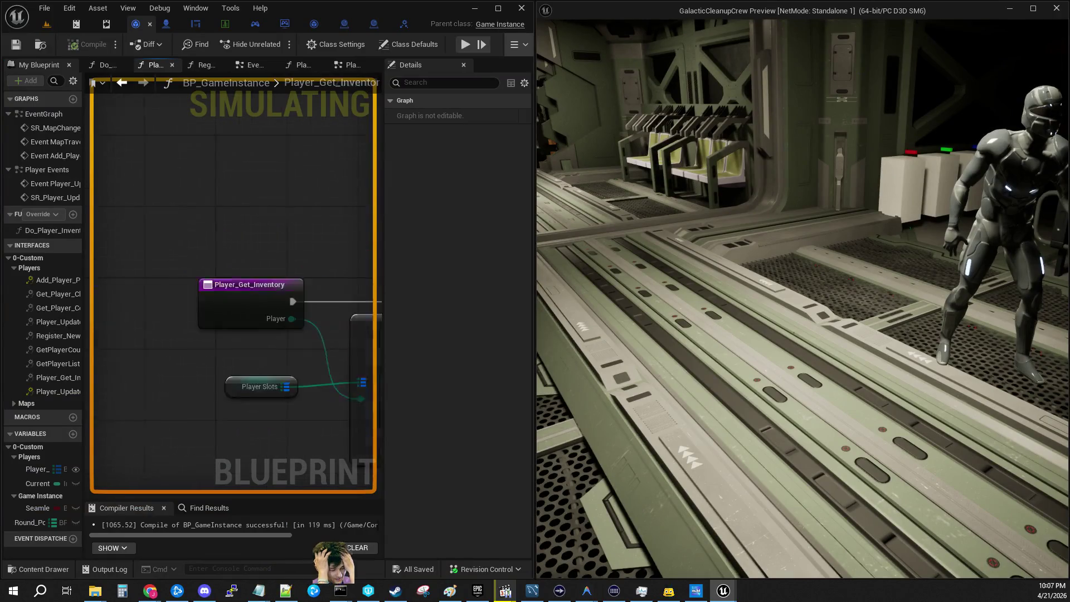
{"action": "mouse_move", "coordinate": [292, 318]}
{"action": "left_mouse_down"}
{"action": "mouse_move", "coordinate": [248, 266]}
{"action": "mouse_move", "coordinate": [187, 231]}
{"action": "left_mouse_up"}
{"action": "mouse_move", "coordinate": [190, 232]}
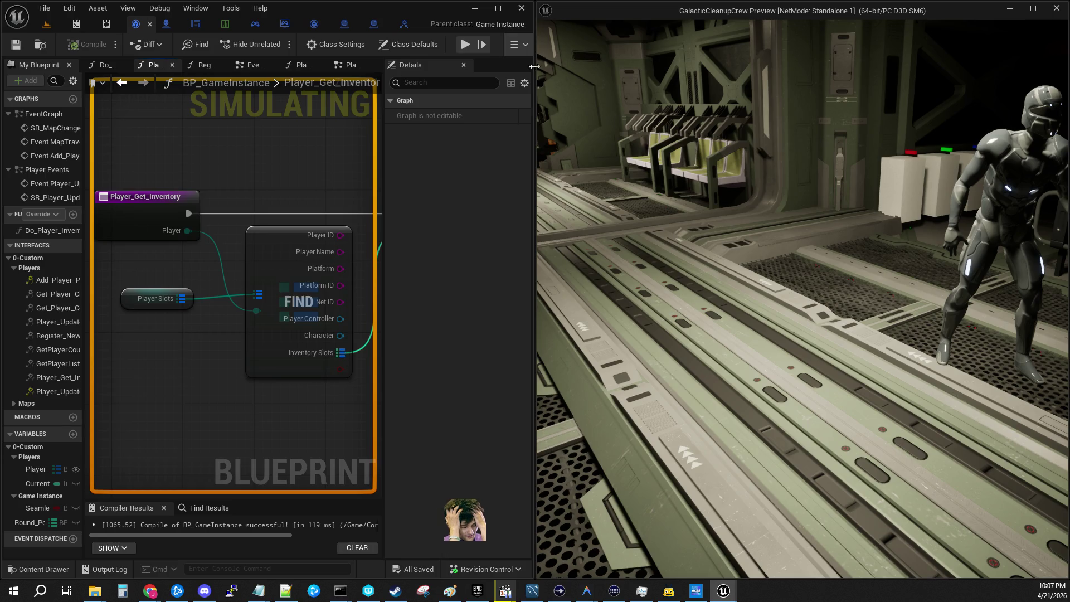
{"action": "left_click", "coordinate": [466, 45]}
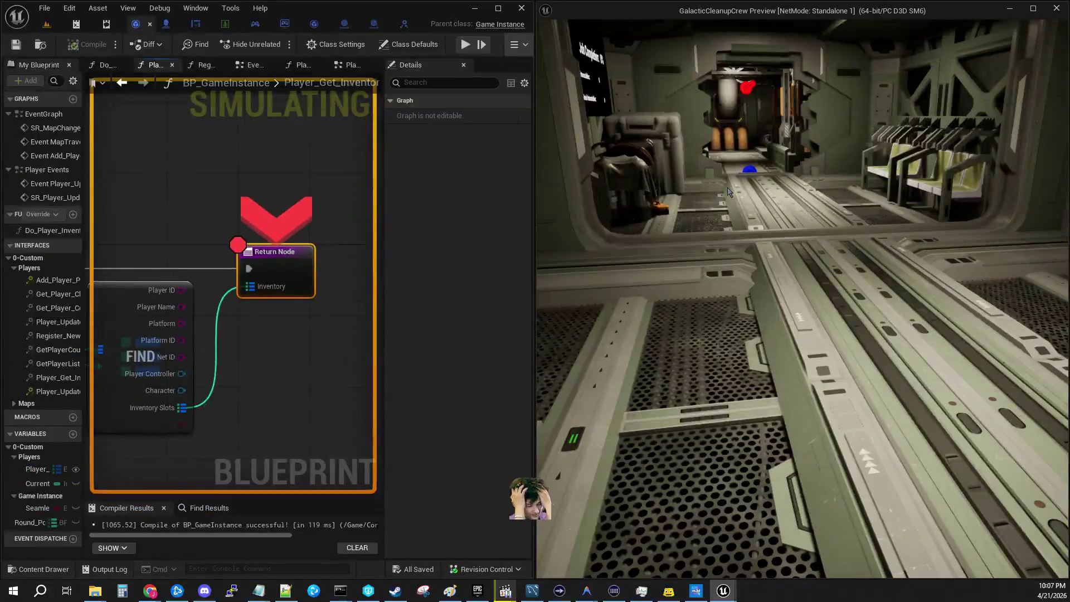
Widen the graph, close Details, and maximize the Message Log showing Player_UI_HUD Accessed None errors
{"action": "mouse_move", "coordinate": [181, 215]}
{"action": "left_mouse_down"}
{"action": "mouse_move", "coordinate": [336, 193]}
{"action": "mouse_move", "coordinate": [162, 223]}
{"action": "mouse_move", "coordinate": [178, 246]}
{"action": "left_mouse_up"}
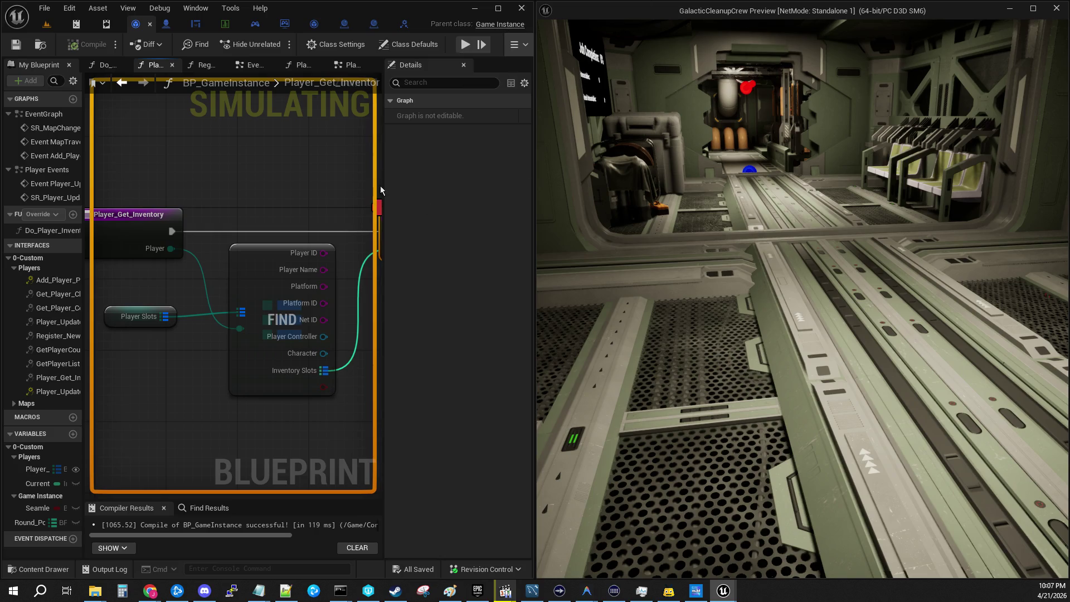
{"action": "mouse_move", "coordinate": [377, 190]}
{"action": "left_mouse_down"}
{"action": "mouse_move", "coordinate": [427, 184]}
{"action": "mouse_move", "coordinate": [407, 180]}
{"action": "left_mouse_up"}
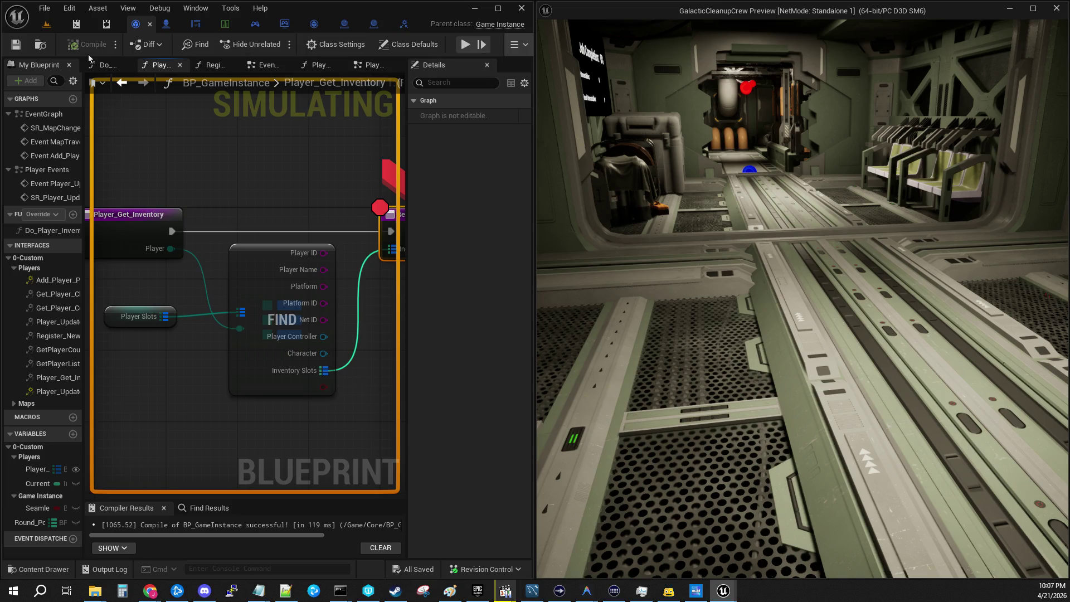
{"action": "left_click", "coordinate": [486, 66]}
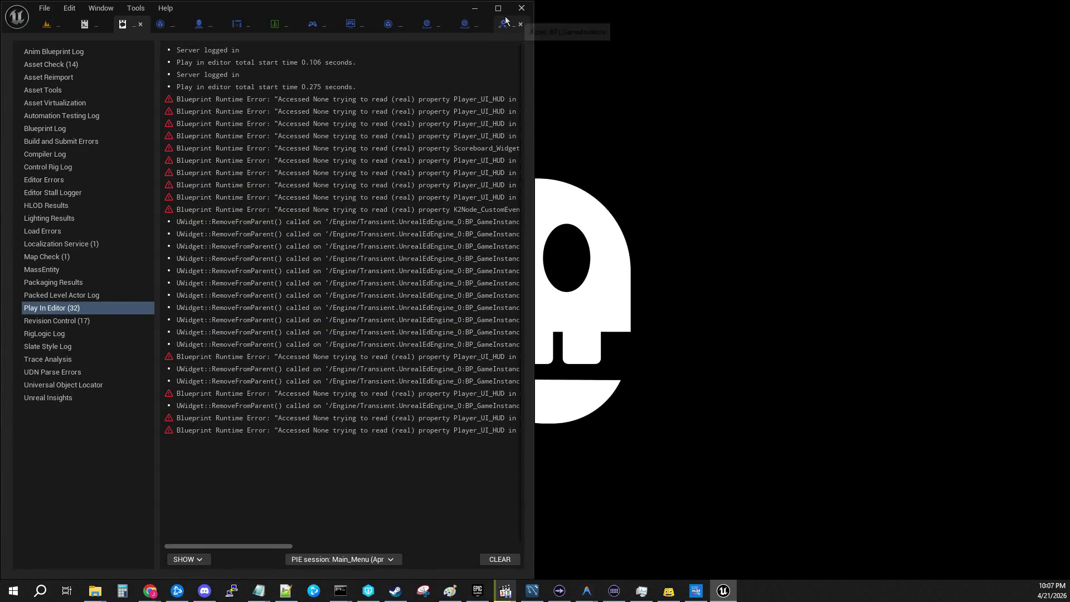
{"action": "left_click", "coordinate": [496, 11]}
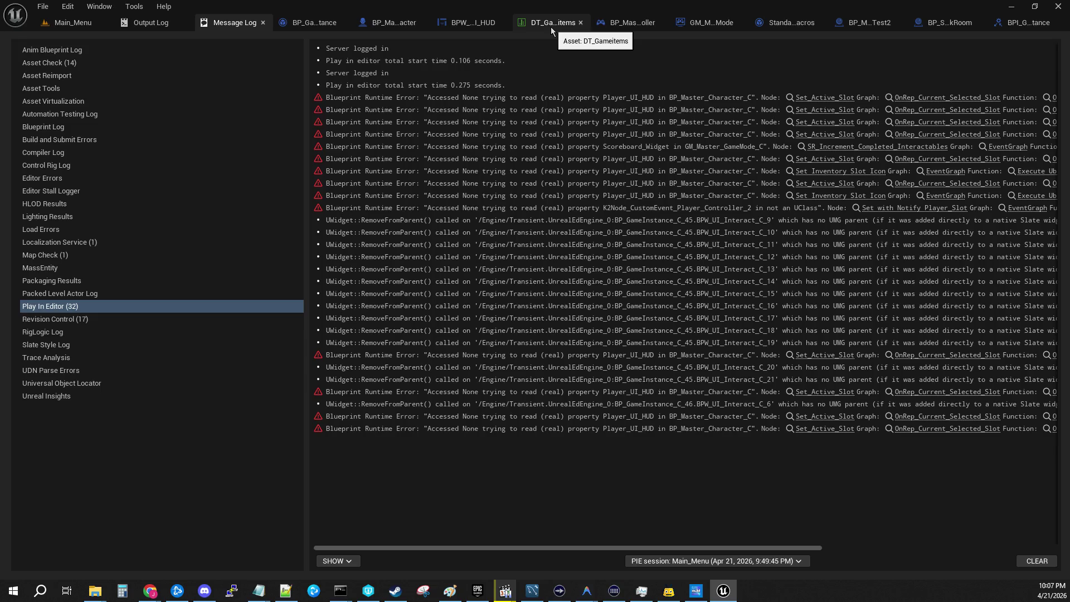
Close the StandardMacros, BP_StyleA_AirlockRoom and Object_Tool_Test2 tabs, leaving BPI_GameInstance's Player_Get_Inventory showing
{"action": "left_click", "coordinate": [642, 27]}
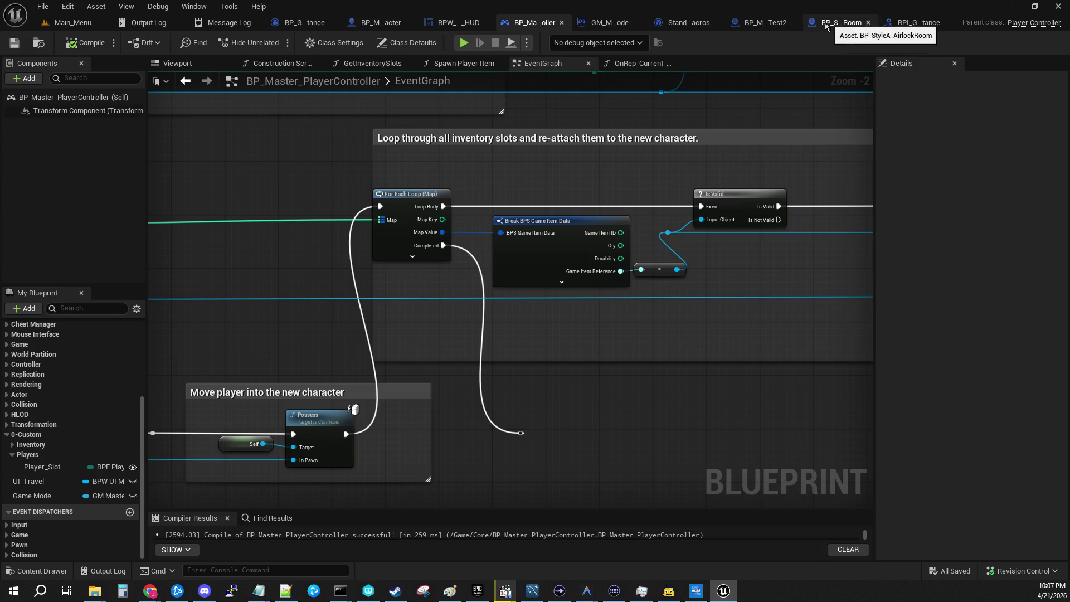
{"action": "left_click", "coordinate": [715, 22]}
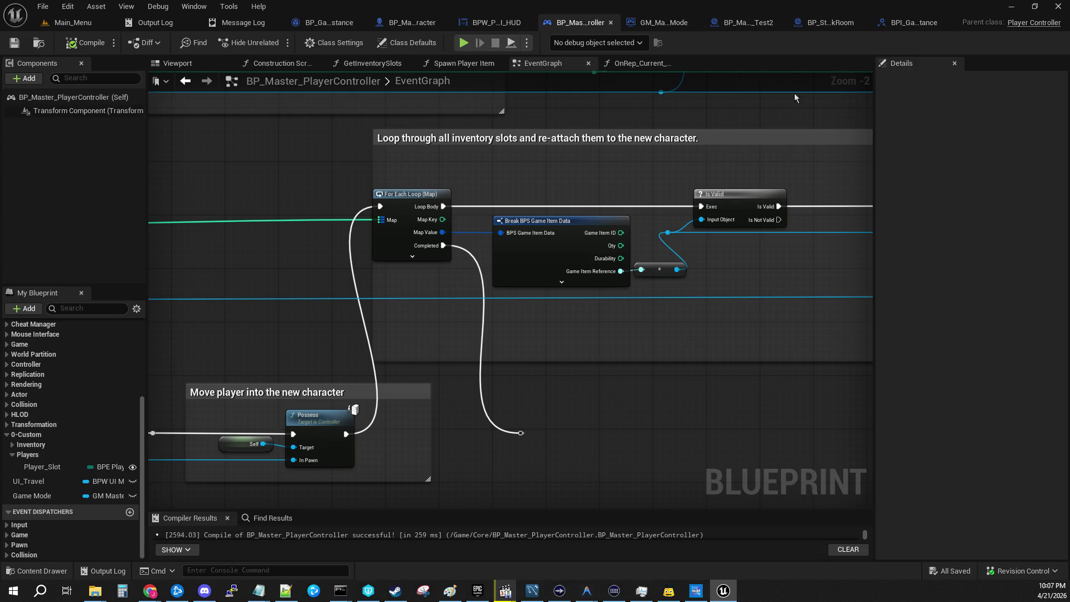
{"action": "left_click", "coordinate": [861, 22]}
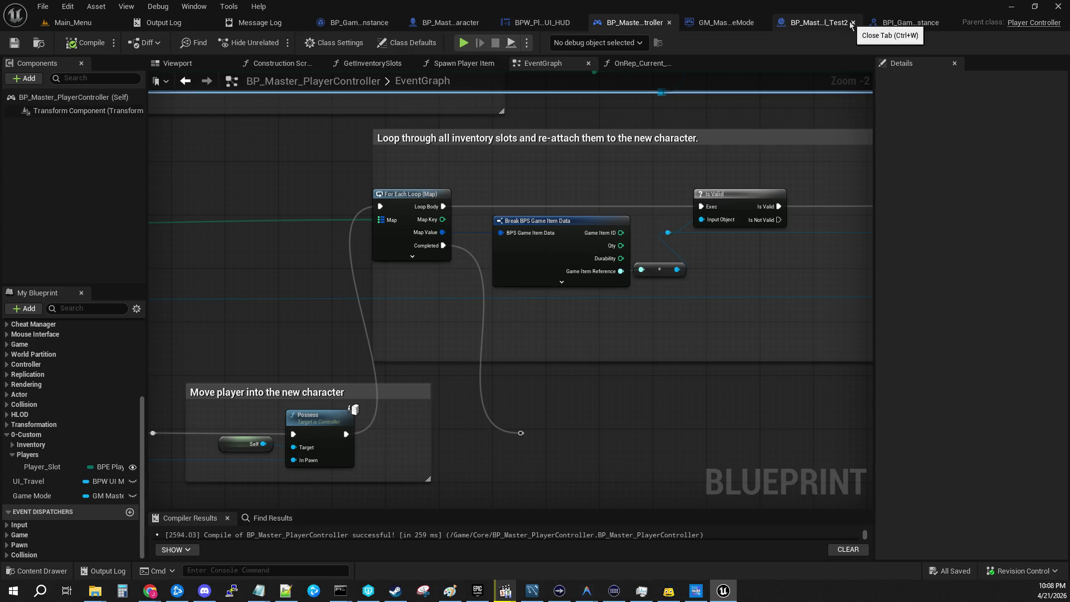
{"action": "left_click", "coordinate": [831, 24]}
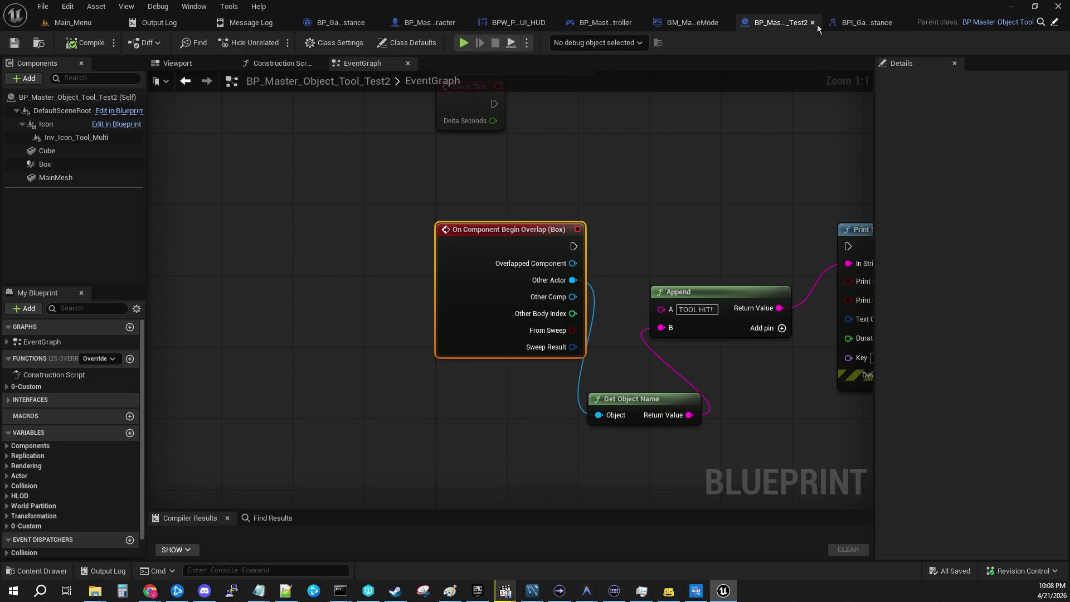
{"action": "left_click", "coordinate": [813, 22]}
{"action": "left_click", "coordinate": [892, 24]}
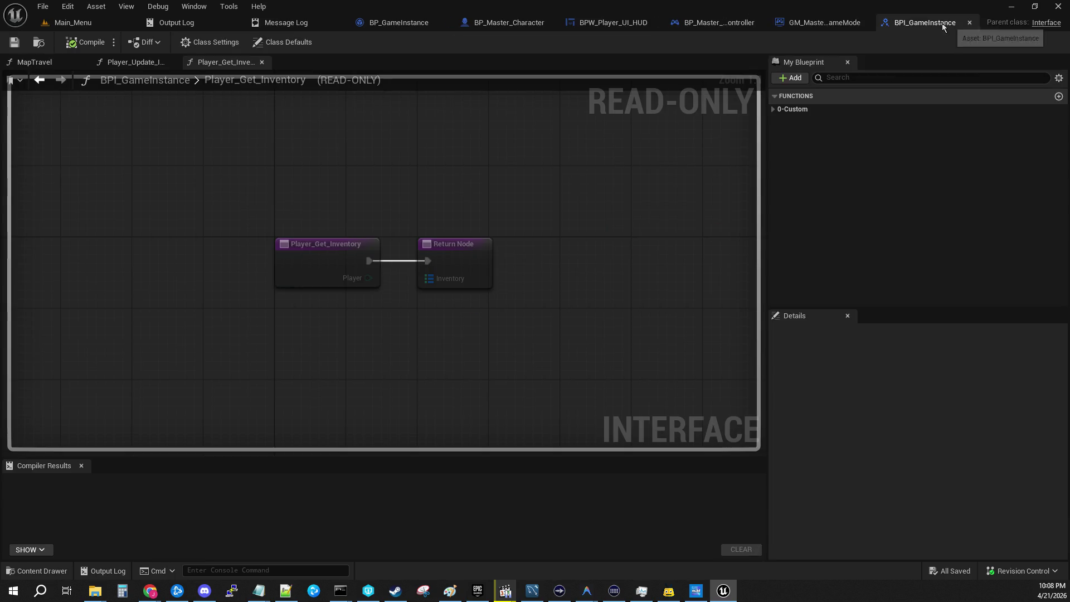
{"action": "left_click", "coordinate": [969, 23]}
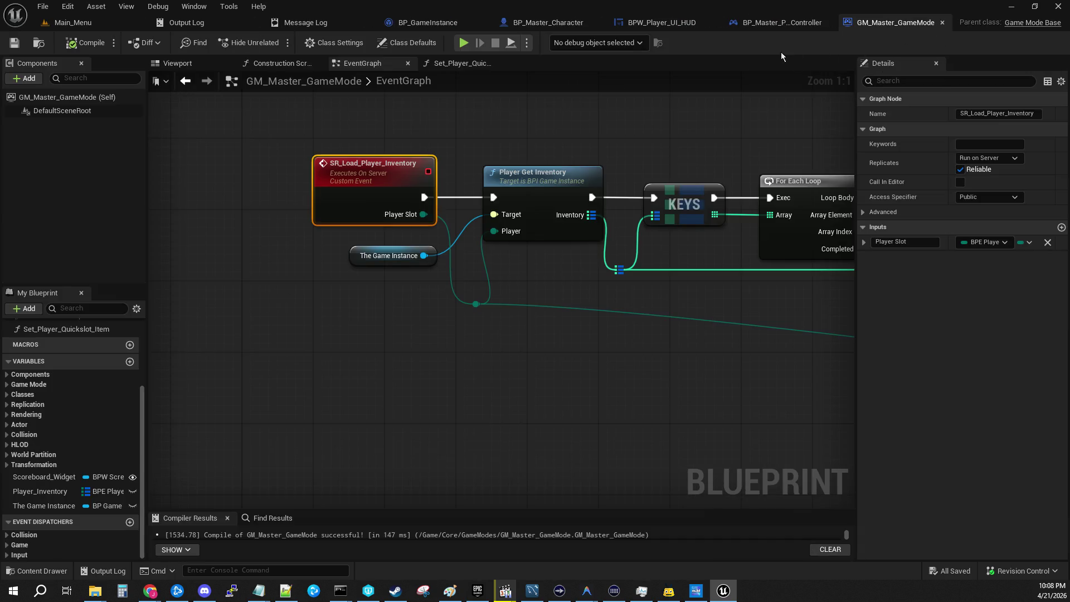
{"action": "left_click", "coordinate": [552, 22]}
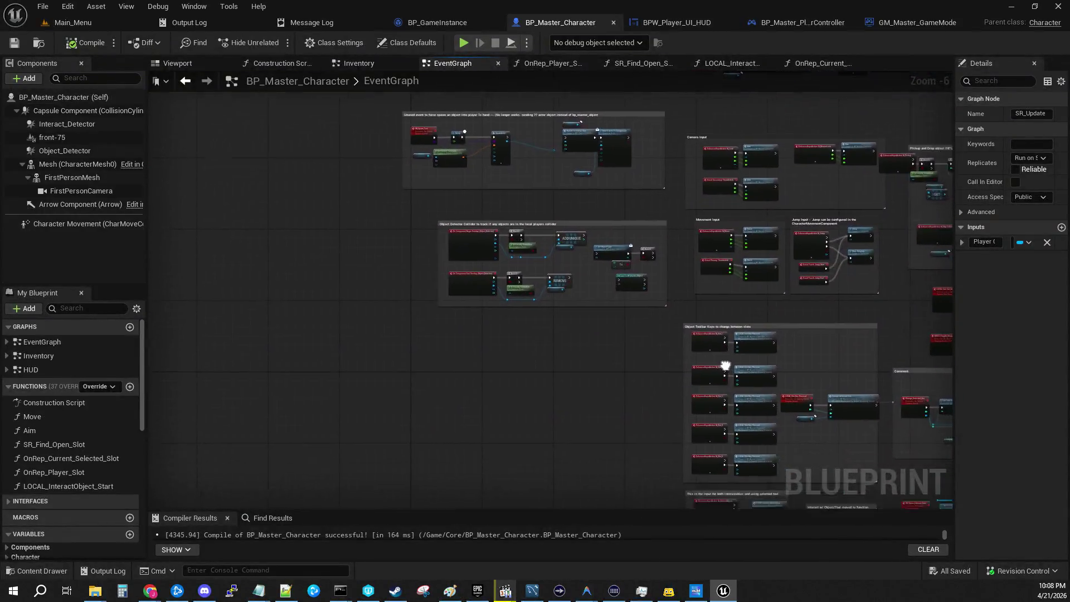
{"action": "scroll", "coordinate": [571, 235], "scroll_direction": "up", "scroll_amount": 4}
{"action": "mouse_move", "coordinate": [694, 192]}
{"action": "left_mouse_down"}
{"action": "mouse_move", "coordinate": [600, 212]}
{"action": "mouse_move", "coordinate": [282, 190]}
{"action": "left_mouse_up"}
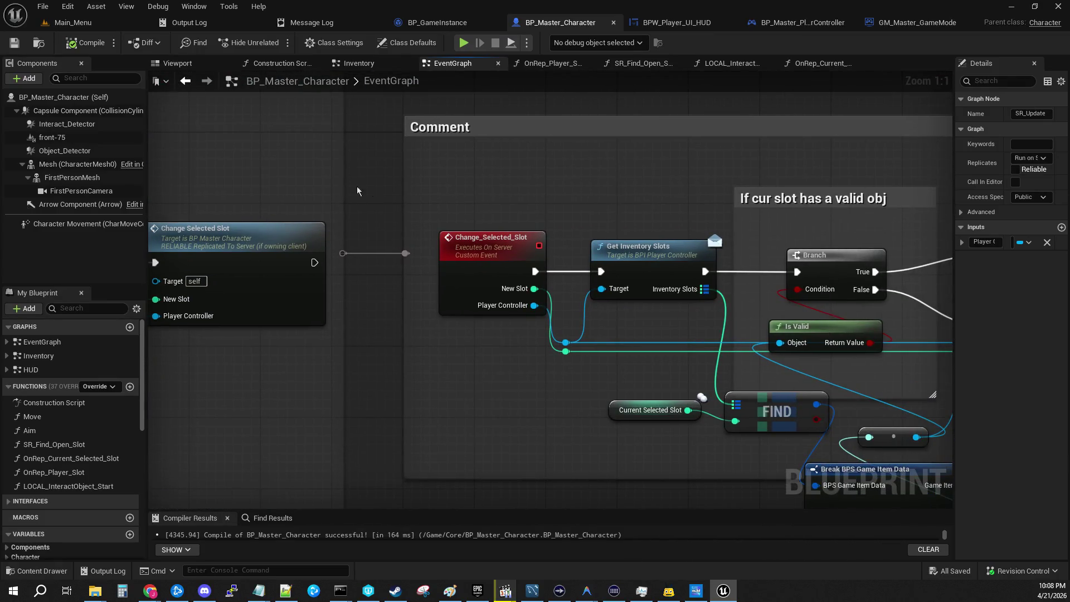
{"action": "left_click_drag", "start_coordinate": [623, 166], "coordinate": [512, 152]}
{"action": "left_click", "coordinate": [538, 241]}
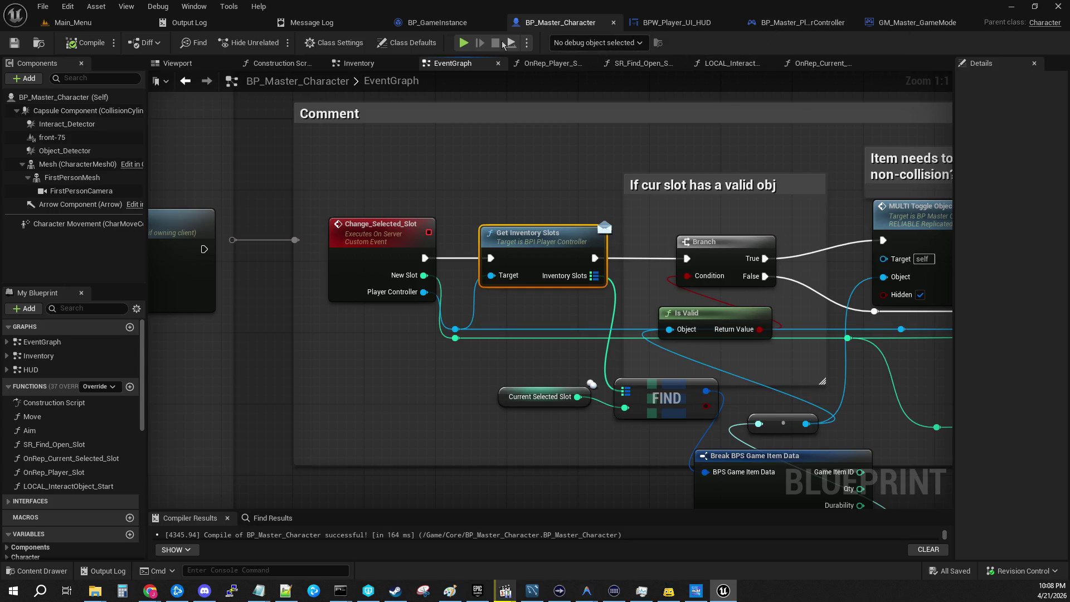
{"action": "double_click", "coordinate": [533, 230]}
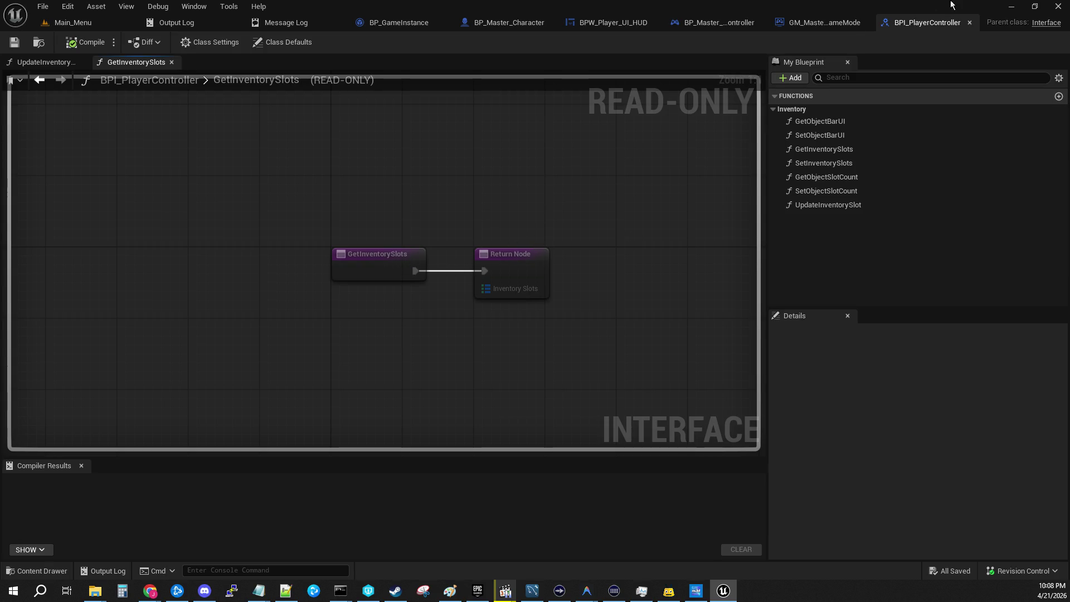
{"action": "left_click", "coordinate": [969, 23]}
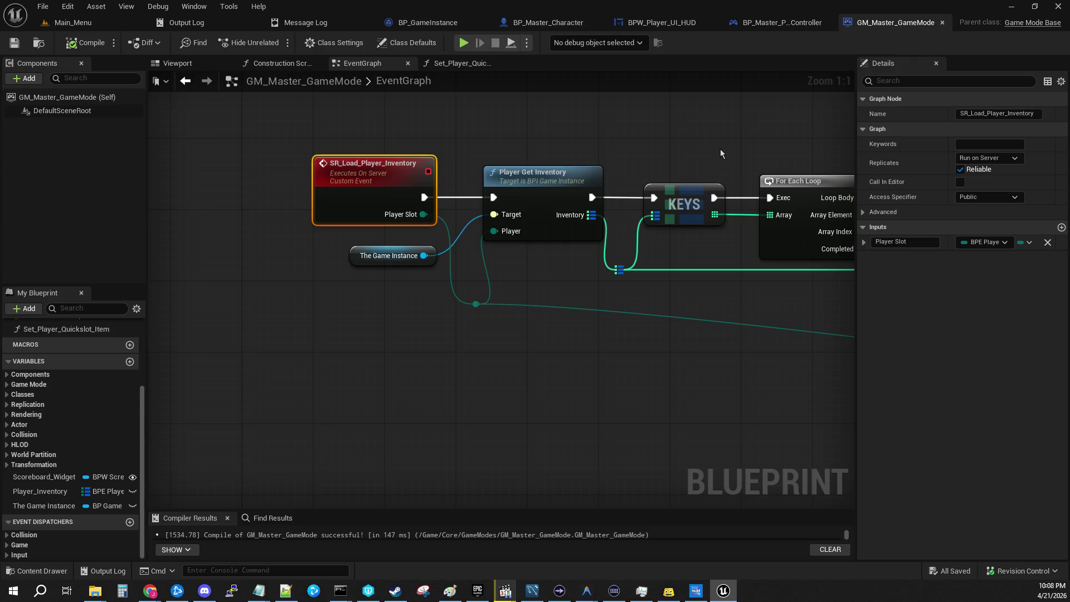
{"action": "left_click", "coordinate": [548, 23]}
{"action": "mouse_move", "coordinate": [691, 195]}
{"action": "left_mouse_down"}
{"action": "mouse_move", "coordinate": [335, 154]}
{"action": "mouse_move", "coordinate": [39, 100]}
{"action": "left_mouse_up"}
{"action": "mouse_move", "coordinate": [502, 167]}
{"action": "left_mouse_down"}
{"action": "mouse_move", "coordinate": [430, 167]}
{"action": "mouse_move", "coordinate": [145, 212]}
{"action": "mouse_move", "coordinate": [619, 279]}
{"action": "left_mouse_up"}
{"action": "mouse_move", "coordinate": [80, 244]}
{"action": "left_mouse_down"}
{"action": "mouse_move", "coordinate": [541, 267]}
{"action": "mouse_move", "coordinate": [878, 236]}
{"action": "mouse_move", "coordinate": [742, 229]}
{"action": "mouse_move", "coordinate": [343, 171]}
{"action": "left_mouse_up"}
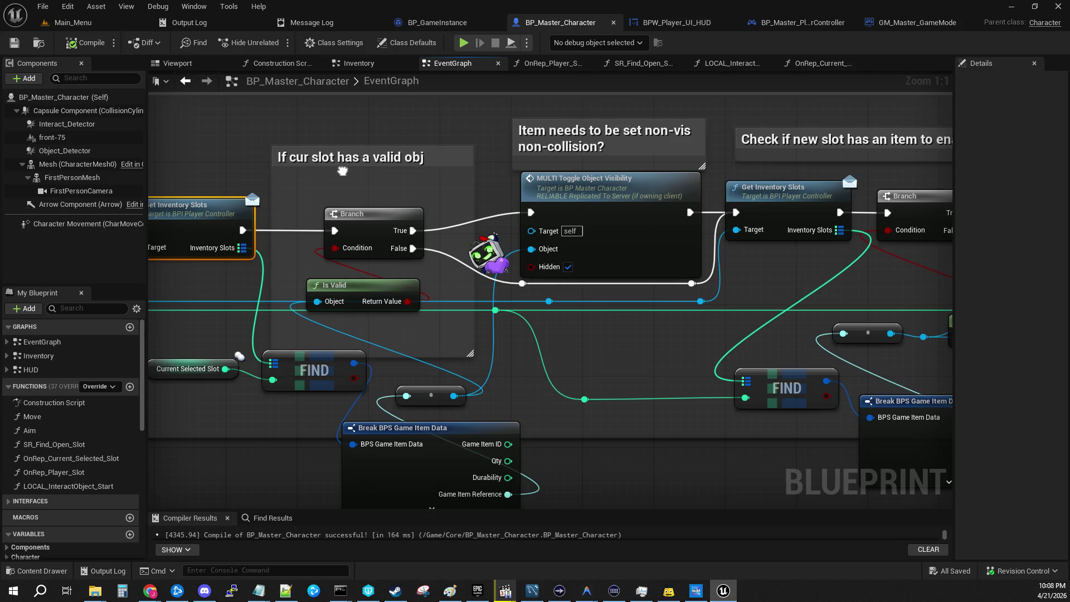
{"action": "left_click_drag", "start_coordinate": [343, 171], "coordinate": [411, 158]}
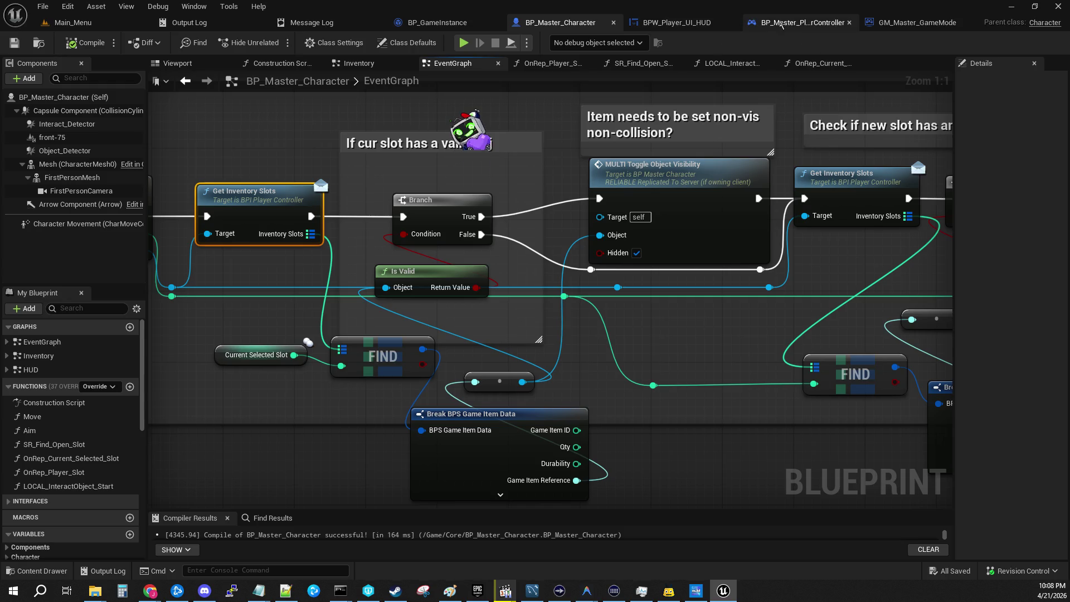
{"action": "left_click", "coordinate": [803, 23]}
{"action": "mouse_move", "coordinate": [407, 270]}
{"action": "left_mouse_down"}
{"action": "mouse_move", "coordinate": [535, 263]}
{"action": "mouse_move", "coordinate": [425, 419]}
{"action": "mouse_move", "coordinate": [616, 473]}
{"action": "mouse_move", "coordinate": [688, 400]}
{"action": "mouse_move", "coordinate": [730, 376]}
{"action": "left_mouse_up"}
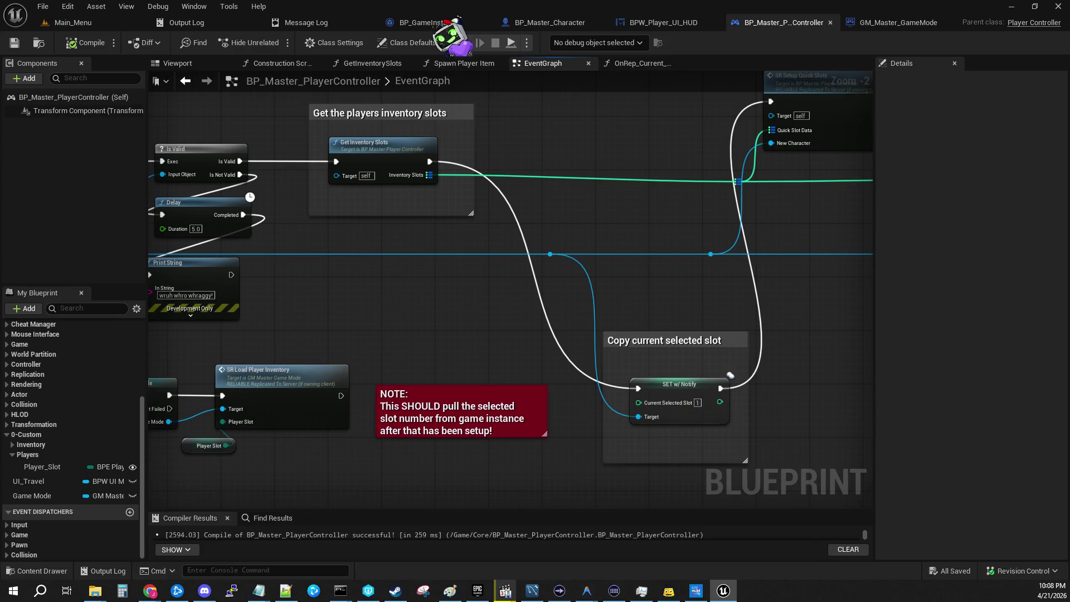
{"action": "left_click_drag", "start_coordinate": [746, 236], "coordinate": [872, 256]}
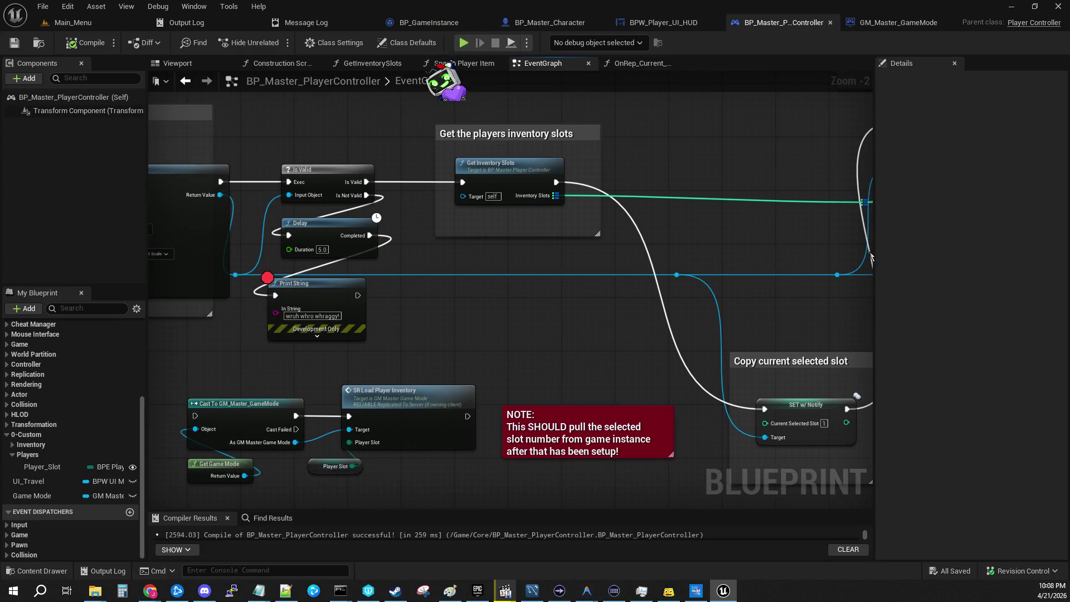
{"action": "left_click", "coordinate": [486, 176]}
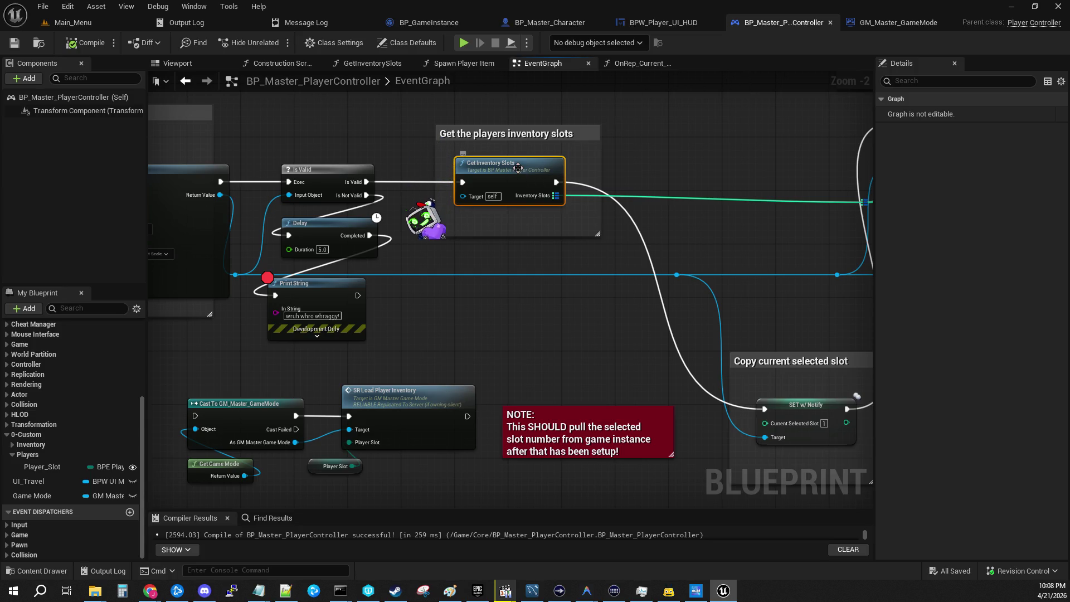
{"action": "left_click", "coordinate": [540, 27]}
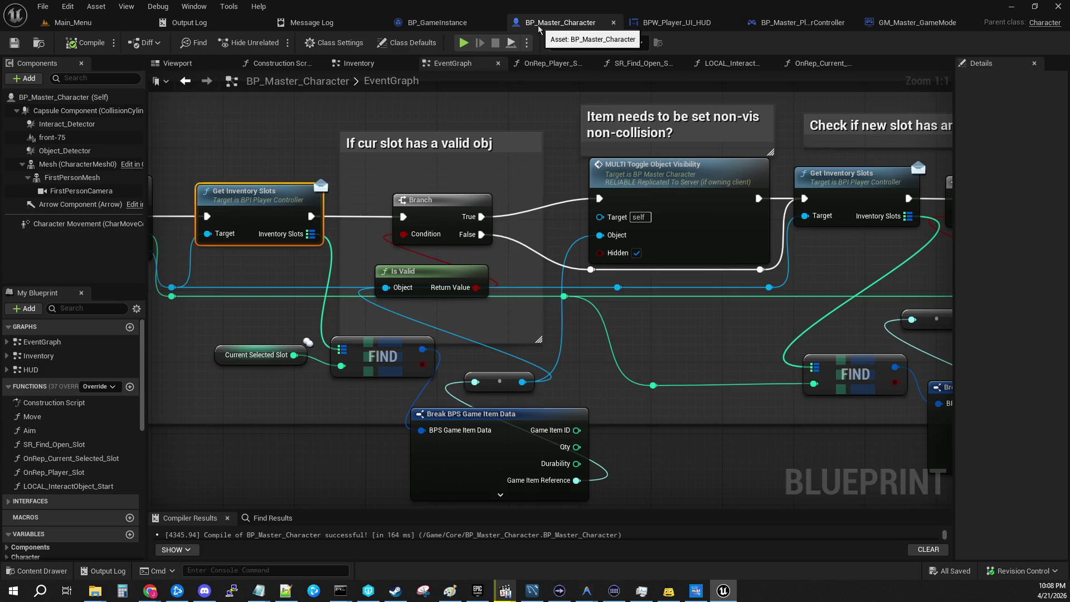
{"action": "mouse_move", "coordinate": [256, 123]}
{"action": "left_mouse_down"}
{"action": "mouse_move", "coordinate": [602, 132]}
{"action": "mouse_move", "coordinate": [575, 131]}
{"action": "left_mouse_up"}
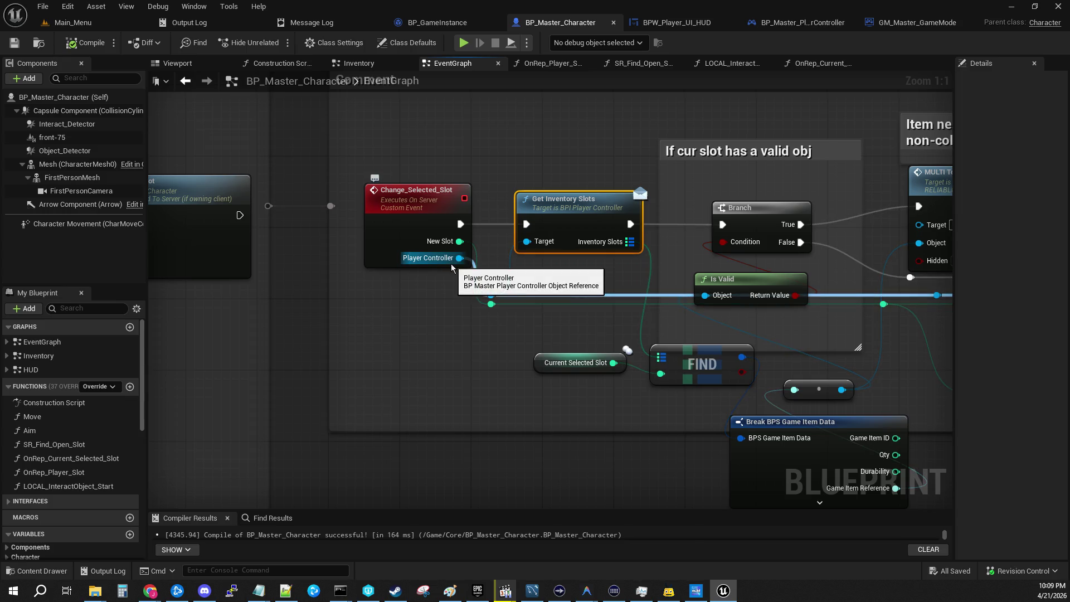
Pan the character EventGraph across the slot input events to inspect the Change_Selected_Slot server event
{"action": "mouse_move", "coordinate": [489, 132]}
{"action": "left_mouse_down"}
{"action": "mouse_move", "coordinate": [614, 168]}
{"action": "mouse_move", "coordinate": [683, 164]}
{"action": "left_mouse_up"}
{"action": "mouse_move", "coordinate": [472, 160]}
{"action": "left_mouse_down"}
{"action": "mouse_move", "coordinate": [1034, 147]}
{"action": "mouse_move", "coordinate": [791, 144]}
{"action": "left_mouse_up"}
{"action": "left_click_drag", "start_coordinate": [566, 170], "coordinate": [795, 172]}
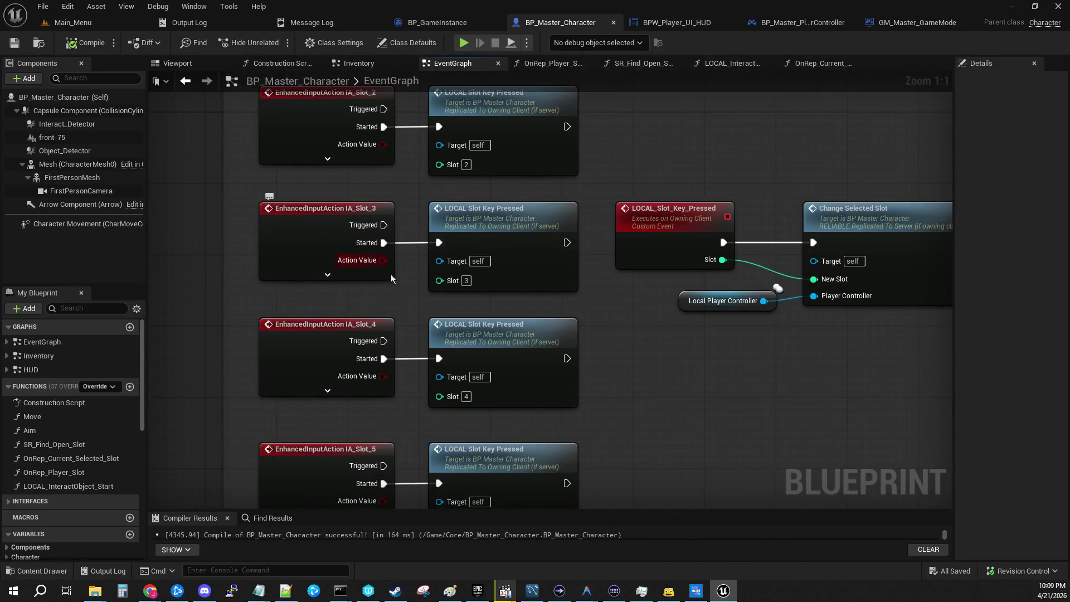
{"action": "left_click_drag", "start_coordinate": [434, 174], "coordinate": [403, 282]}
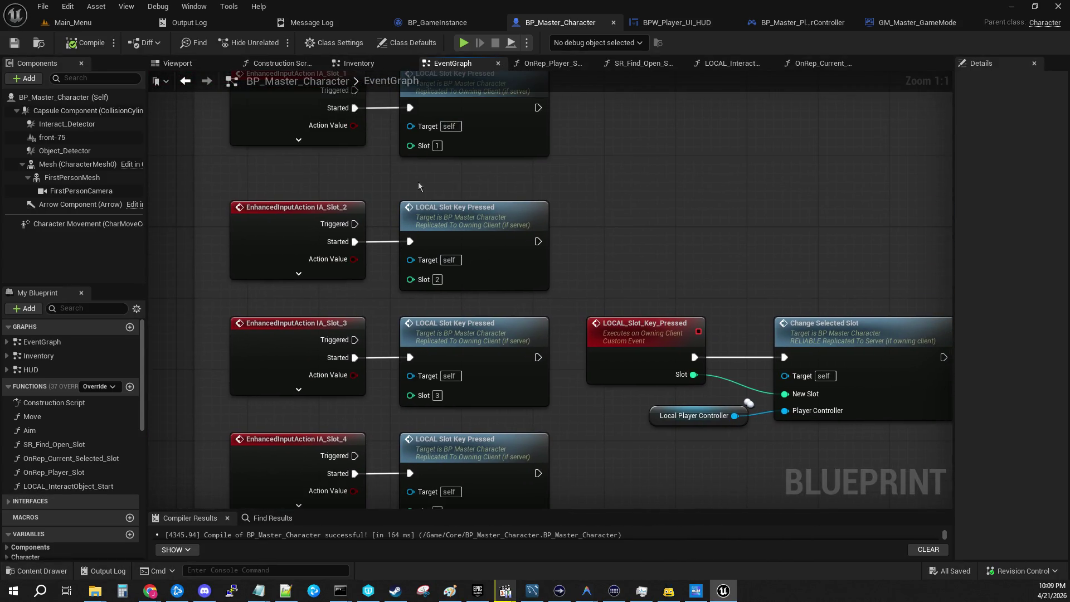
{"action": "left_click_drag", "start_coordinate": [385, 163], "coordinate": [132, 63]}
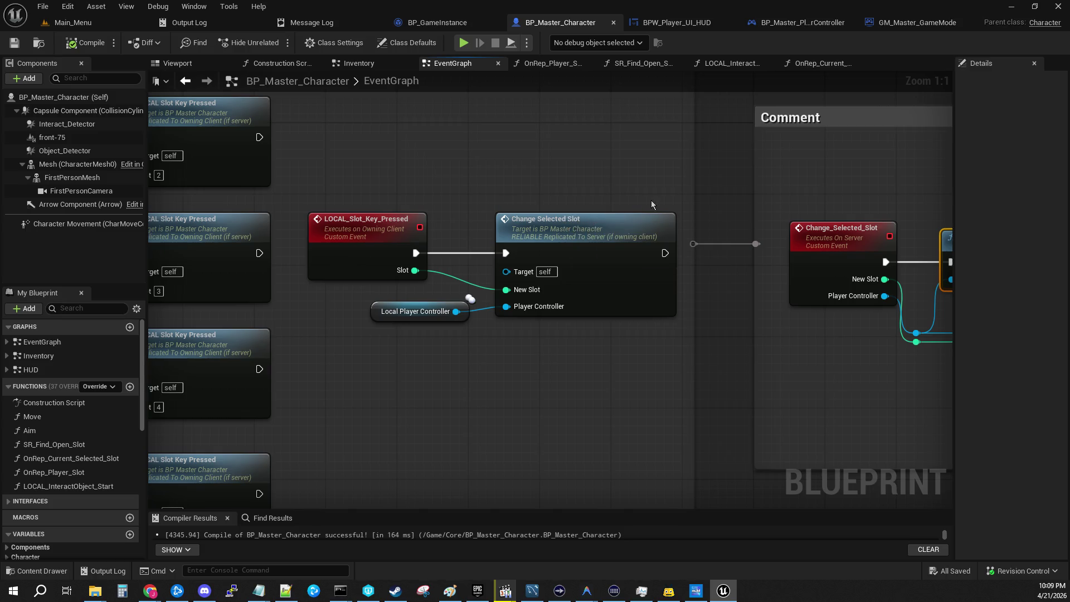
{"action": "mouse_move", "coordinate": [718, 176]}
{"action": "left_mouse_down"}
{"action": "mouse_move", "coordinate": [545, 116]}
{"action": "mouse_move", "coordinate": [446, 127]}
{"action": "mouse_move", "coordinate": [456, 142]}
{"action": "left_mouse_up"}
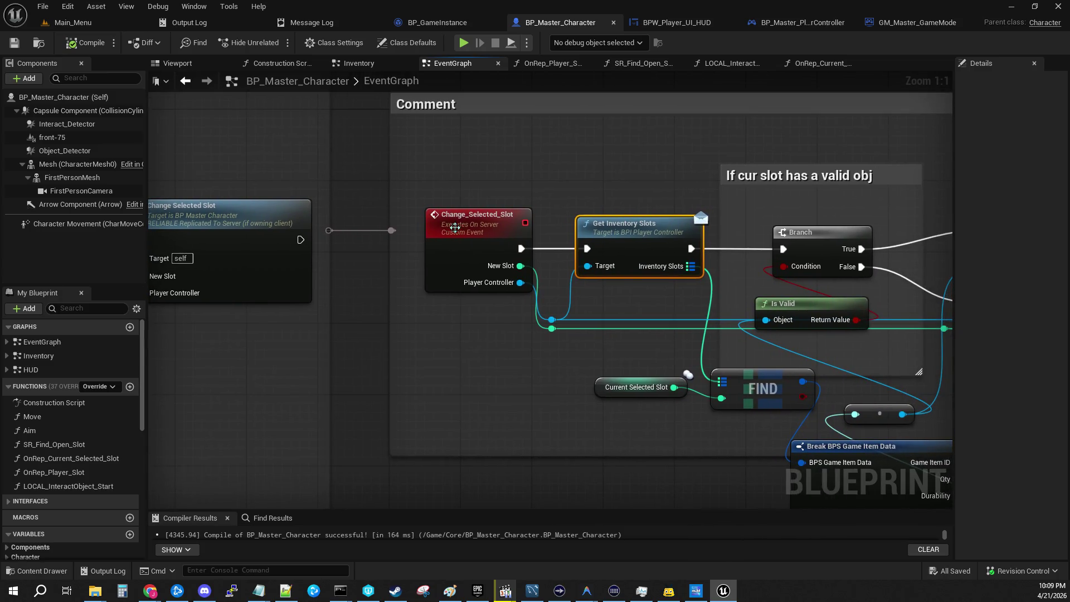
{"action": "left_click", "coordinate": [455, 227]}
{"action": "left_click_drag", "start_coordinate": [473, 311], "coordinate": [602, 306]}
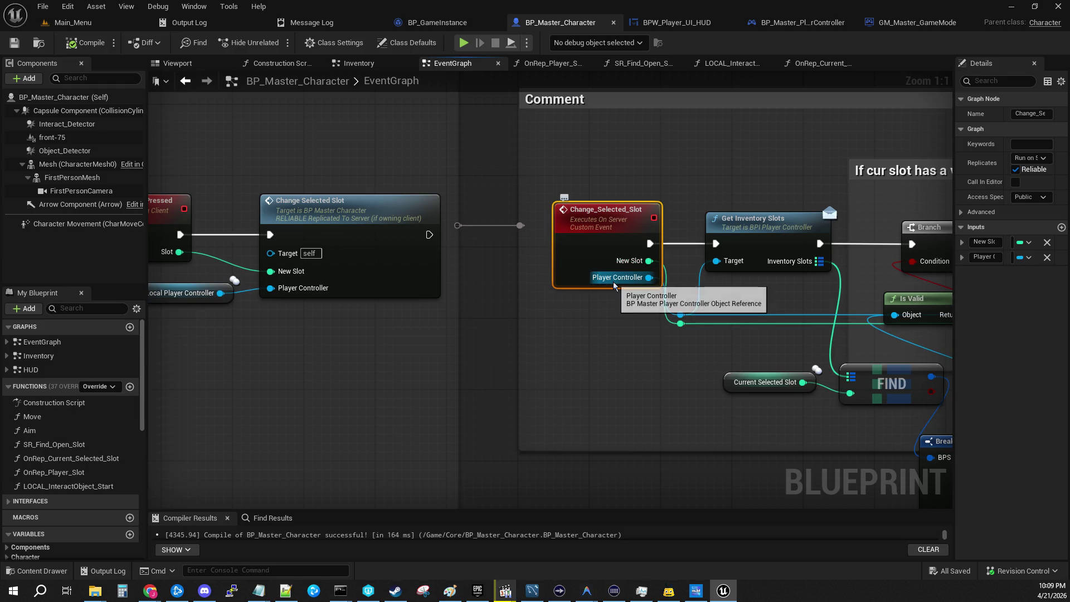
Set an F9 breakpoint on the Change_Selected_Slot event and open the GetInventorySlots interface function
{"action": "key", "text": "alt+Left"}
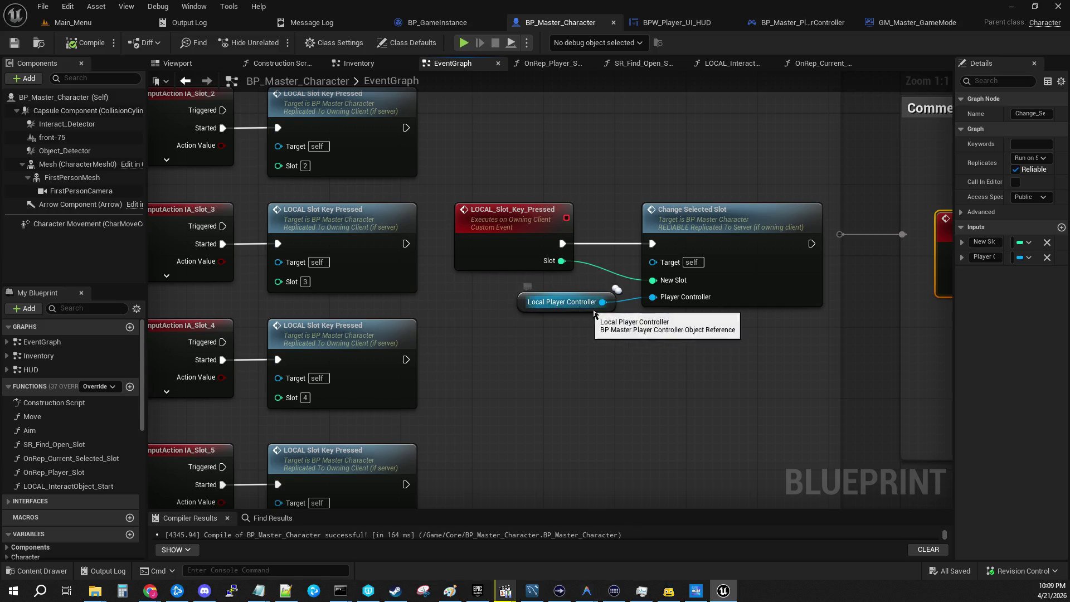
{"action": "double_click", "coordinate": [669, 262]}
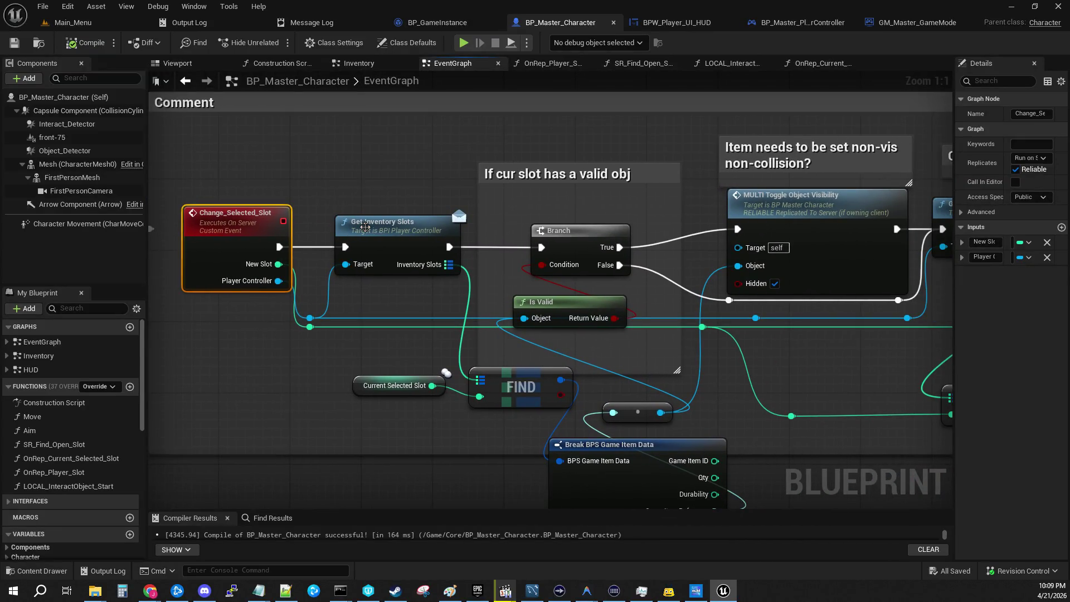
{"action": "left_click", "coordinate": [370, 231]}
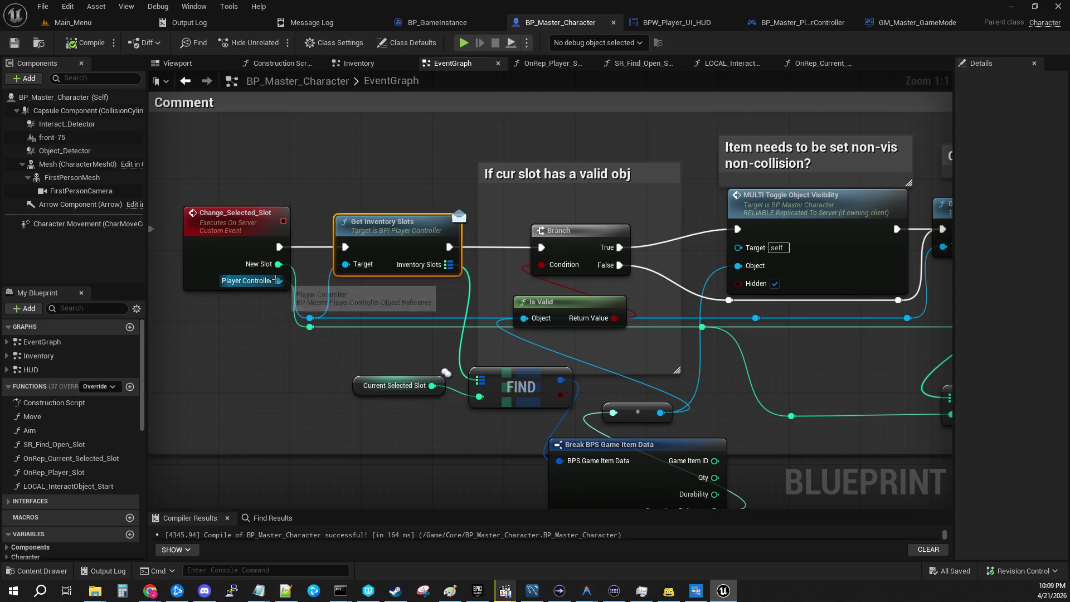
{"action": "left_click", "coordinate": [249, 212]}
{"action": "key", "text": "F9"}
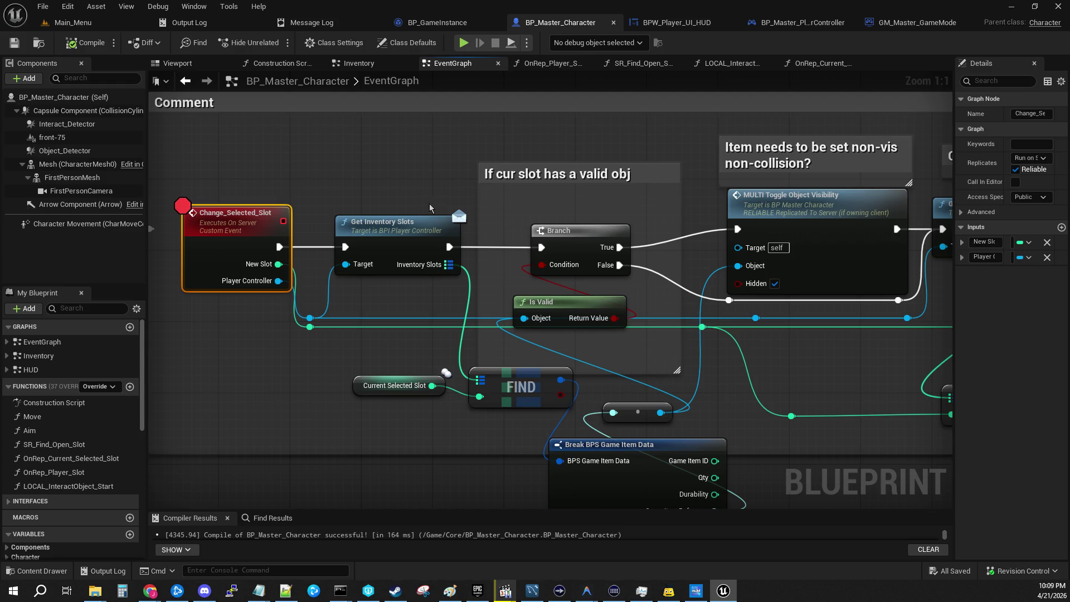
{"action": "double_click", "coordinate": [393, 231]}
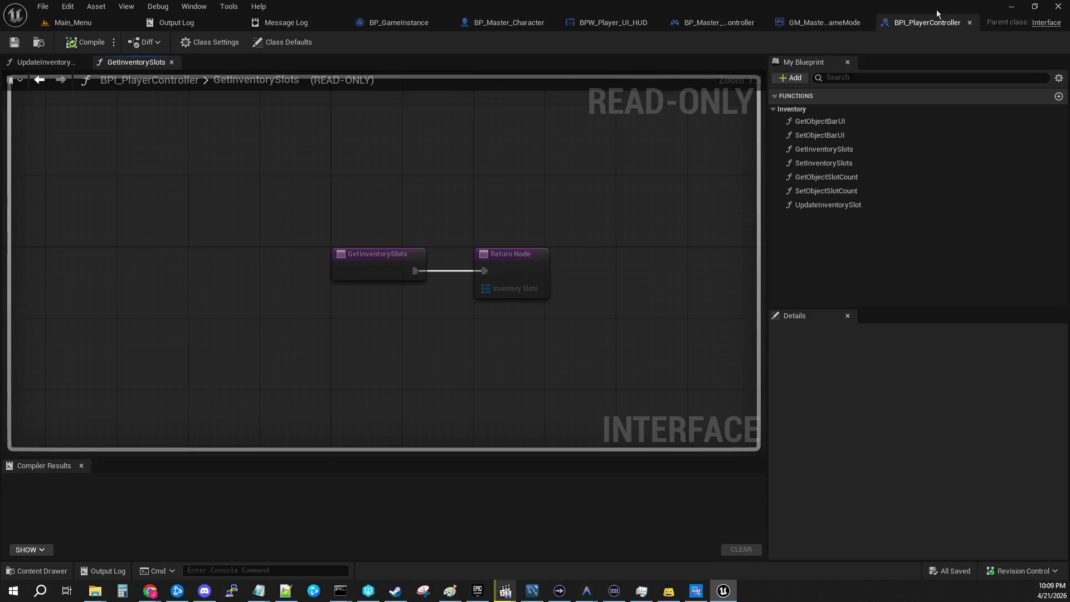
Open BP_Master_PlayerController's GetInventorySlots implementation from Interfaces > Inventory and select its Player Slot node
{"action": "left_click", "coordinate": [970, 23]}
{"action": "left_click", "coordinate": [779, 23]}
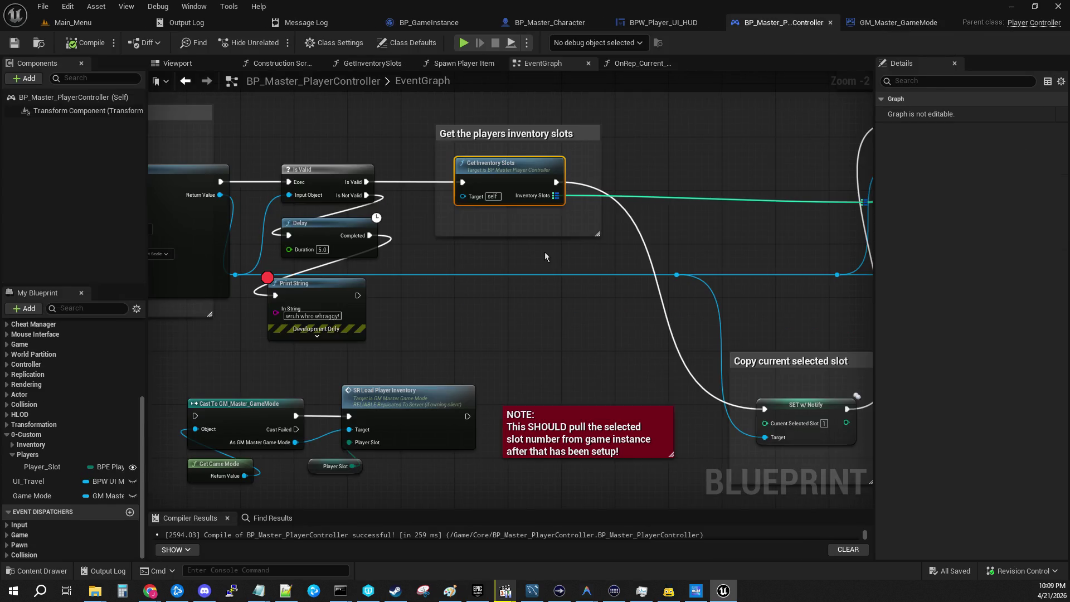
{"action": "scroll", "coordinate": [459, 406], "scroll_direction": "down", "scroll_amount": 5}
{"action": "scroll", "coordinate": [459, 407], "scroll_direction": "down", "scroll_amount": 4}
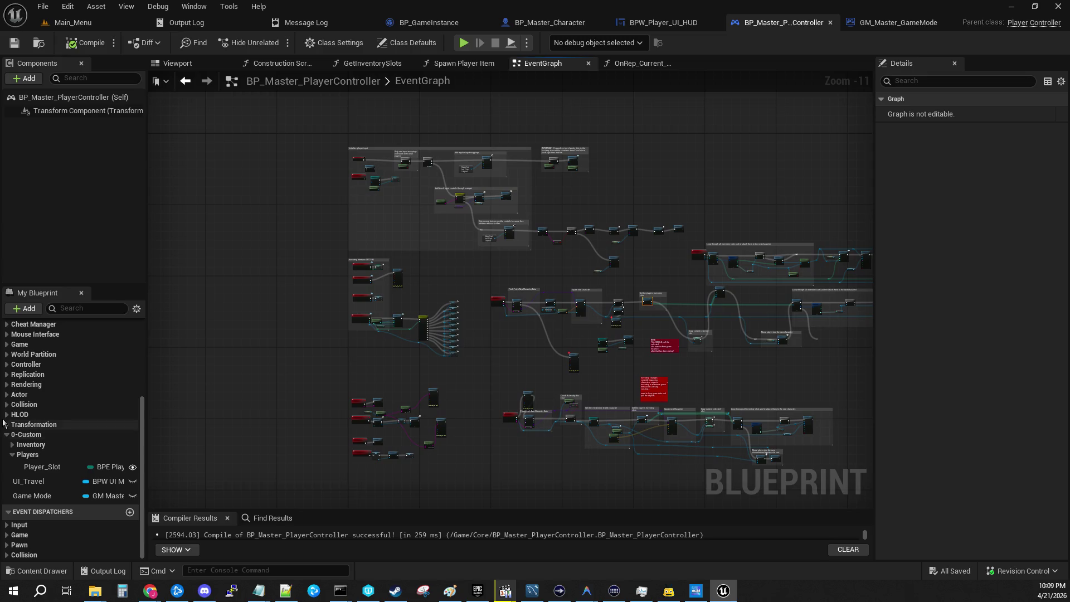
{"action": "scroll", "coordinate": [44, 424], "scroll_direction": "up", "scroll_amount": 6}
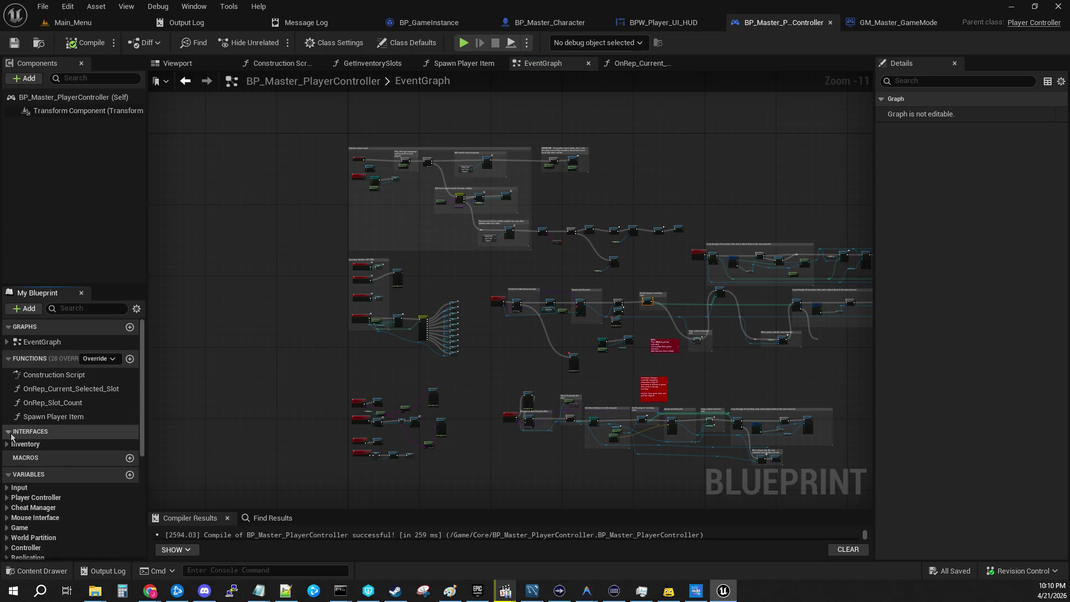
{"action": "left_click", "coordinate": [14, 445]}
{"action": "left_click", "coordinate": [6, 444]}
{"action": "scroll", "coordinate": [61, 491], "scroll_direction": "down", "scroll_amount": 2}
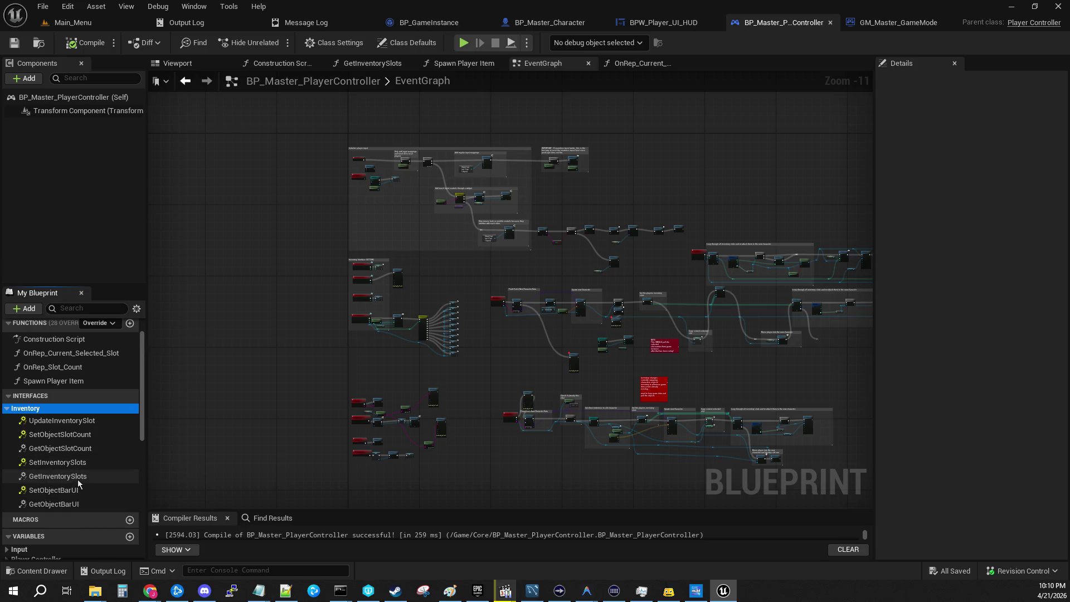
{"action": "left_click", "coordinate": [79, 481]}
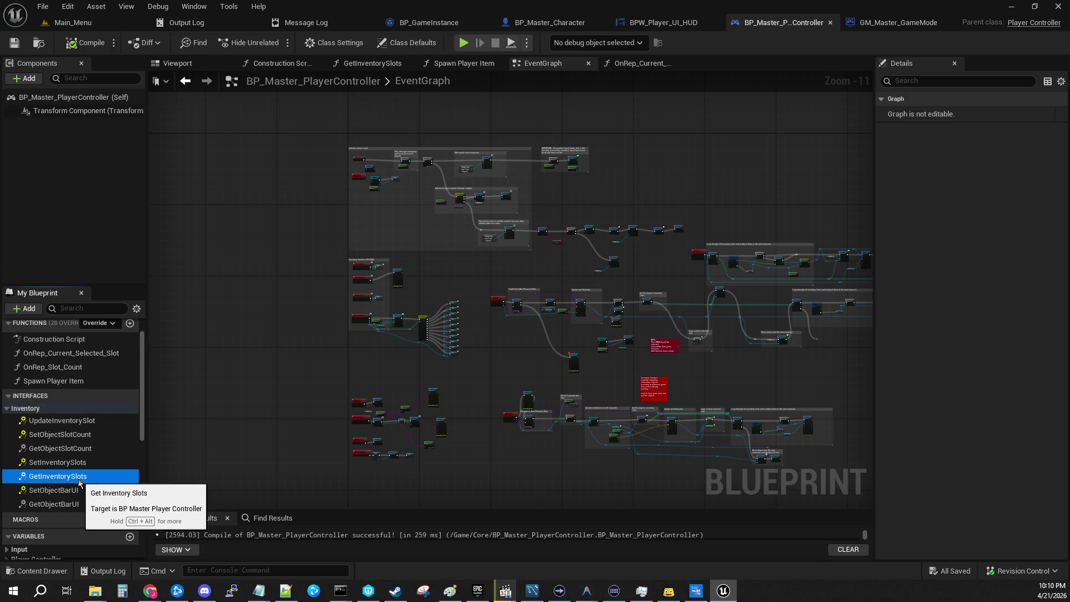
{"action": "double_click", "coordinate": [79, 481]}
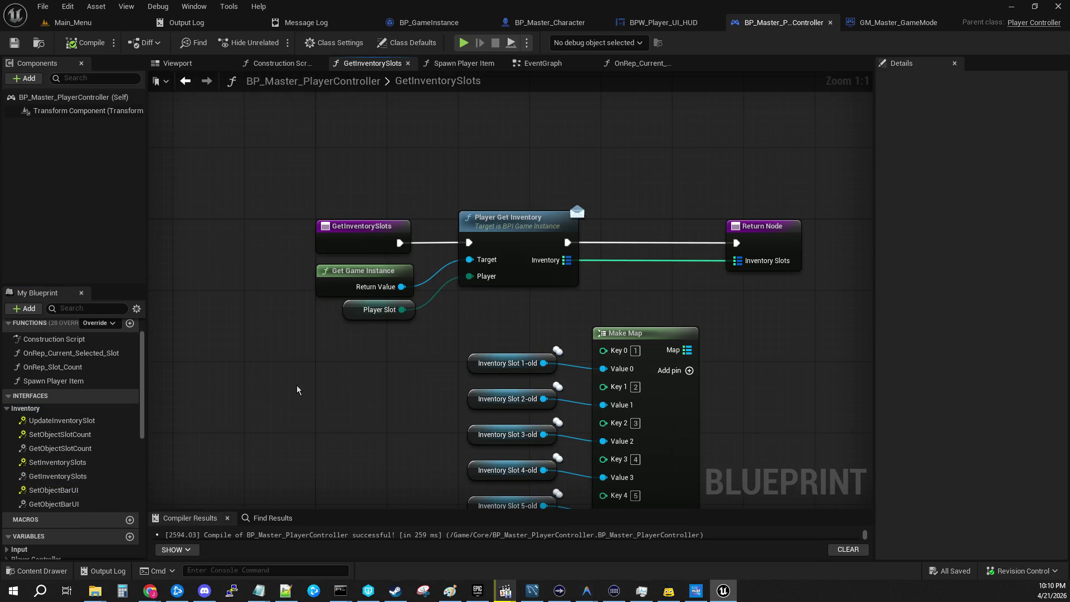
{"action": "left_click", "coordinate": [384, 262]}
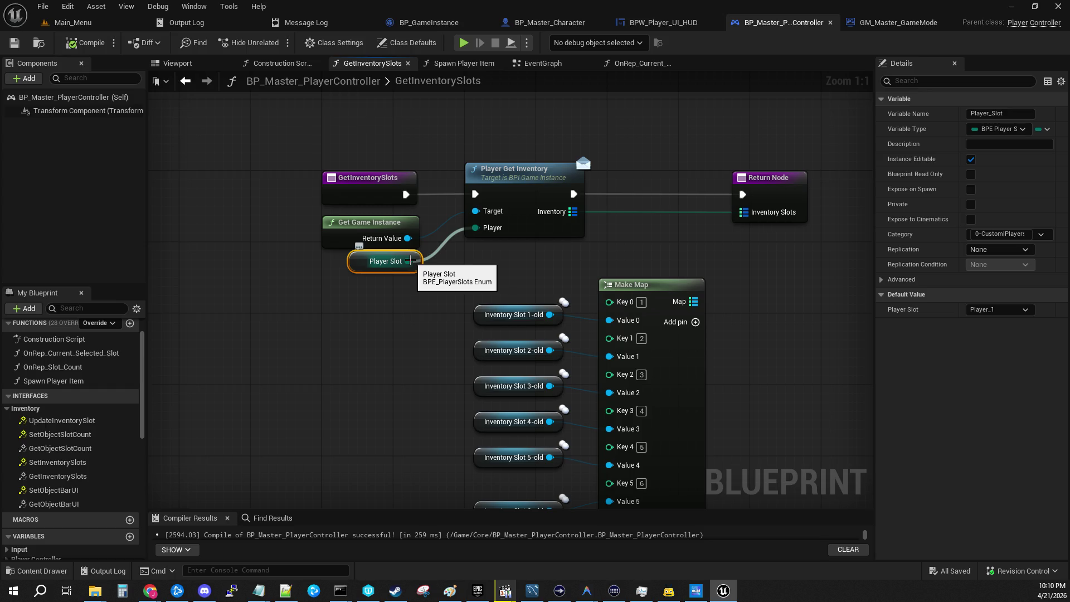
Find references to the Player_Slot variable by name and enlarge the Find Results panel
{"action": "scroll", "coordinate": [117, 434], "scroll_direction": "down", "scroll_amount": 5}
{"action": "scroll", "coordinate": [117, 433], "scroll_direction": "down", "scroll_amount": 5}
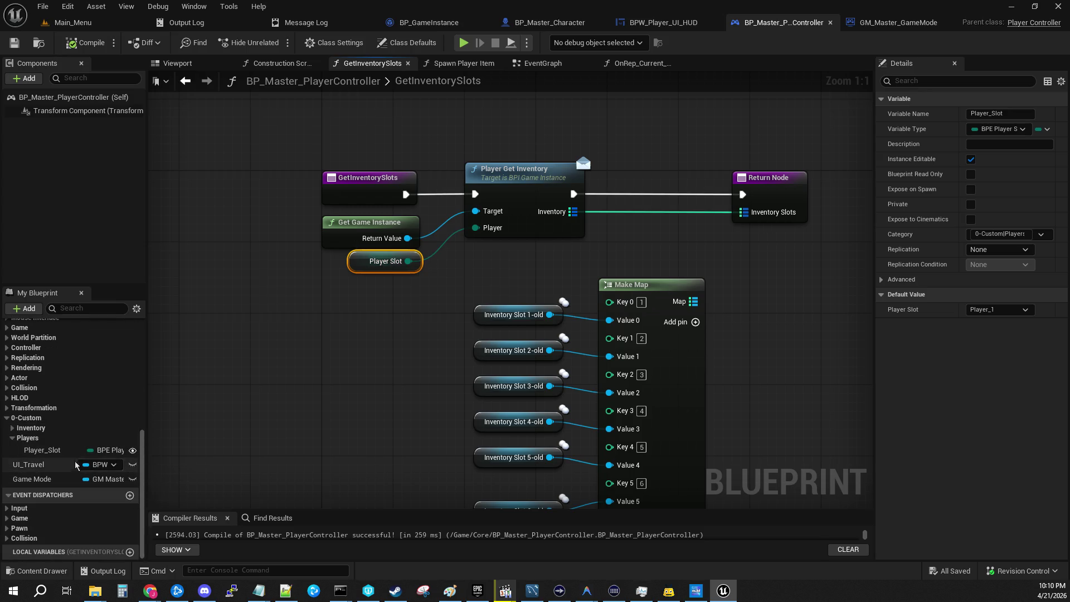
{"action": "right_click", "coordinate": [65, 450]}
{"action": "mouse_move", "coordinate": [140, 491]}
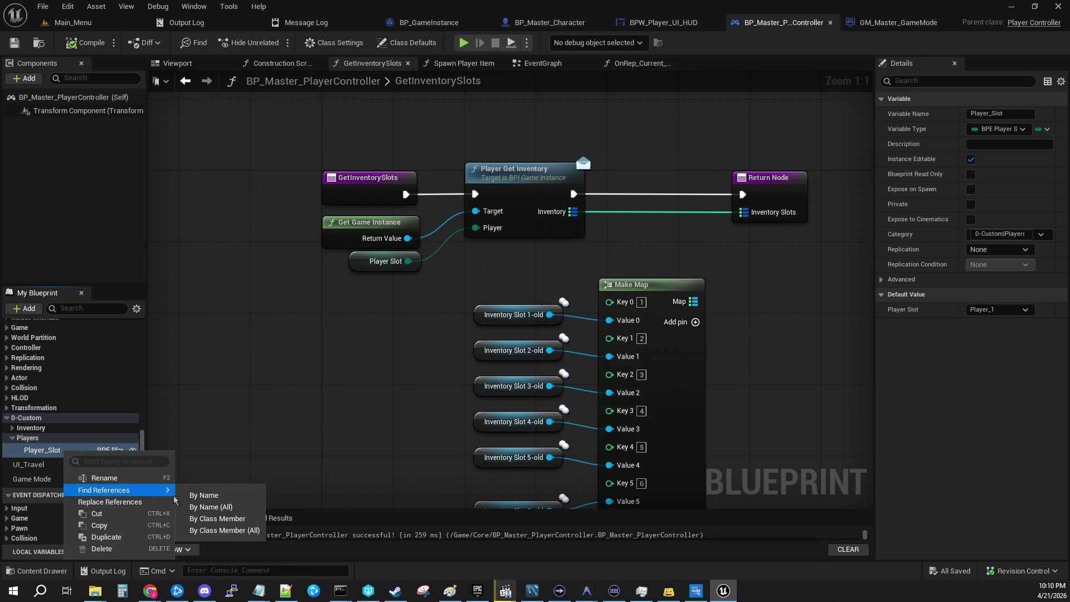
{"action": "left_click", "coordinate": [201, 495]}
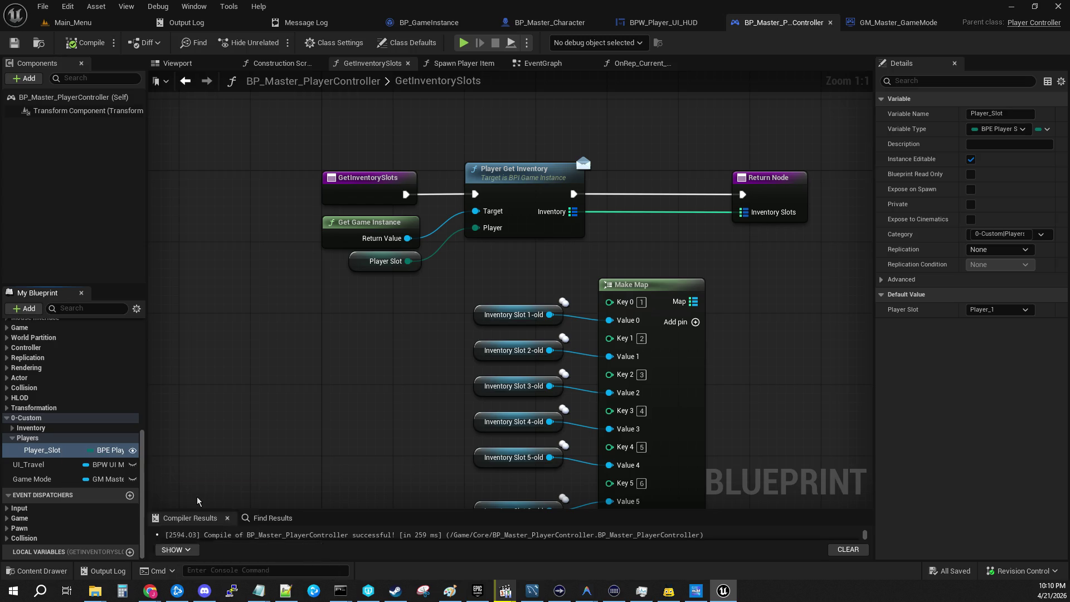
{"action": "mouse_move", "coordinate": [360, 509]}
{"action": "left_mouse_down"}
{"action": "mouse_move", "coordinate": [372, 340]}
{"action": "mouse_move", "coordinate": [384, 397]}
{"action": "left_mouse_up"}
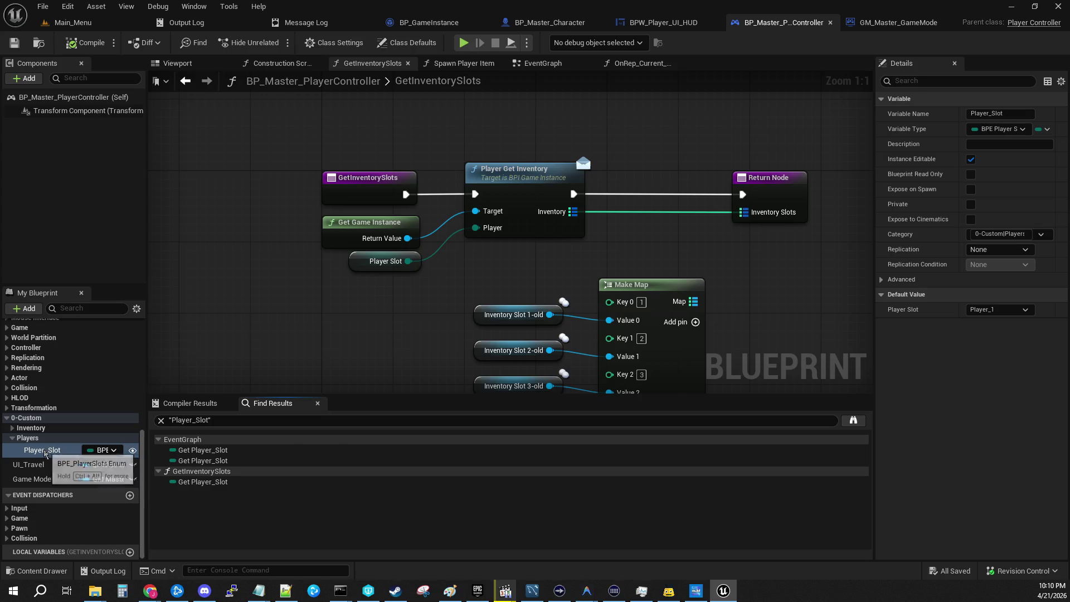
Search all blueprints for Player_Slot references and enlarge the results window
{"action": "right_click", "coordinate": [42, 451]}
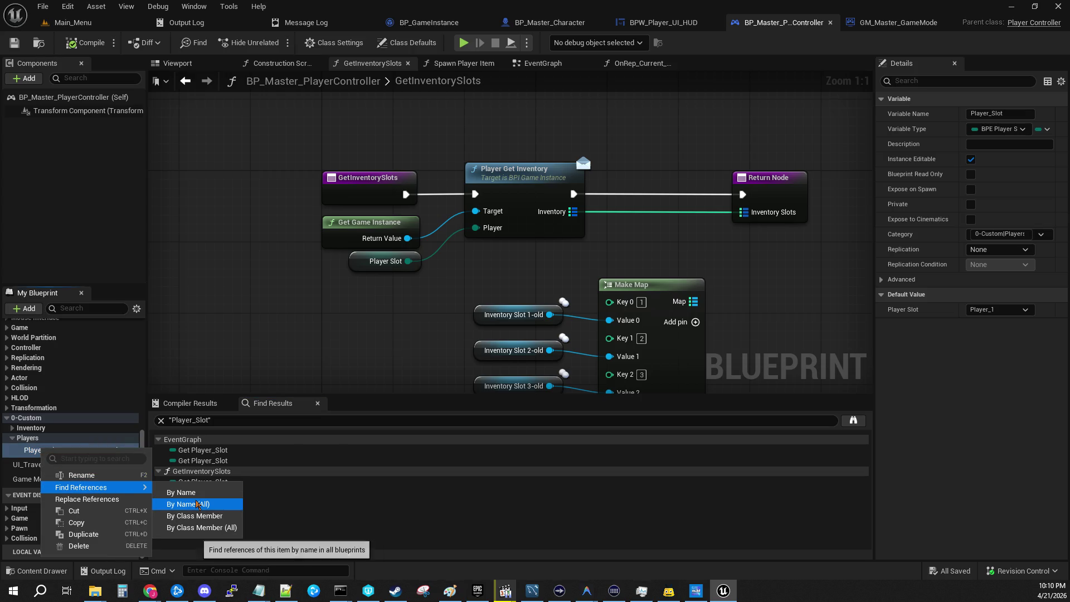
{"action": "left_click", "coordinate": [197, 507]}
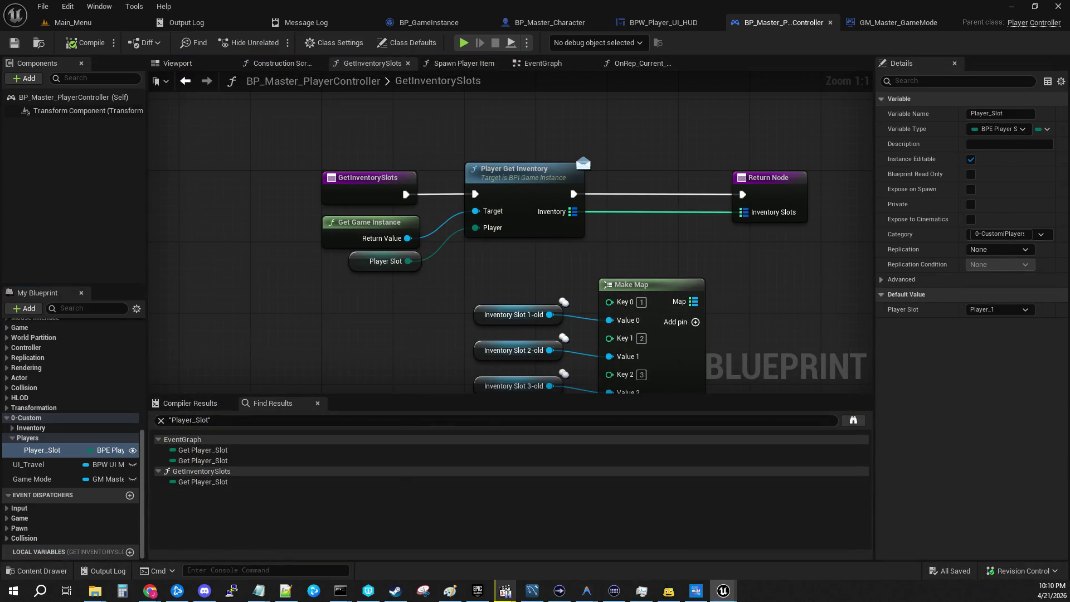
{"action": "left_click", "coordinate": [695, 246]}
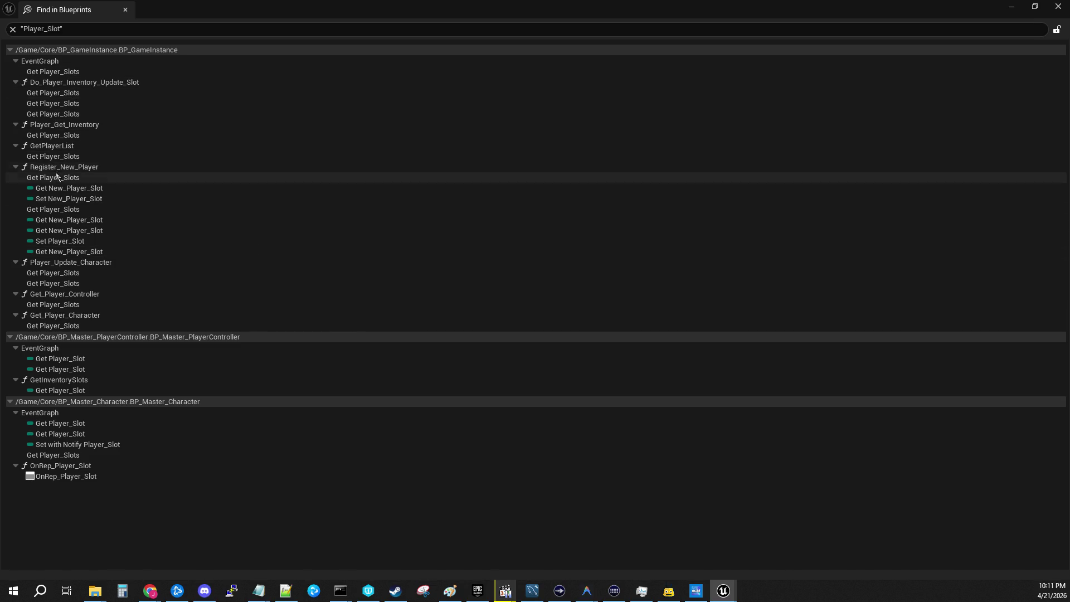
Jump from the search results to the Set Player_Slot node in BP_GameInstance's Register_New_Player
{"action": "left_click", "coordinate": [68, 201]}
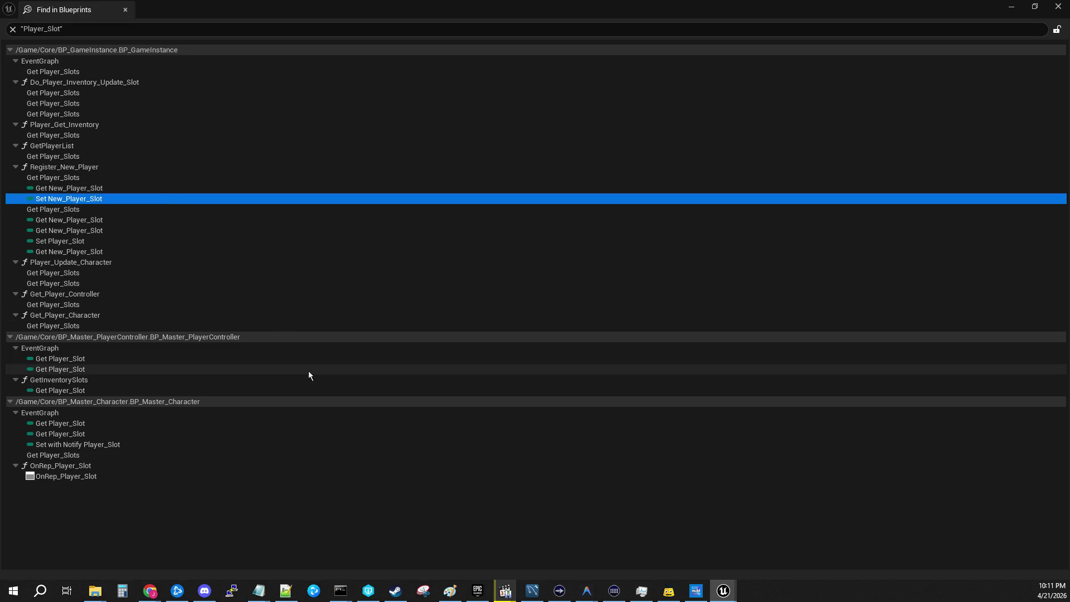
{"action": "left_click", "coordinate": [73, 243]}
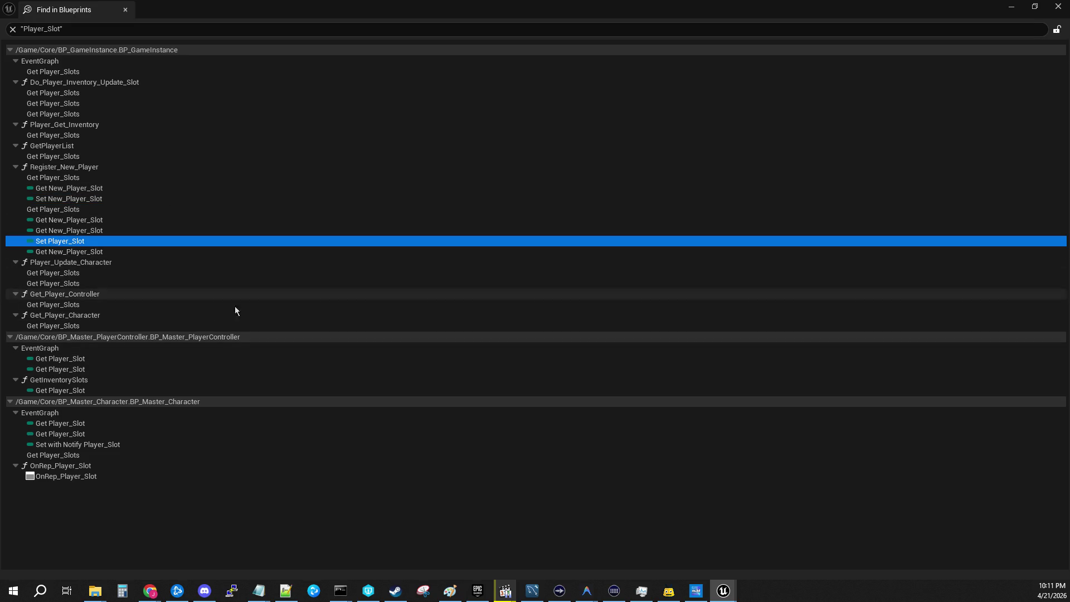
{"action": "double_click", "coordinate": [58, 243]}
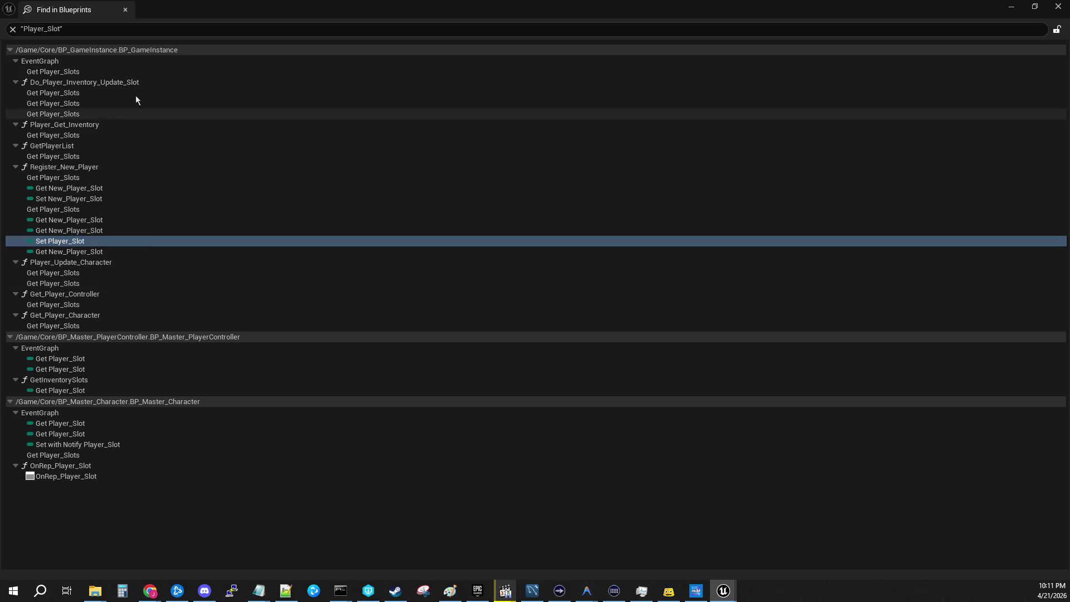
{"action": "left_click_drag", "start_coordinate": [181, 13], "coordinate": [1069, 136]}
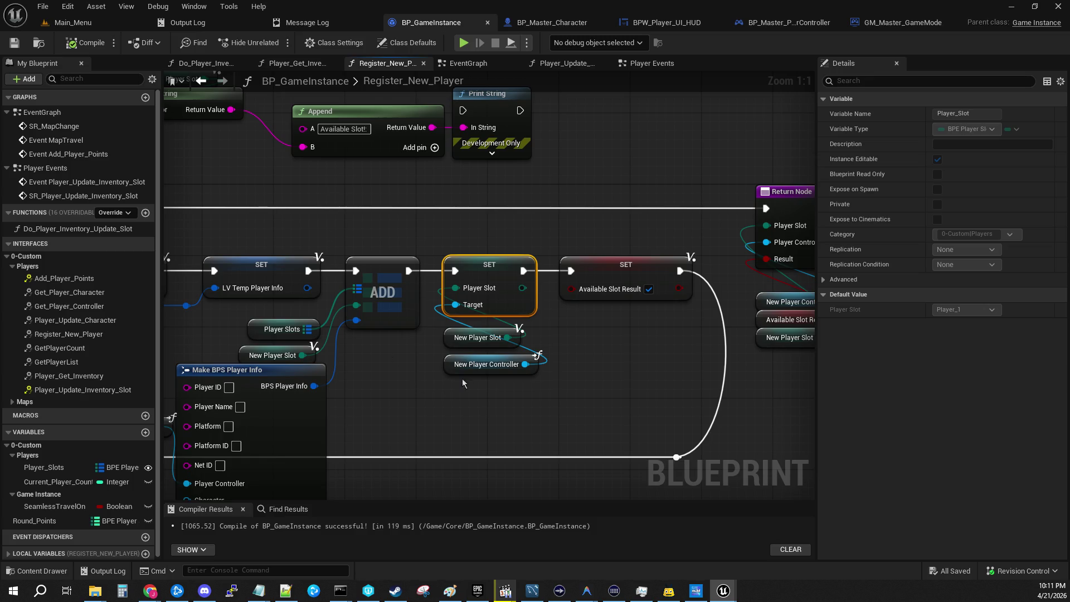
Pan through Register_New_Player to inspect its SET Player Slot, Make BPS Player Info and Branch nodes
{"action": "left_click", "coordinate": [478, 365]}
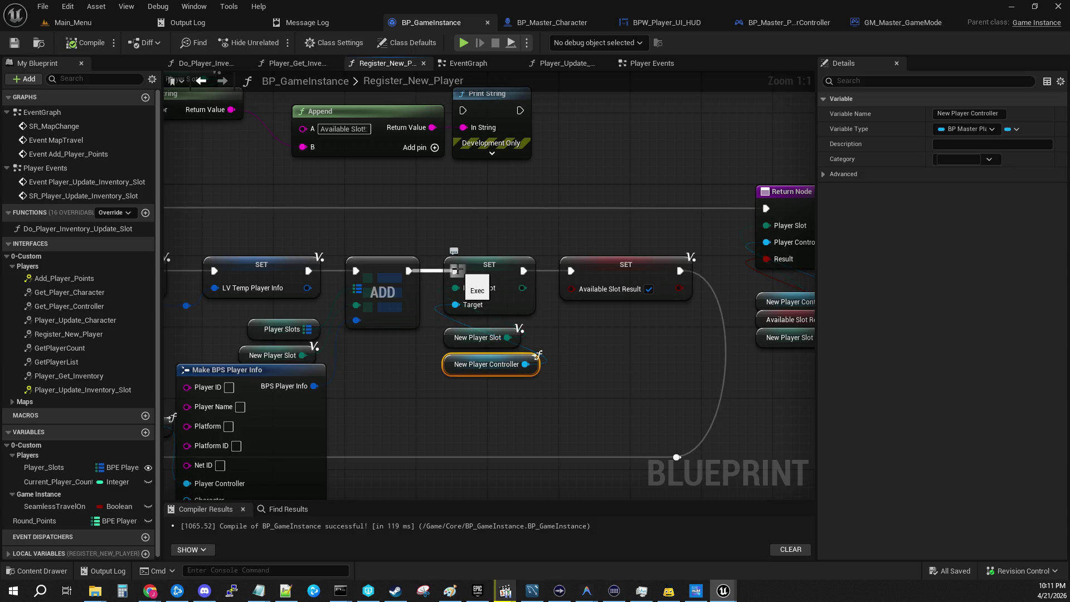
{"action": "left_click_drag", "start_coordinate": [426, 358], "coordinate": [1059, 359]}
{"action": "left_click_drag", "start_coordinate": [490, 356], "coordinate": [633, 367]}
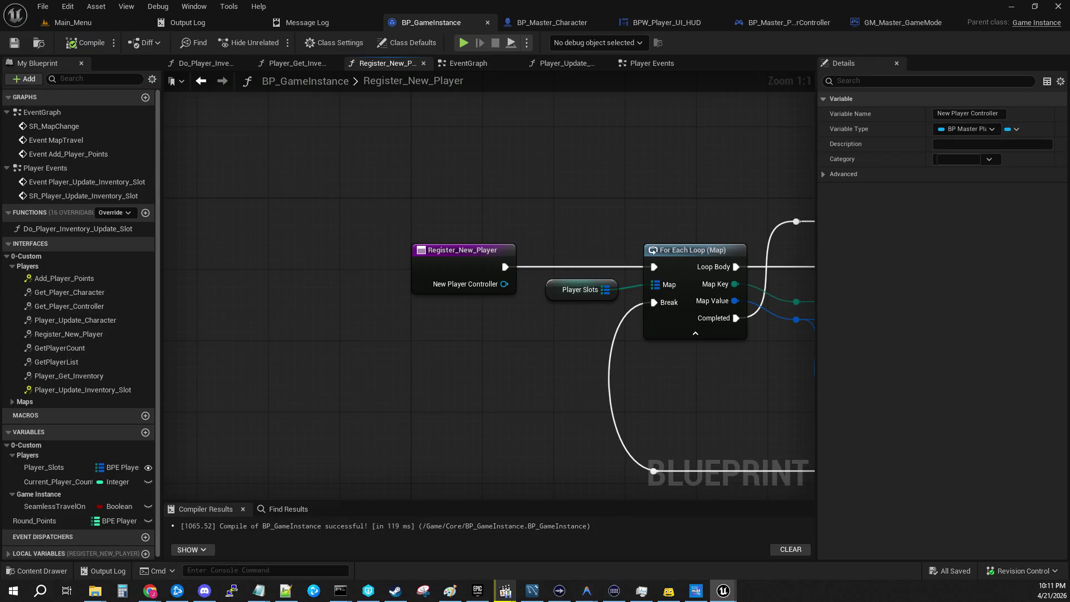
{"action": "left_click_drag", "start_coordinate": [836, 407], "coordinate": [352, 385]}
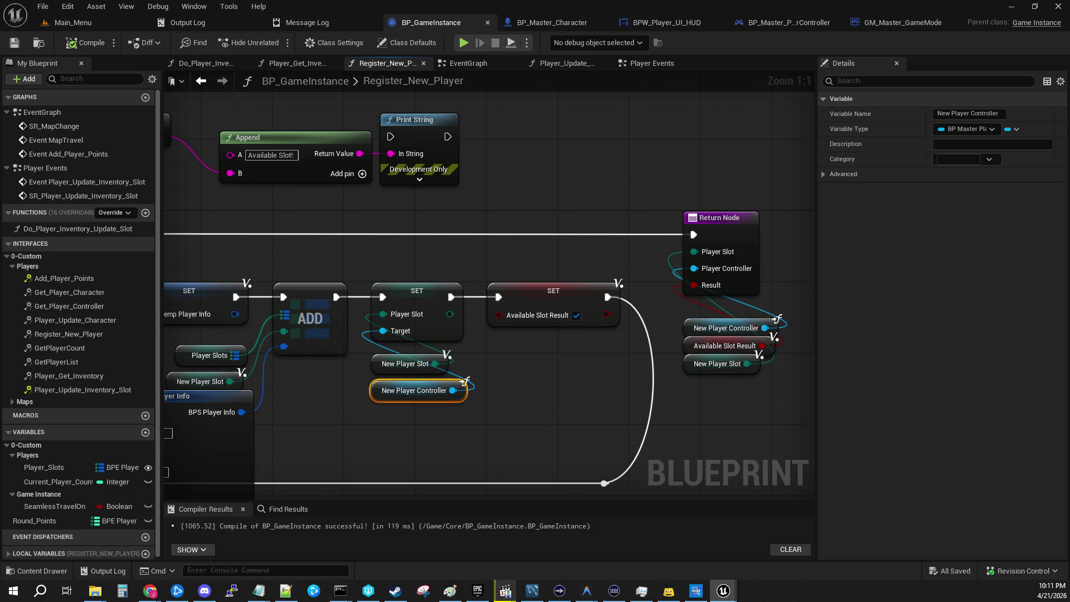
{"action": "mouse_move", "coordinate": [429, 329]}
{"action": "left_mouse_down"}
{"action": "mouse_move", "coordinate": [569, 342]}
{"action": "mouse_move", "coordinate": [611, 310]}
{"action": "left_mouse_up"}
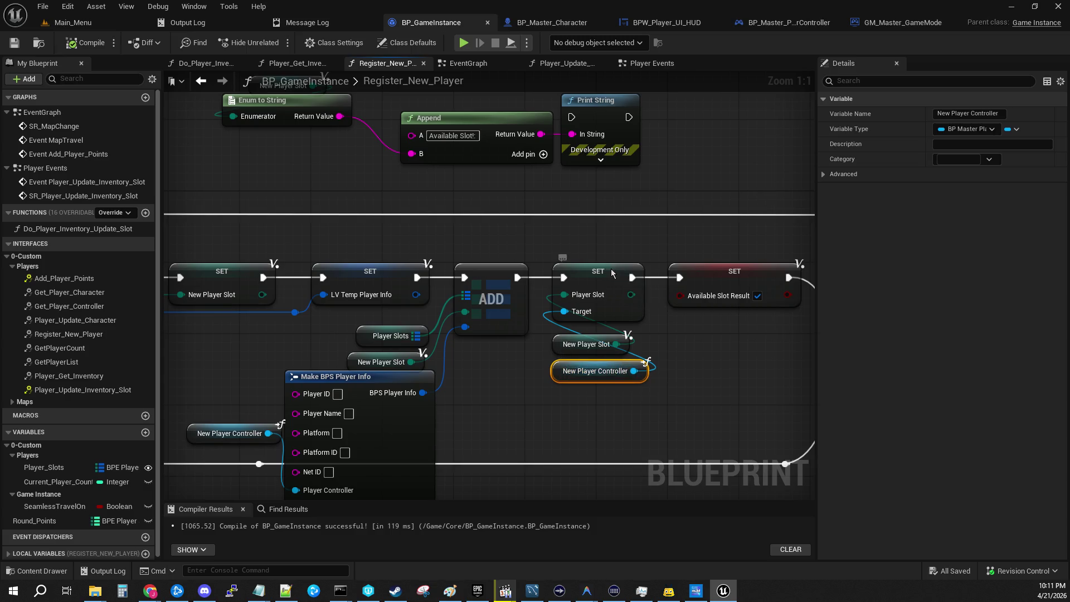
{"action": "left_click", "coordinate": [621, 285]}
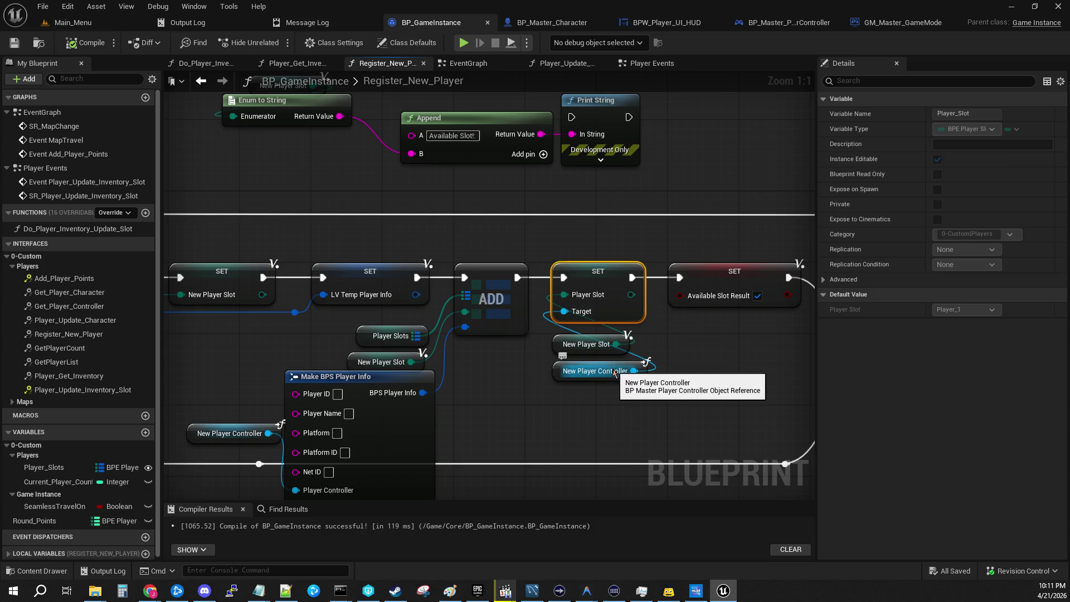
{"action": "mouse_move", "coordinate": [552, 391]}
{"action": "left_mouse_down"}
{"action": "mouse_move", "coordinate": [750, 406]}
{"action": "mouse_move", "coordinate": [1068, 407]}
{"action": "left_mouse_up"}
{"action": "mouse_move", "coordinate": [558, 334]}
{"action": "left_mouse_down"}
{"action": "mouse_move", "coordinate": [167, 273]}
{"action": "mouse_move", "coordinate": [257, 295]}
{"action": "mouse_move", "coordinate": [604, 299]}
{"action": "left_mouse_up"}
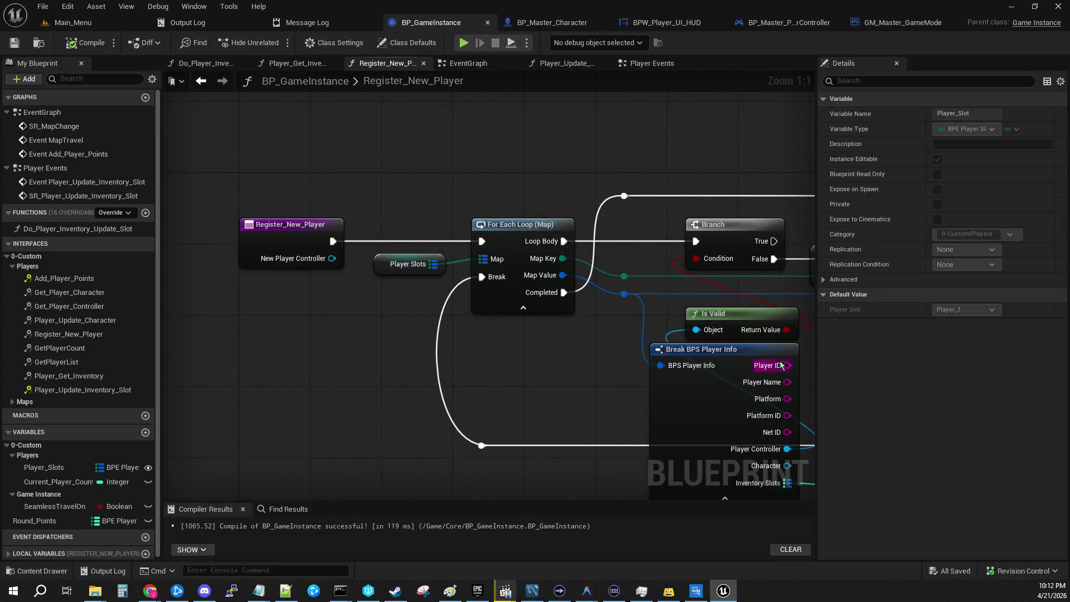
Find references to Register_New_Player by name and browse the results
{"action": "right_click", "coordinate": [268, 233]}
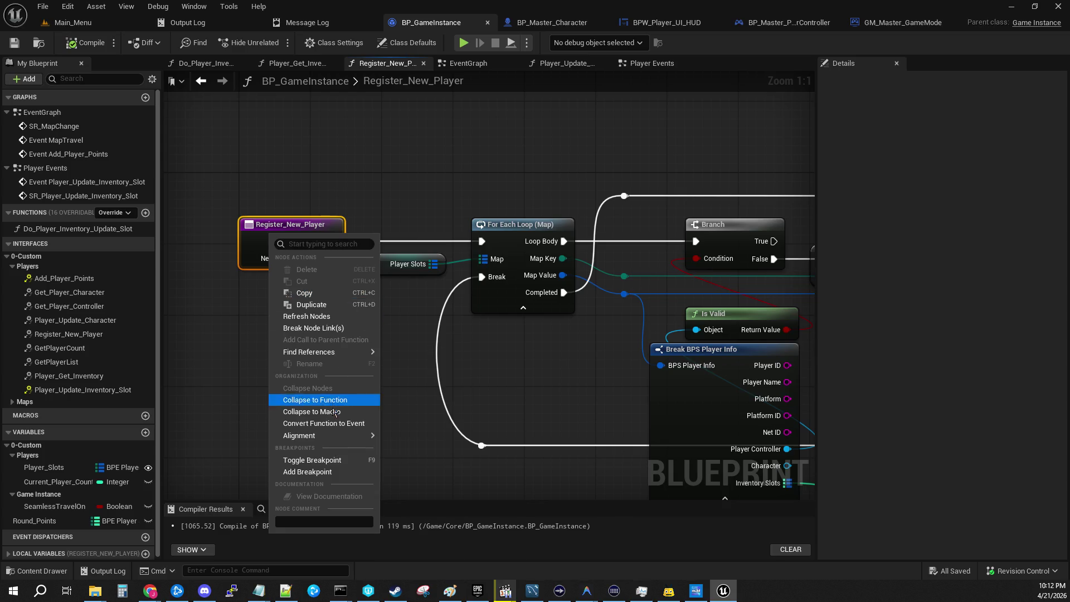
{"action": "mouse_move", "coordinate": [313, 352]}
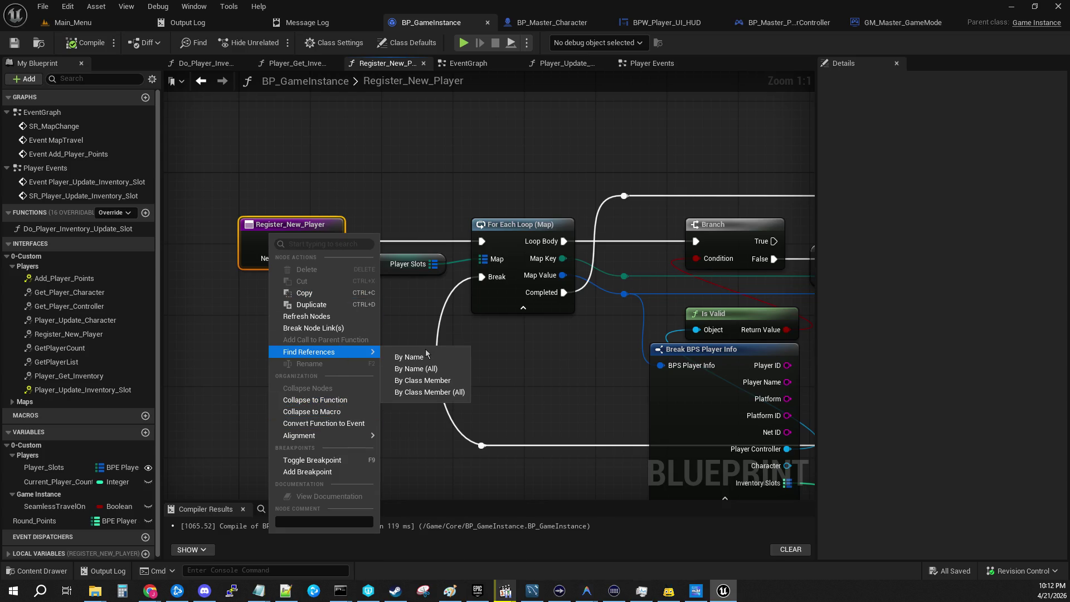
{"action": "left_click", "coordinate": [426, 352]}
{"action": "left_click_drag", "start_coordinate": [357, 502], "coordinate": [312, 375]}
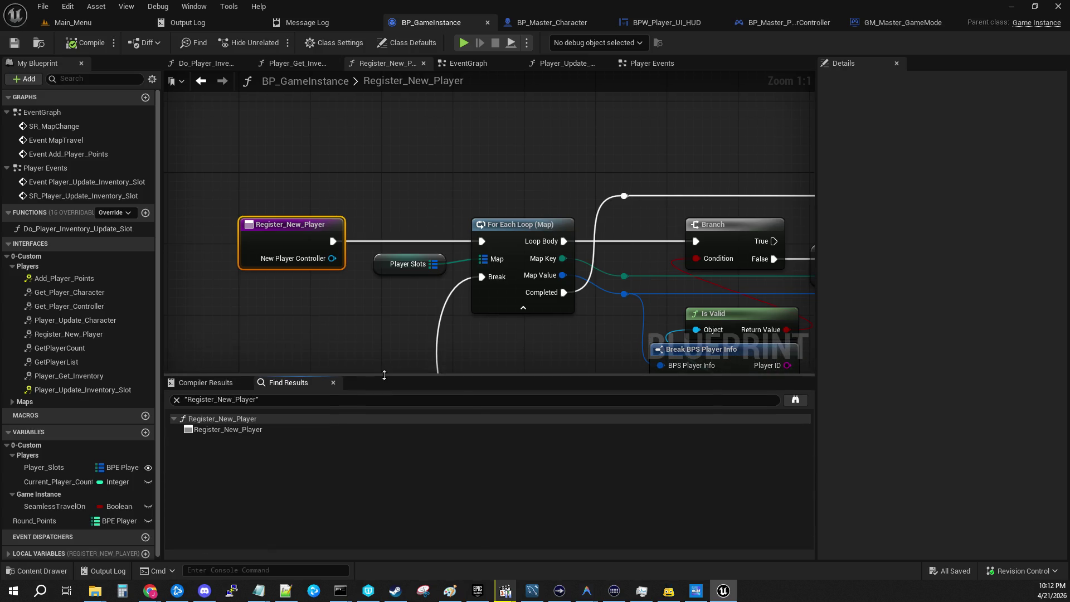
{"action": "left_click", "coordinate": [220, 419]}
{"action": "left_click", "coordinate": [216, 430]}
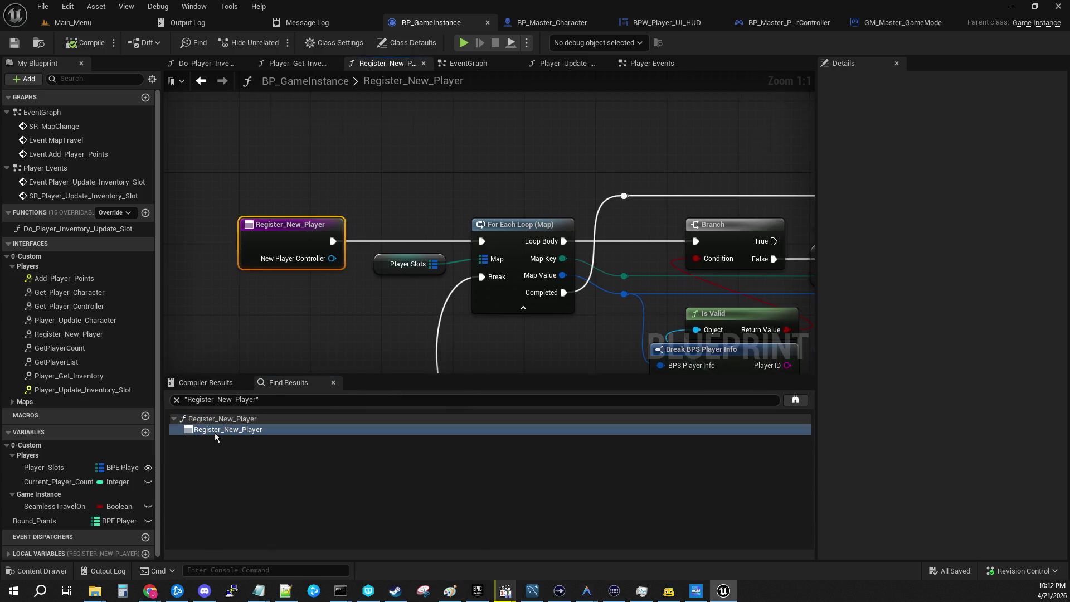
{"action": "left_click", "coordinate": [219, 419]}
{"action": "left_click", "coordinate": [216, 430]}
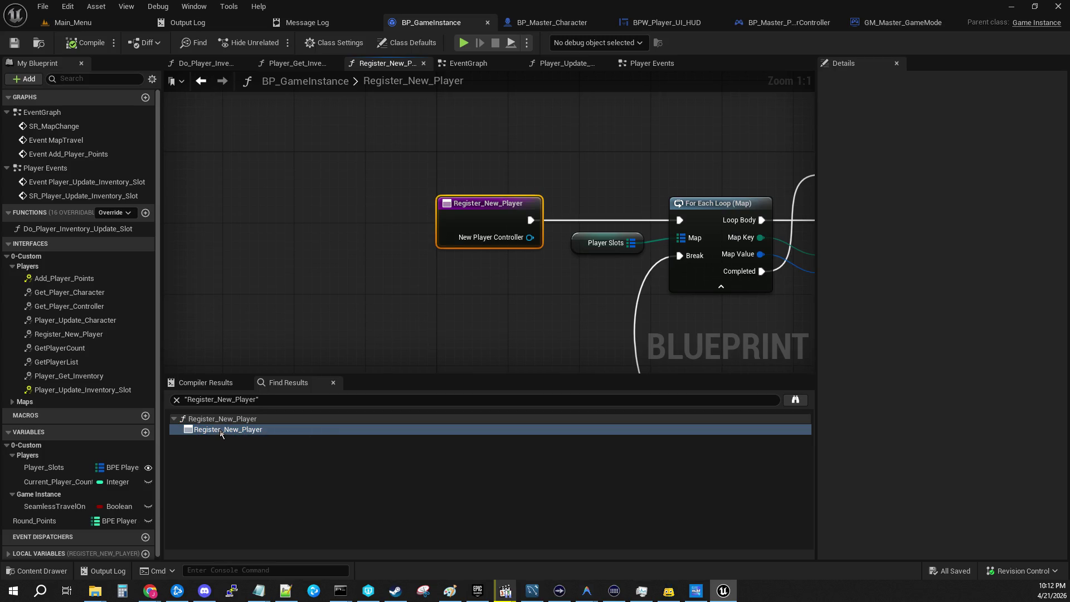
{"action": "right_click", "coordinate": [233, 420]}
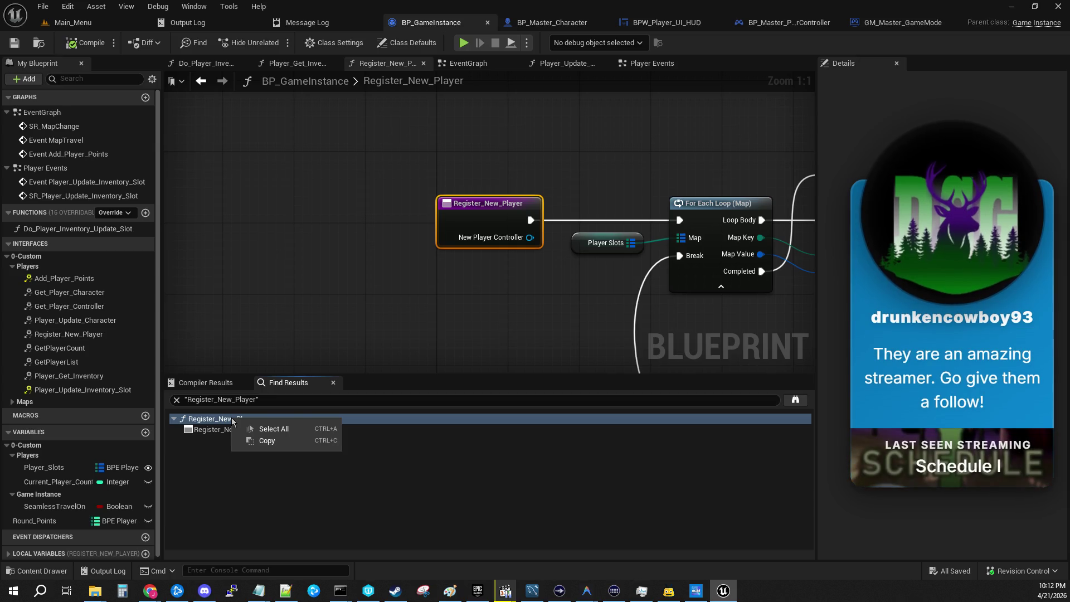
{"action": "left_click", "coordinate": [276, 314]}
Search all blueprints for Register_New_Player and open its BPI_GameInstance interface declaration
{"action": "right_click", "coordinate": [480, 218]}
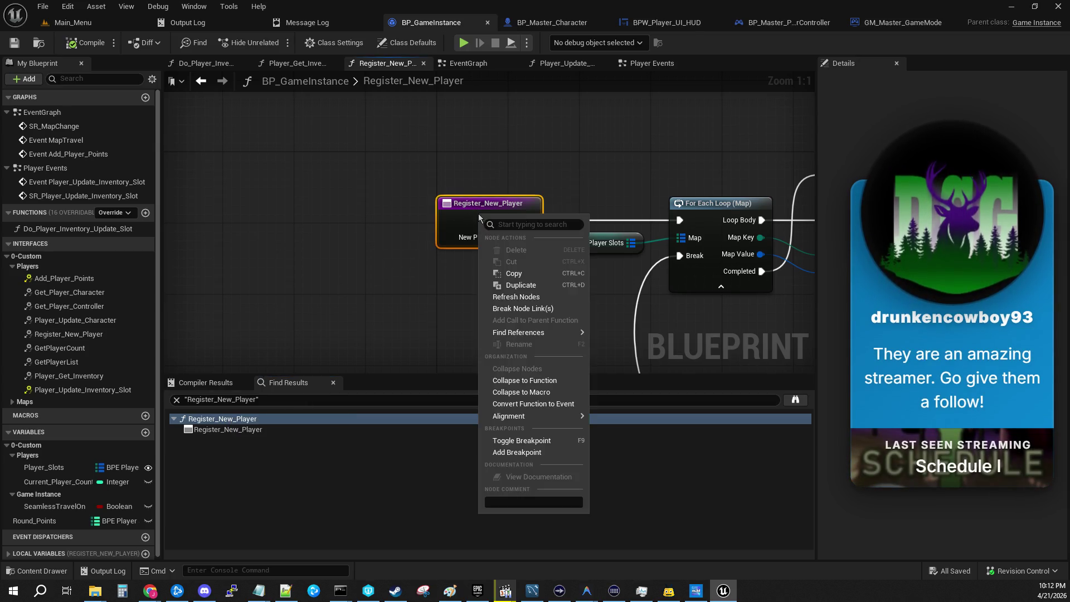
{"action": "mouse_move", "coordinate": [553, 331]}
{"action": "left_click", "coordinate": [610, 352]}
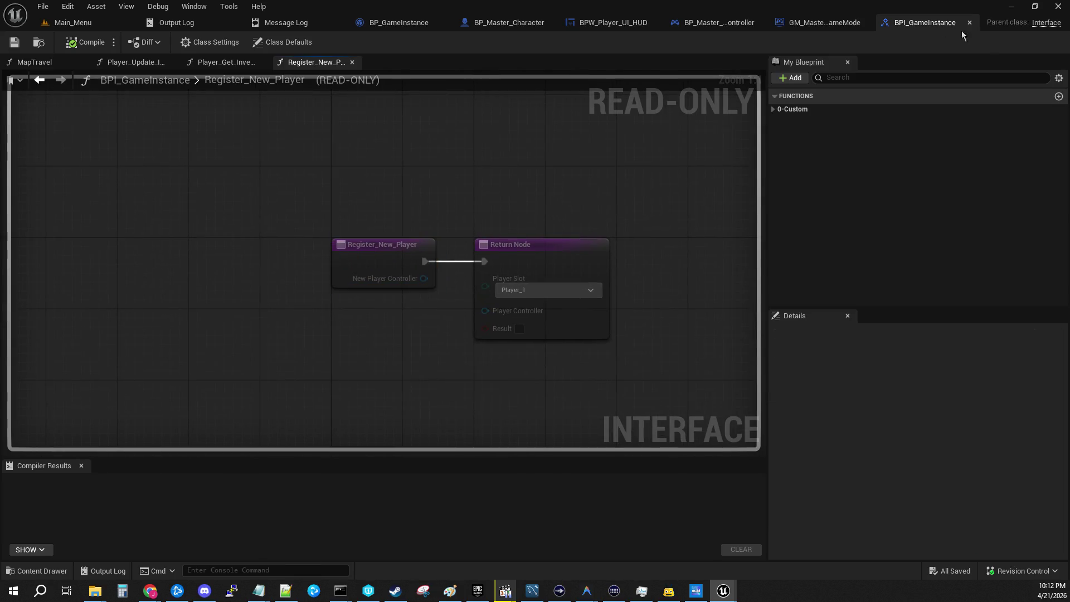
Check the Register New Player call in GM_Master_GameMode and its interface declaration
{"action": "left_click", "coordinate": [969, 24]}
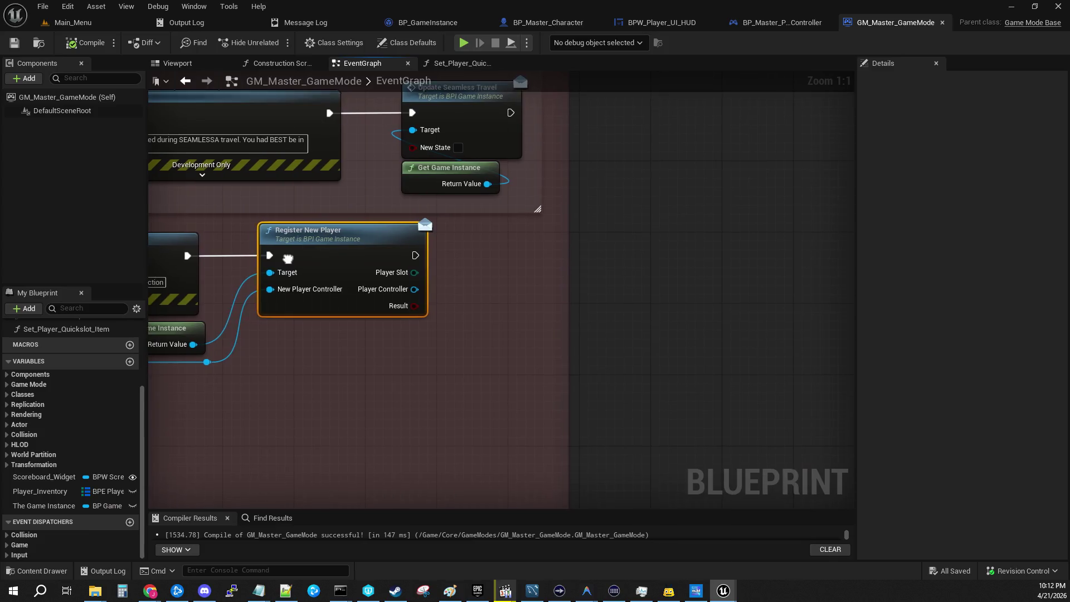
{"action": "mouse_move", "coordinate": [288, 258]}
{"action": "left_mouse_down"}
{"action": "mouse_move", "coordinate": [269, 381]}
{"action": "mouse_move", "coordinate": [559, 316]}
{"action": "left_mouse_up"}
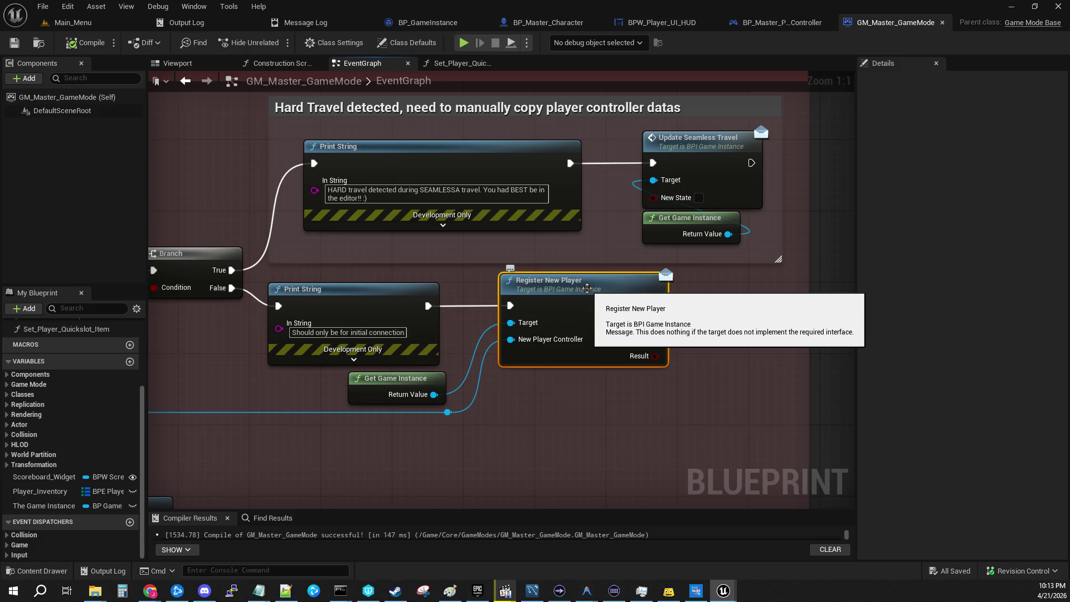
{"action": "double_click", "coordinate": [587, 284]}
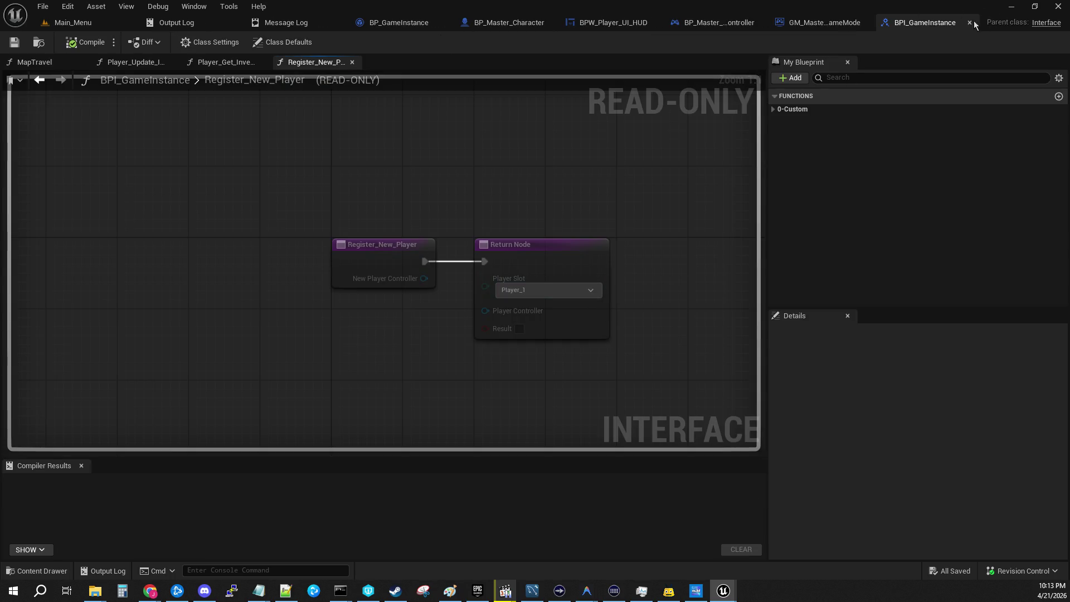
{"action": "left_click", "coordinate": [969, 24]}
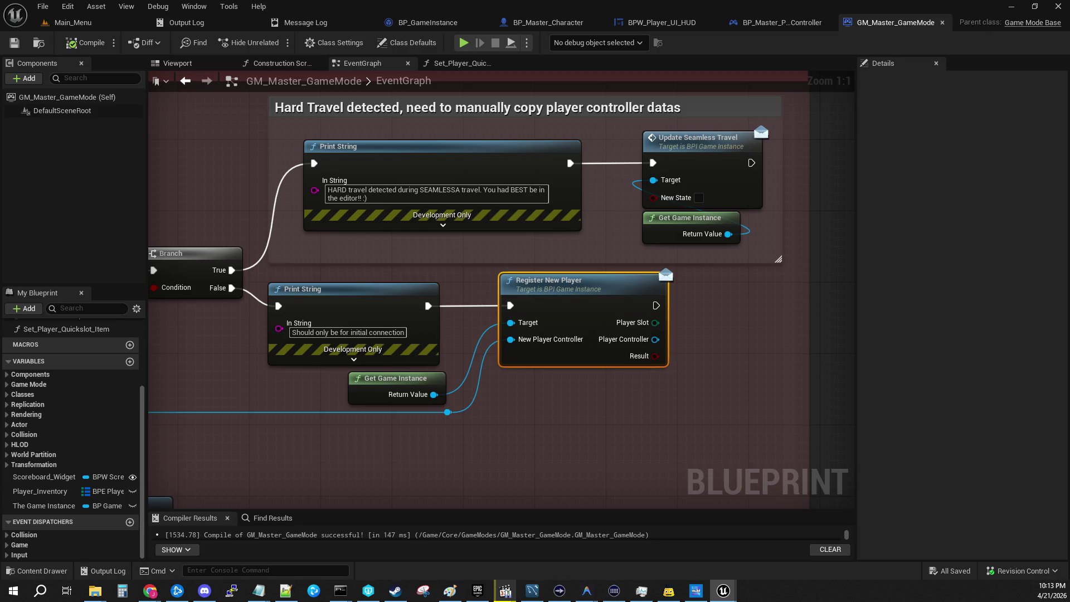
Return to BP_GameInstance's Register_New_Player graph and enlarge the graph area
{"action": "left_click", "coordinate": [428, 22]}
{"action": "left_click_drag", "start_coordinate": [621, 152], "coordinate": [352, 100]}
{"action": "left_click_drag", "start_coordinate": [702, 379], "coordinate": [704, 519]}
{"action": "left_click_drag", "start_coordinate": [816, 391], "coordinate": [983, 382]}
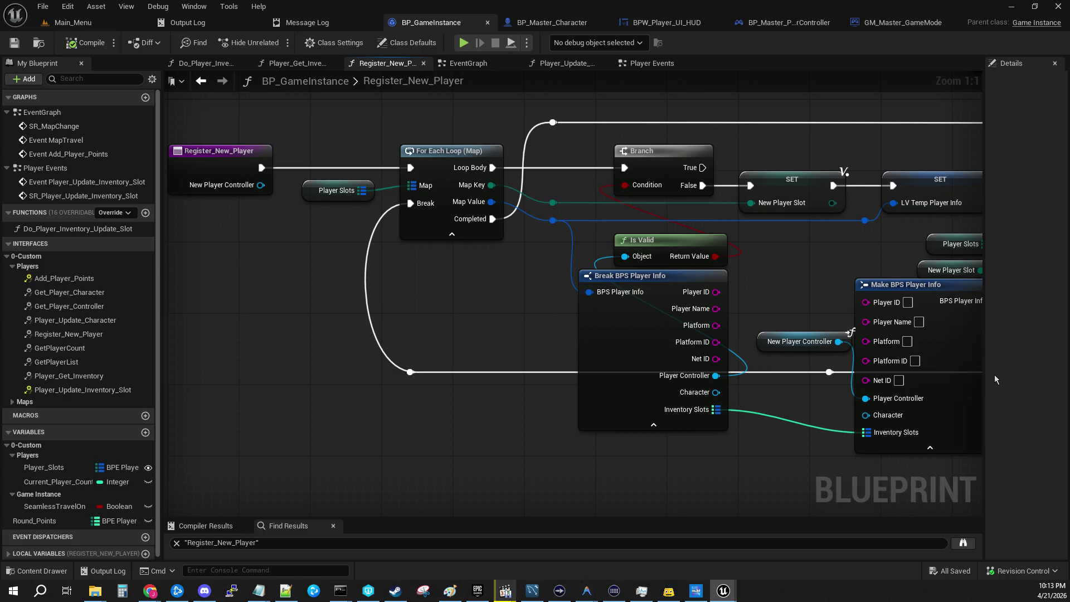
Review the Register_New_Player entry node and its Player Slots loop, then go back to Main_Menu
{"action": "left_click", "coordinate": [229, 159]}
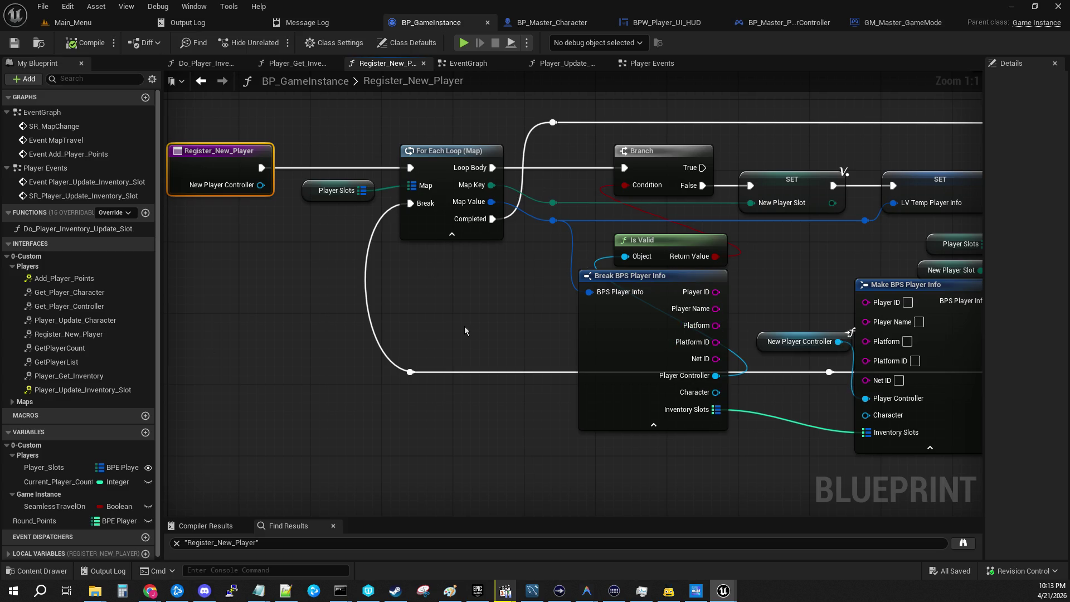
{"action": "mouse_move", "coordinate": [458, 332]}
{"action": "left_mouse_down"}
{"action": "mouse_move", "coordinate": [500, 338]}
{"action": "mouse_move", "coordinate": [586, 311]}
{"action": "mouse_move", "coordinate": [575, 359]}
{"action": "left_mouse_up"}
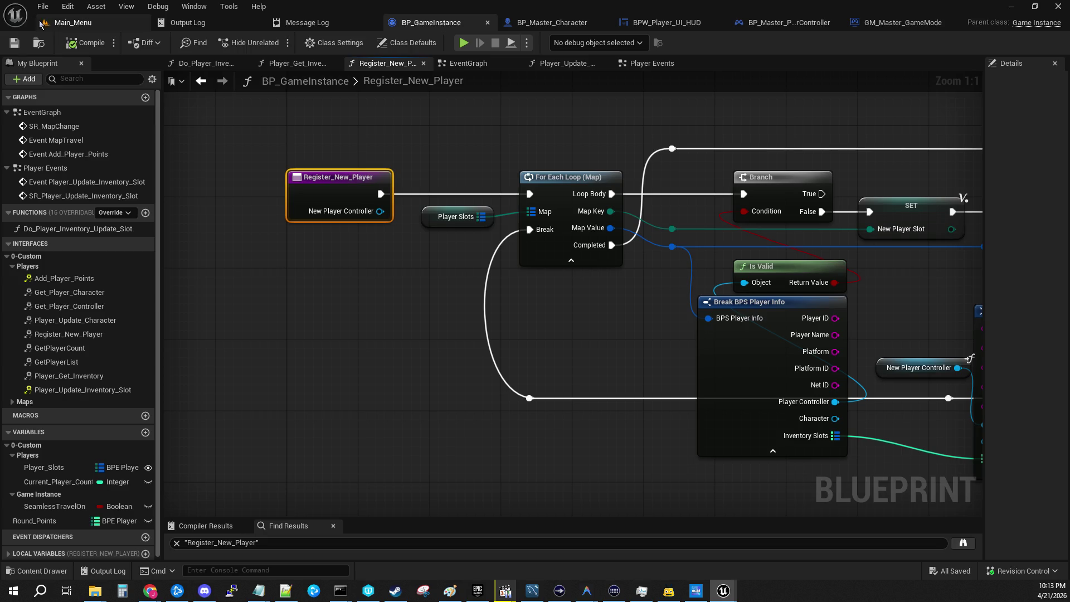
{"action": "left_click", "coordinate": [73, 22]}
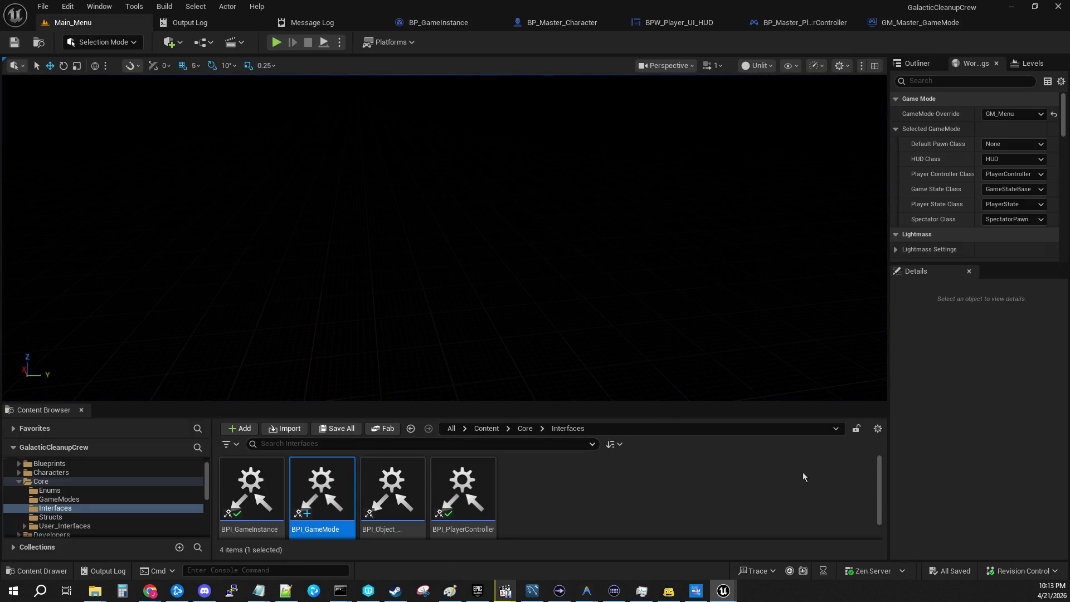
Open GM_GameMode_Lobby from the GameModes folder and look over its event graph
{"action": "left_click_drag", "start_coordinate": [507, 406], "coordinate": [518, 245]}
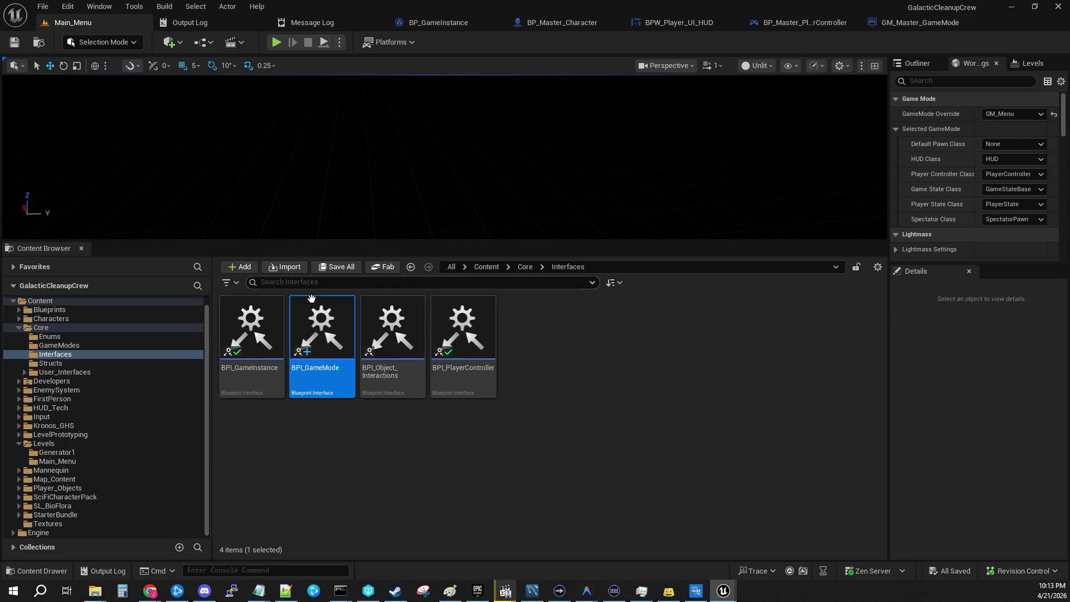
{"action": "left_click", "coordinate": [60, 346]}
{"action": "double_click", "coordinate": [270, 324]}
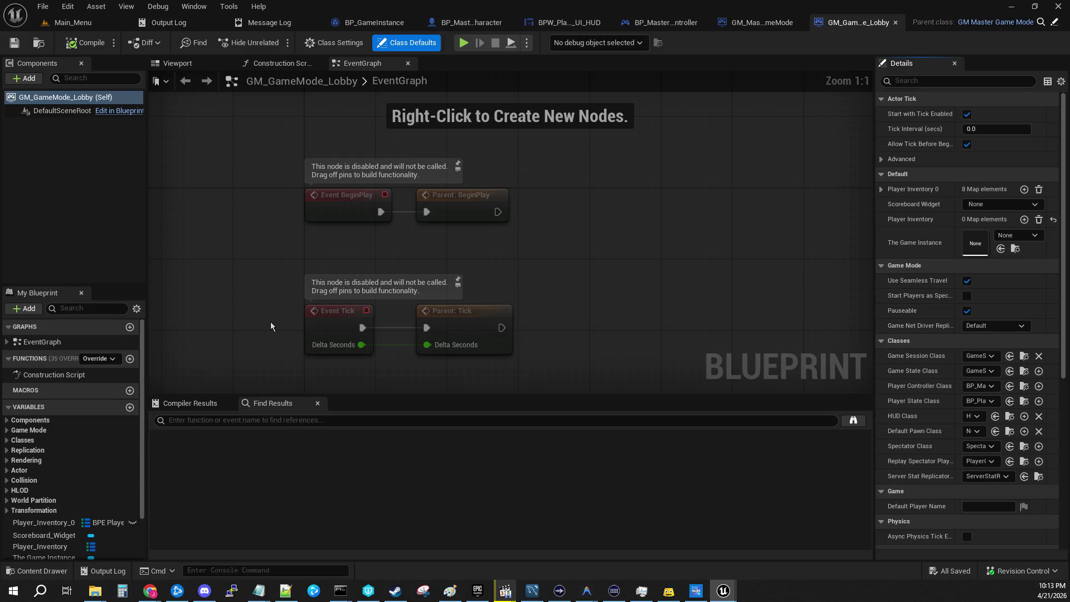
{"action": "scroll", "coordinate": [320, 306], "scroll_direction": "down", "scroll_amount": 4}
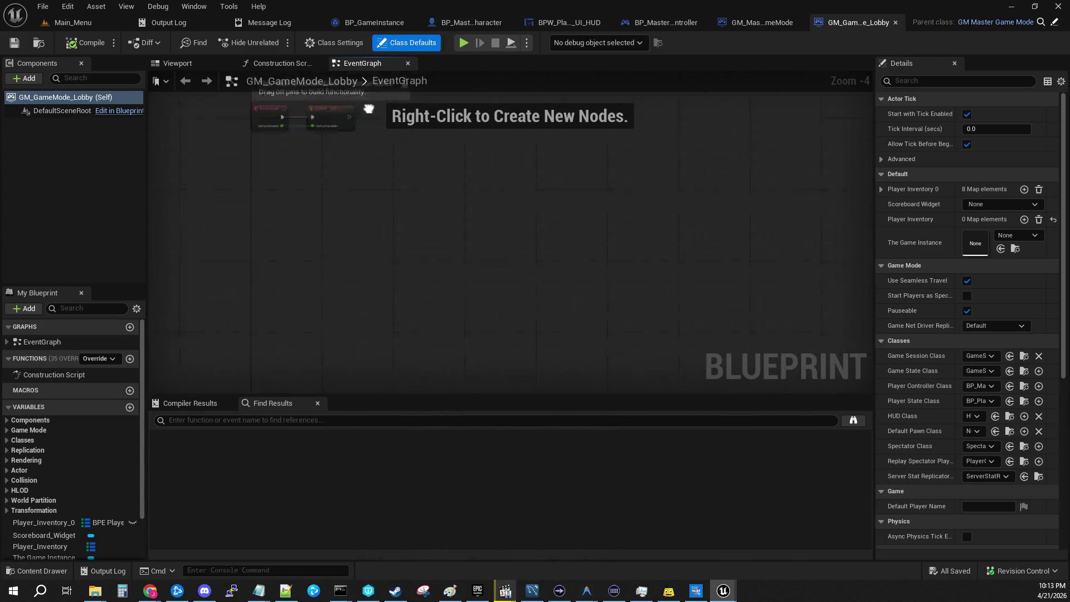
{"action": "left_click_drag", "start_coordinate": [340, 390], "coordinate": [554, 279]}
{"action": "mouse_move", "coordinate": [474, 379]}
{"action": "left_mouse_down"}
{"action": "mouse_move", "coordinate": [507, 247]}
{"action": "mouse_move", "coordinate": [429, 243]}
{"action": "left_mouse_up"}
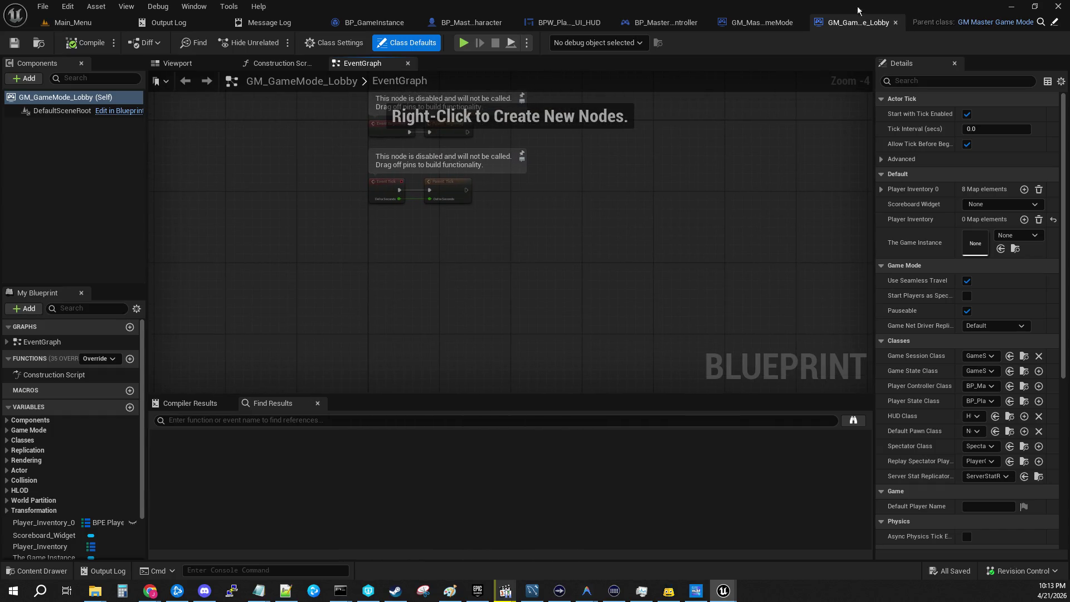
Select and copy OnPostLogin, Cast, Get Game Instance and Register New Player in GM_Master_GameMode
{"action": "left_click", "coordinate": [762, 22]}
{"action": "left_click_drag", "start_coordinate": [413, 226], "coordinate": [527, 217]}
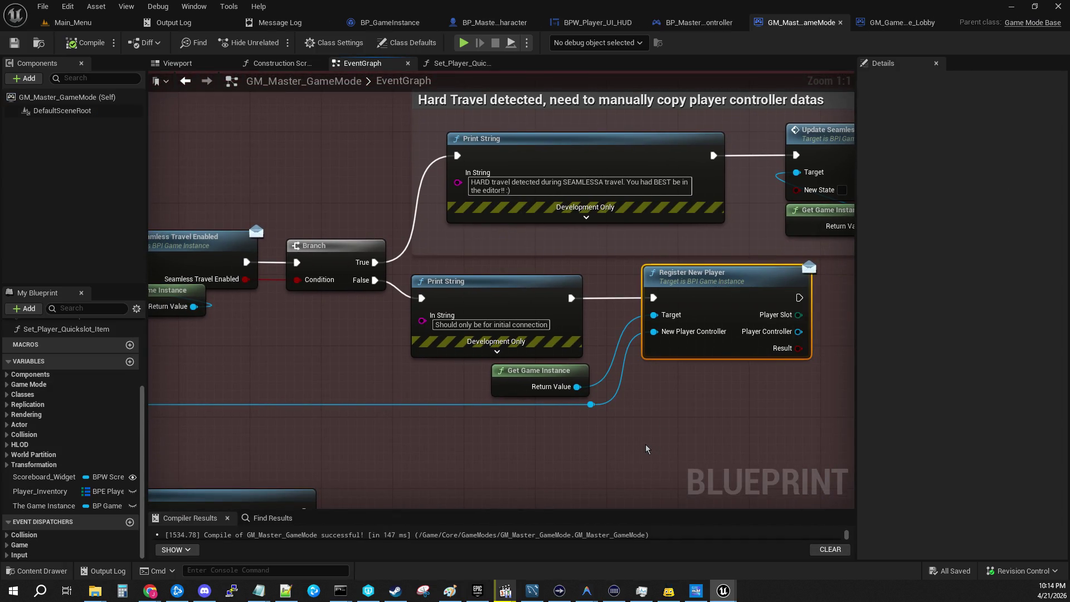
{"action": "left_click", "coordinate": [678, 407]}
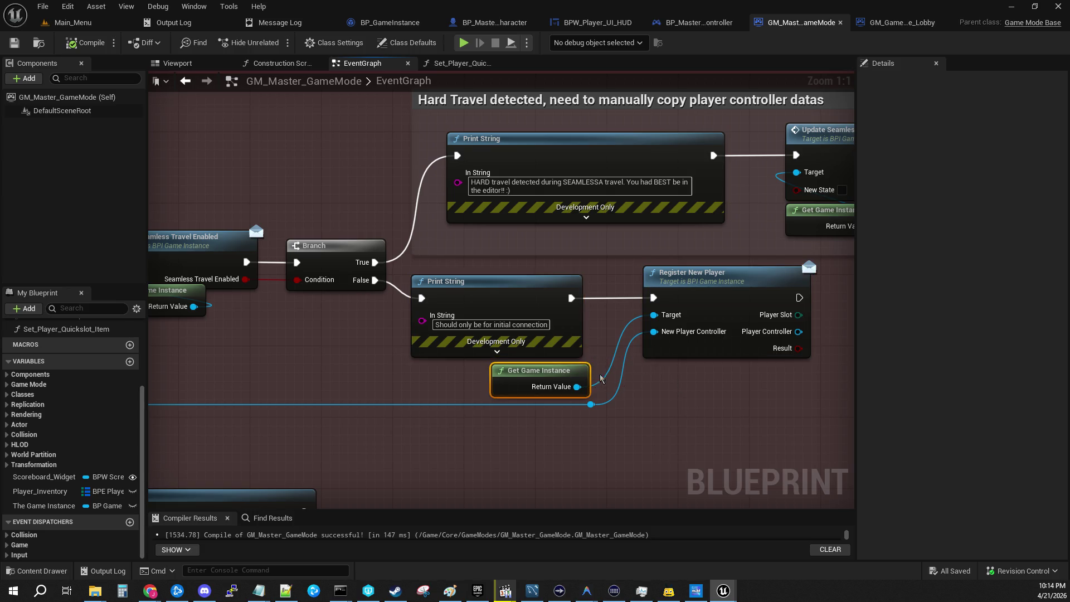
{"action": "left_click_drag", "start_coordinate": [680, 417], "coordinate": [558, 368]}
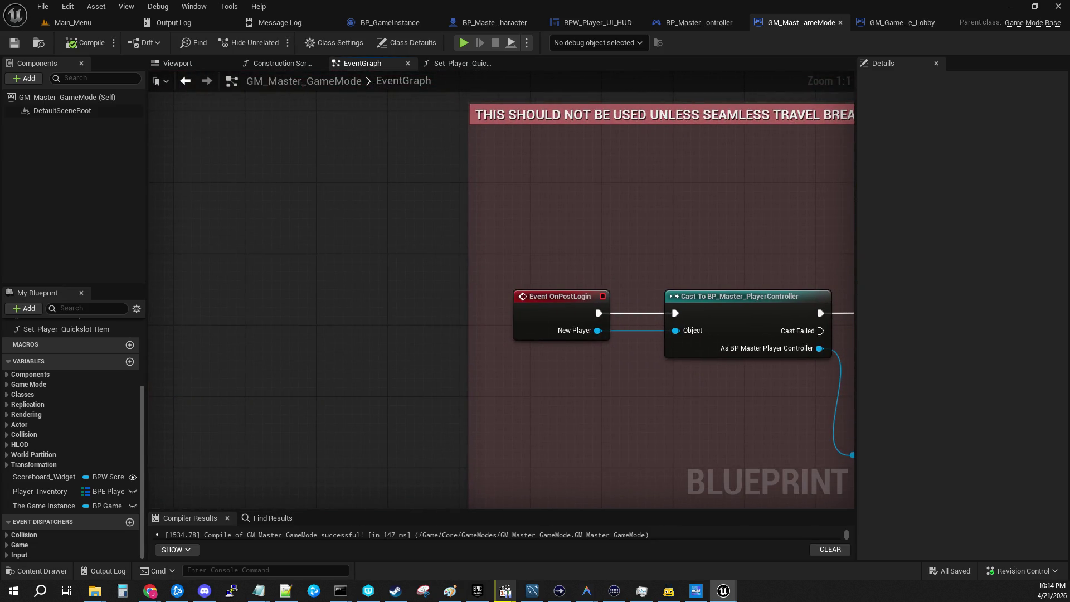
{"action": "left_click", "coordinate": [227, 173]}
{"action": "left_click", "coordinate": [427, 184], "text": "ctrl"}
{"action": "left_click_drag", "start_coordinate": [463, 311], "coordinate": [575, 343]}
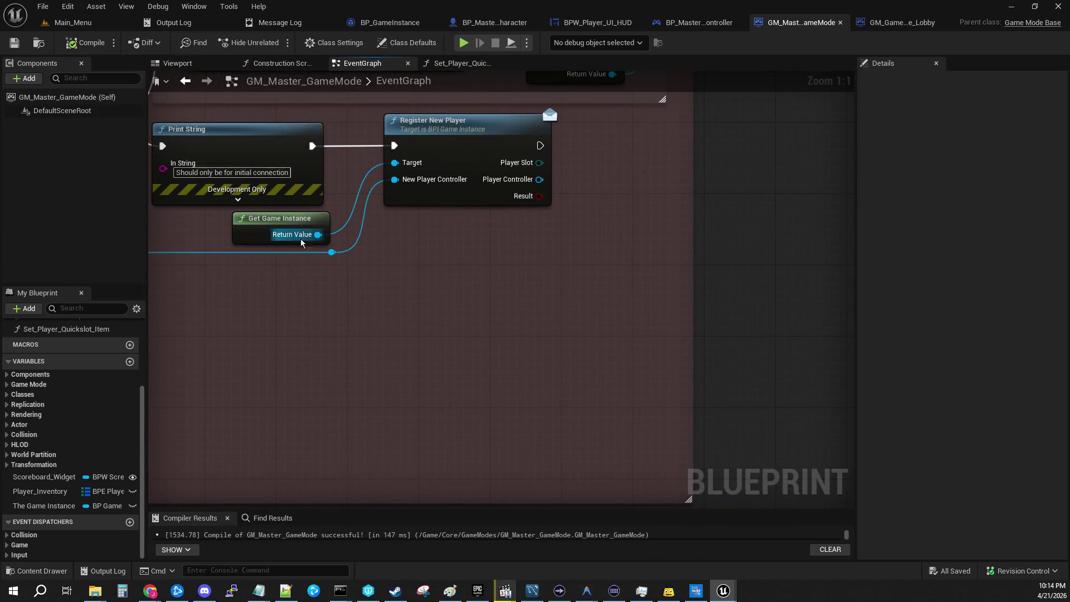
{"action": "left_click_drag", "start_coordinate": [216, 225], "coordinate": [351, 286]}
{"action": "left_click", "coordinate": [436, 158], "text": "ctrl"}
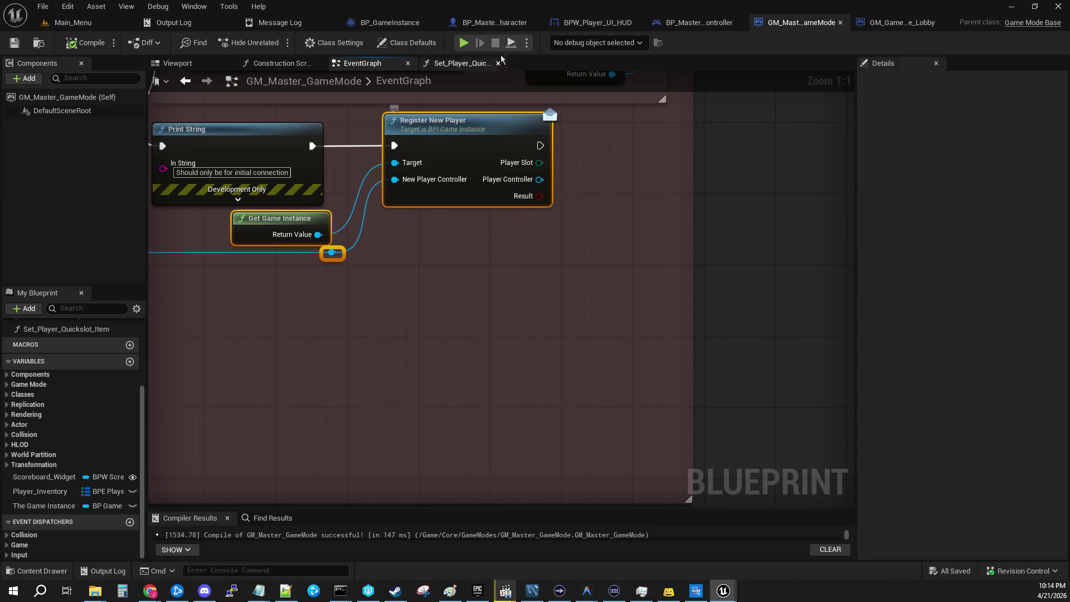
{"action": "left_click", "coordinate": [871, 25]}
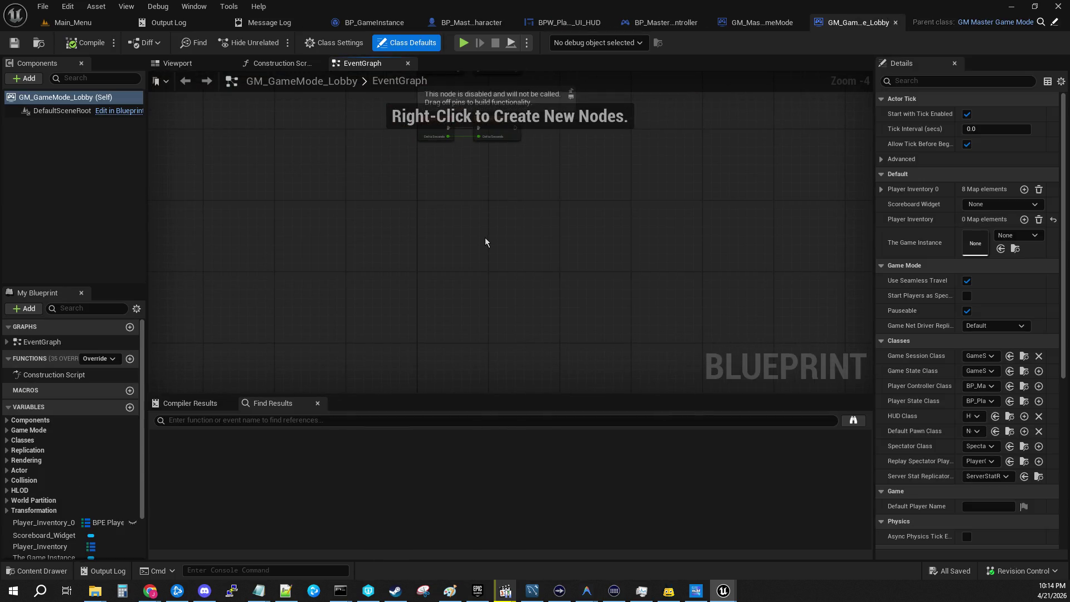
Paste the OnPostLogin chain into the Lobby EventGraph and arrange the nodes
{"action": "key", "text": "ctrl+v"}
{"action": "left_click_drag", "start_coordinate": [196, 175], "coordinate": [491, 290]}
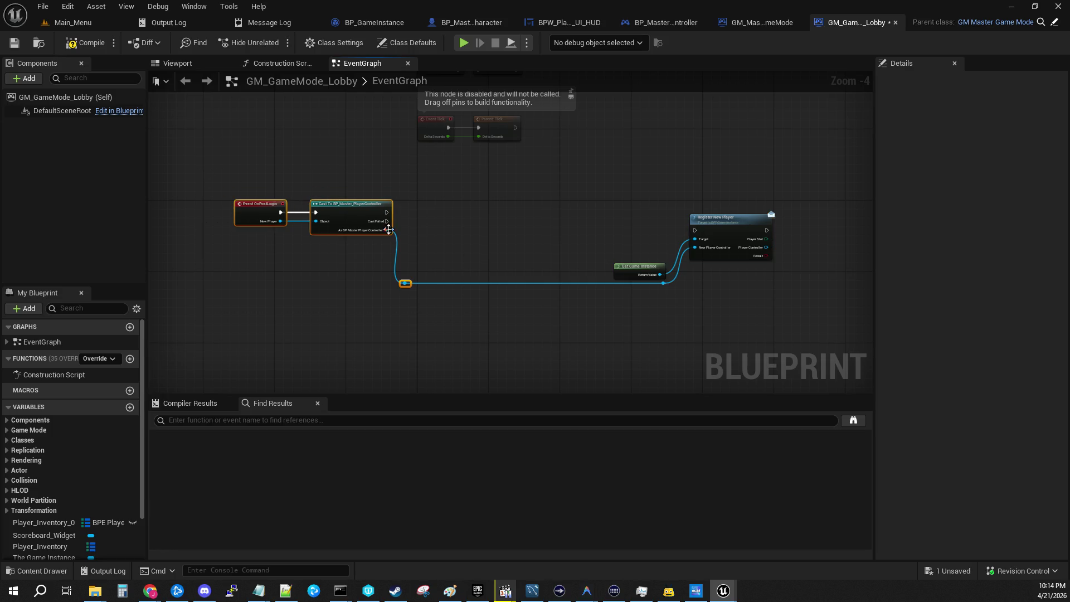
{"action": "mouse_move", "coordinate": [360, 216]}
{"action": "left_mouse_down"}
{"action": "mouse_move", "coordinate": [569, 215]}
{"action": "mouse_move", "coordinate": [559, 211]}
{"action": "left_mouse_up"}
{"action": "left_click_drag", "start_coordinate": [454, 192], "coordinate": [748, 293]}
{"action": "mouse_move", "coordinate": [628, 266]}
{"action": "left_mouse_down"}
{"action": "mouse_move", "coordinate": [608, 253]}
{"action": "mouse_move", "coordinate": [604, 217]}
{"action": "left_mouse_up"}
{"action": "left_click", "coordinate": [512, 216]}
{"action": "scroll", "coordinate": [512, 216], "scroll_direction": "up", "scroll_amount": 3}
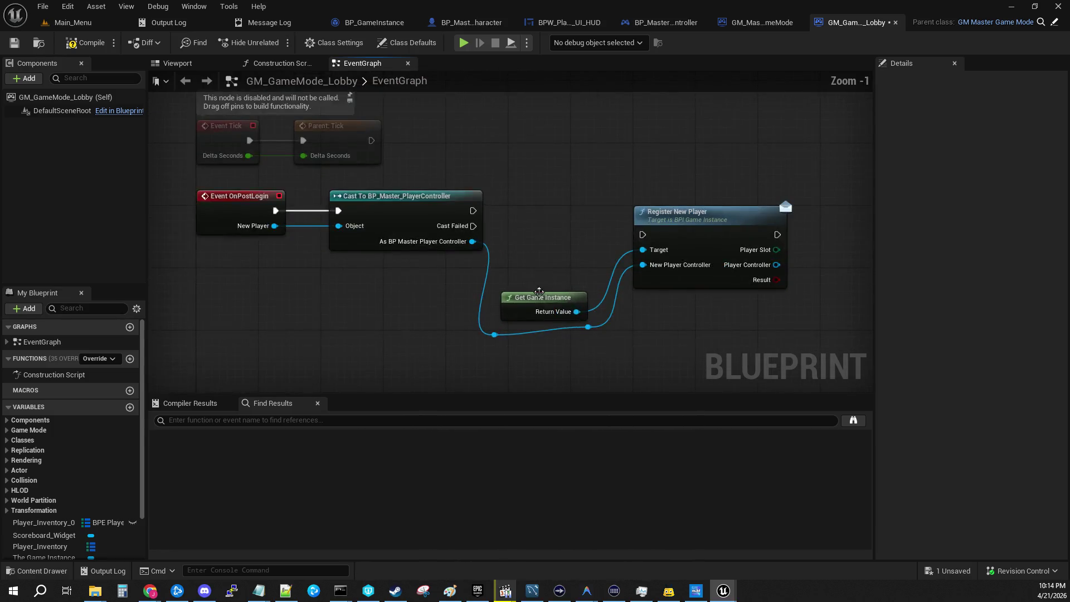
{"action": "mouse_move", "coordinate": [547, 306]}
{"action": "left_mouse_down"}
{"action": "mouse_move", "coordinate": [558, 243]}
{"action": "mouse_move", "coordinate": [559, 258]}
{"action": "left_mouse_up"}
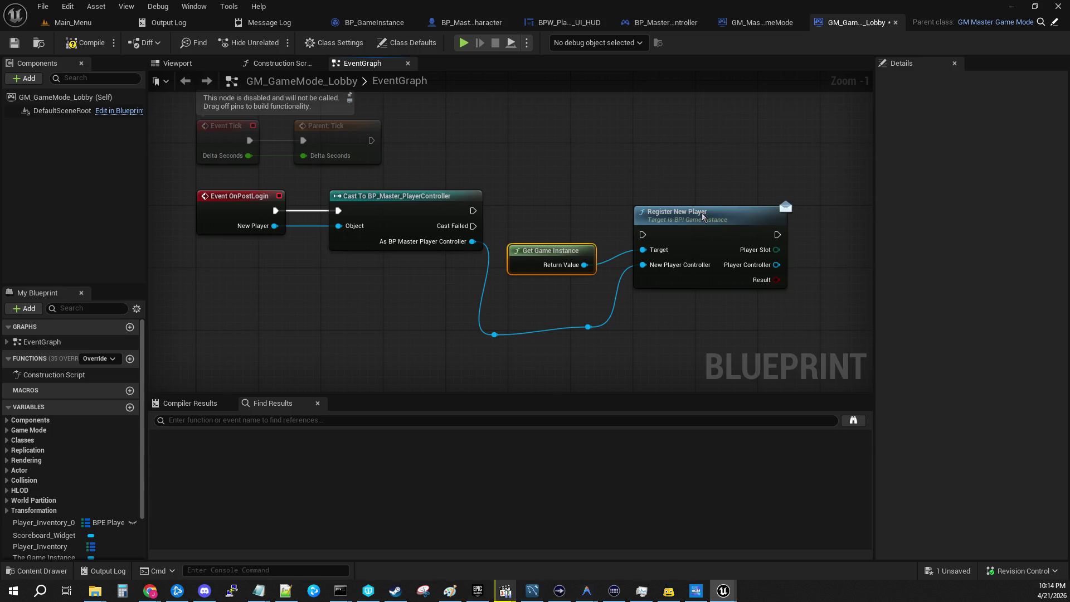
{"action": "left_click_drag", "start_coordinate": [700, 214], "coordinate": [686, 199]}
Wire the Cast exec to Register New Player, tidy the reroute points, and save the blueprint
{"action": "left_click_drag", "start_coordinate": [473, 211], "coordinate": [628, 219]}
{"action": "left_click_drag", "start_coordinate": [553, 246], "coordinate": [544, 231]}
{"action": "left_click_drag", "start_coordinate": [657, 208], "coordinate": [641, 199]}
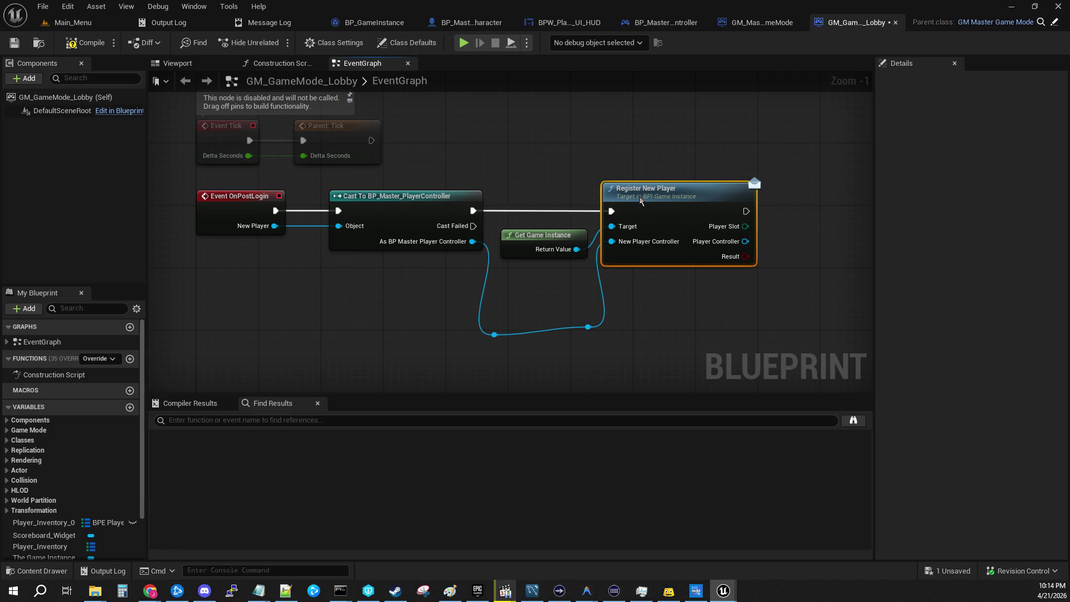
{"action": "left_click_drag", "start_coordinate": [494, 334], "coordinate": [494, 290]}
{"action": "left_click_drag", "start_coordinate": [581, 331], "coordinate": [559, 296]}
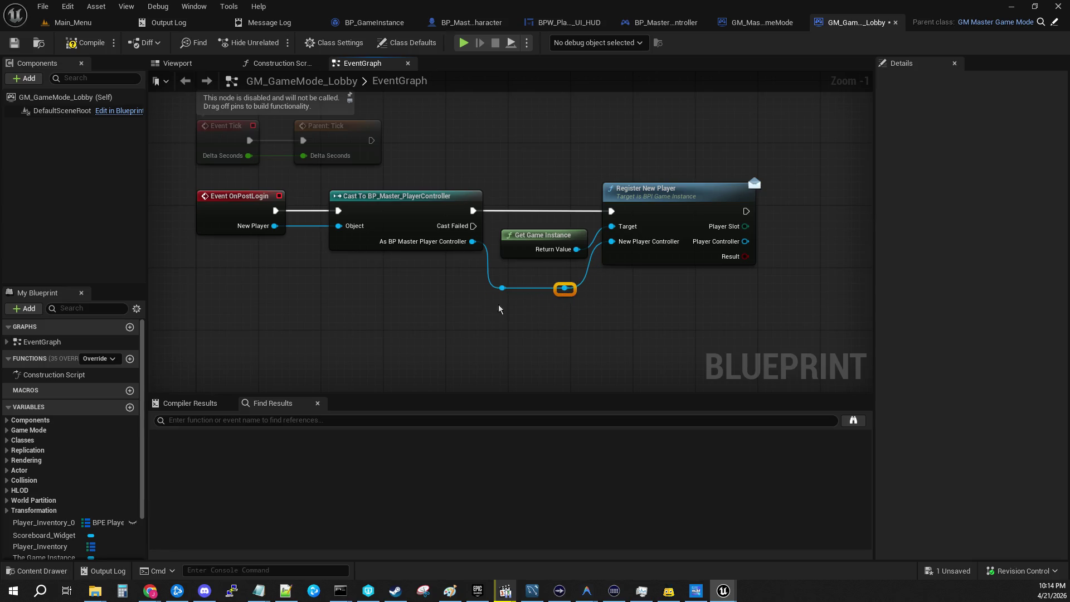
{"action": "left_click_drag", "start_coordinate": [522, 234], "coordinate": [514, 235]}
{"action": "left_click", "coordinate": [15, 47]}
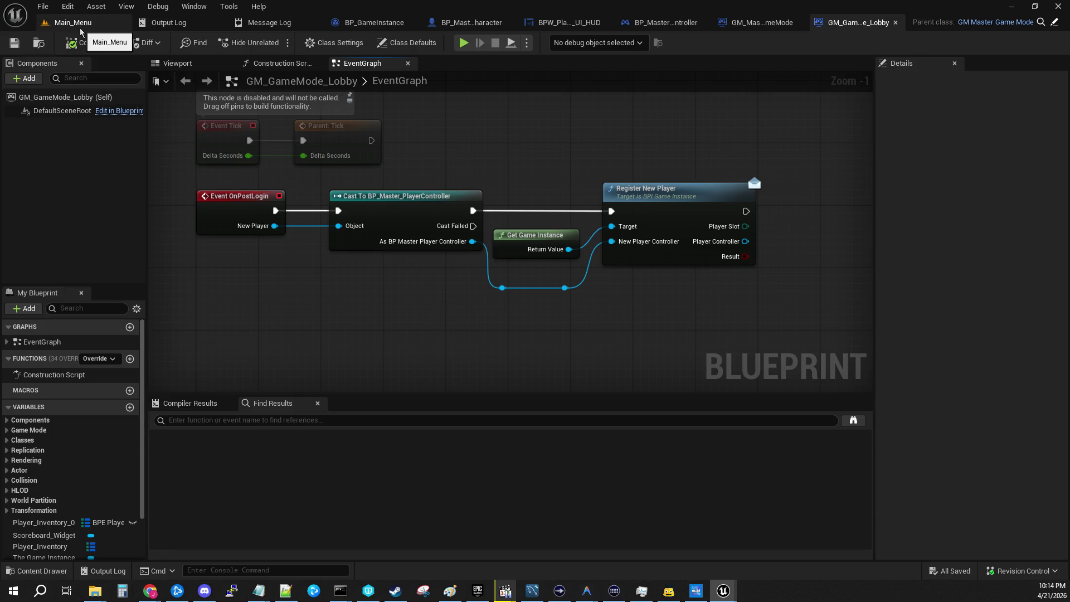
{"action": "left_click", "coordinate": [80, 29]}
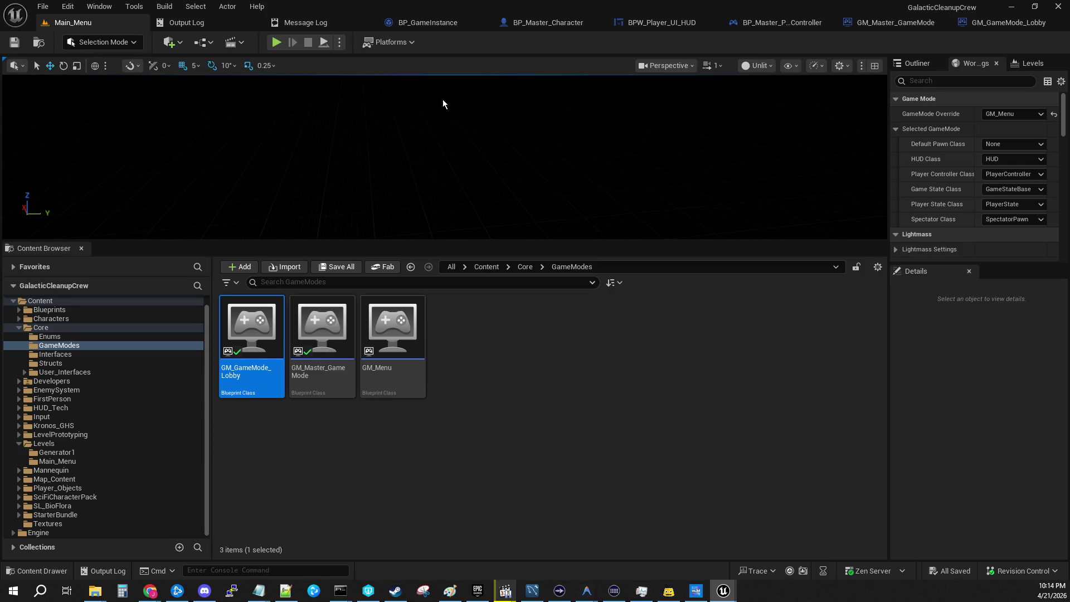
Start Play In Editor, host a game, and resume past the three breakpoints
{"action": "key", "text": "alt+p"}
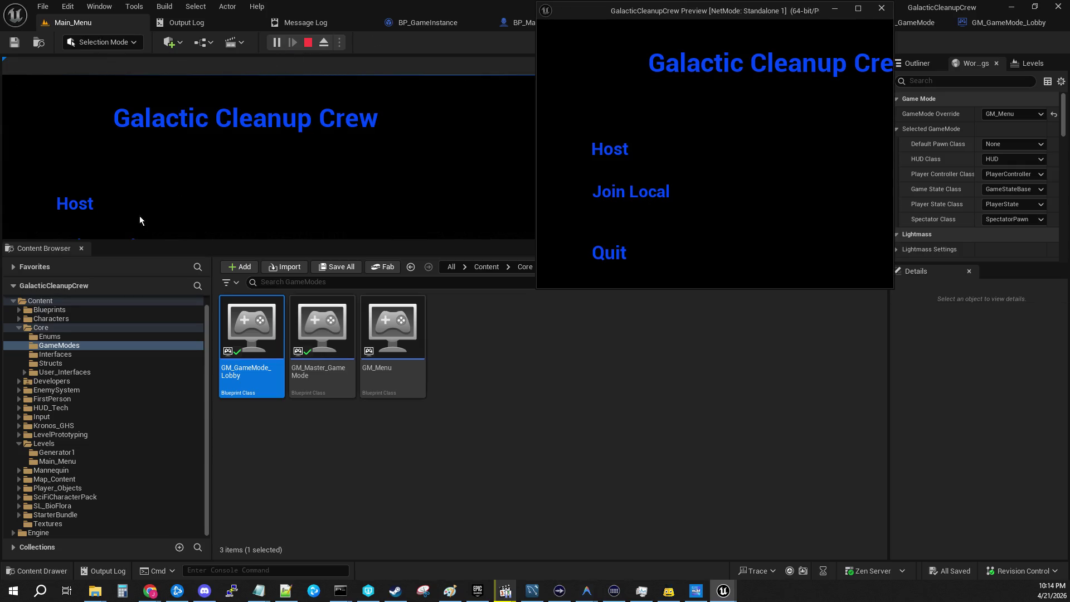
{"action": "left_click", "coordinate": [96, 205]}
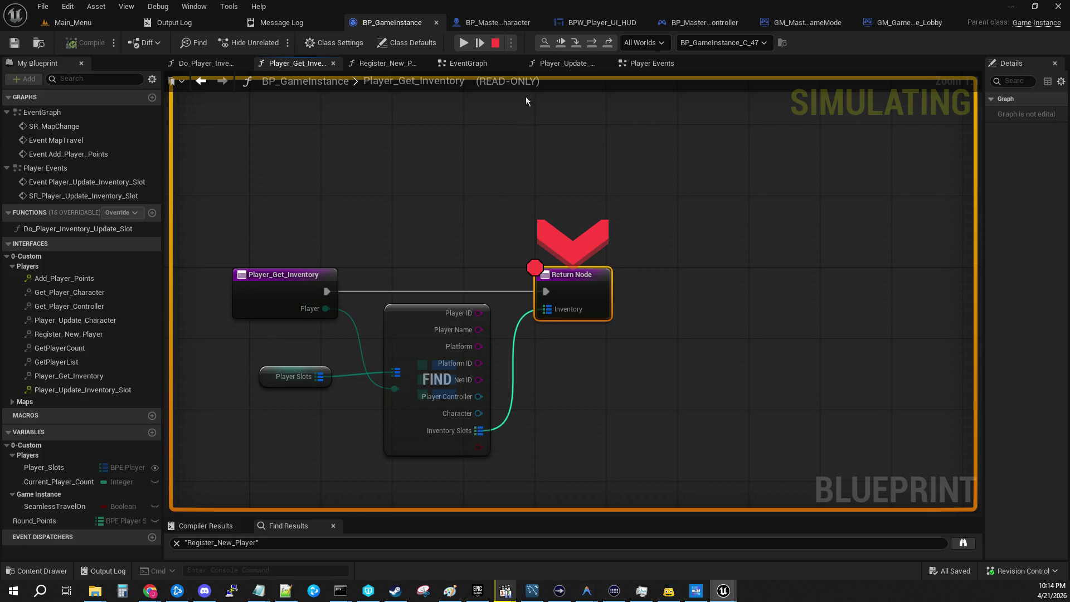
{"action": "left_click", "coordinate": [463, 43]}
{"action": "left_click", "coordinate": [463, 43]}
{"action": "left_click", "coordinate": [463, 42]}
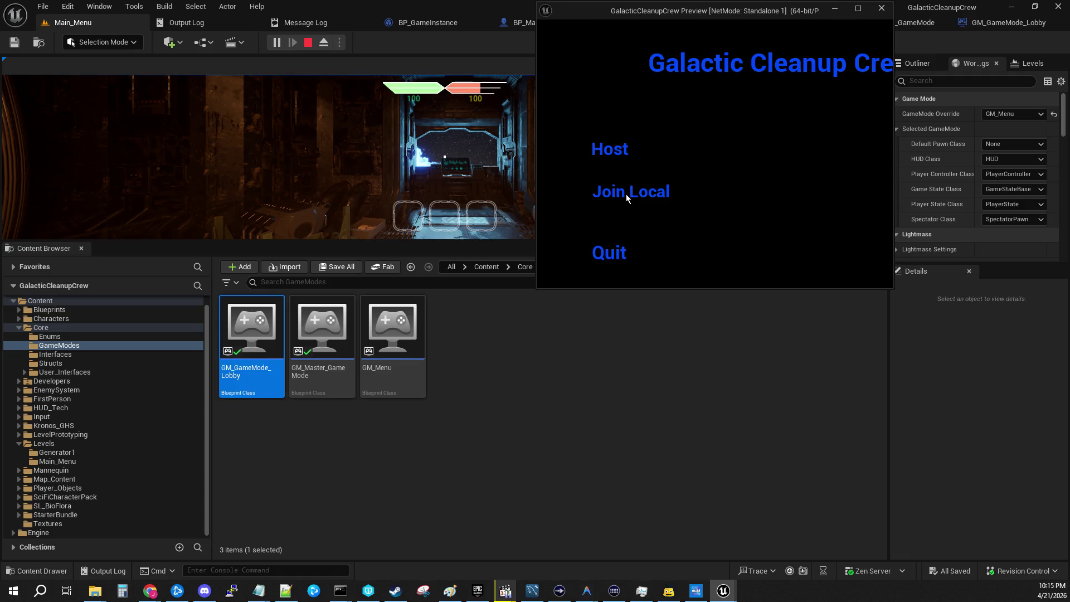
Join locally as Player_2, check the Player pin at the inventory breakpoint, and resume
{"action": "left_click", "coordinate": [627, 195]}
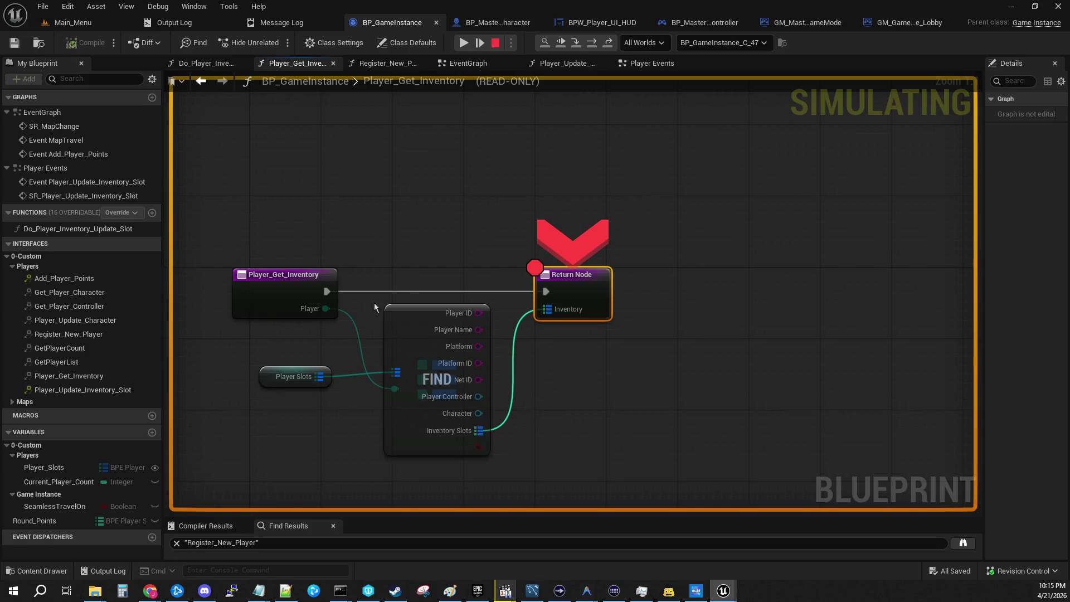
{"action": "mouse_move", "coordinate": [320, 309]}
{"action": "left_click", "coordinate": [461, 43]}
{"action": "left_click", "coordinate": [462, 43]}
Enlarge the game viewport and continue past the slot-change, server-side and Return Node breakpoints
{"action": "left_click", "coordinate": [463, 44]}
{"action": "left_click_drag", "start_coordinate": [437, 247], "coordinate": [454, 387]}
{"action": "left_click", "coordinate": [467, 350]}
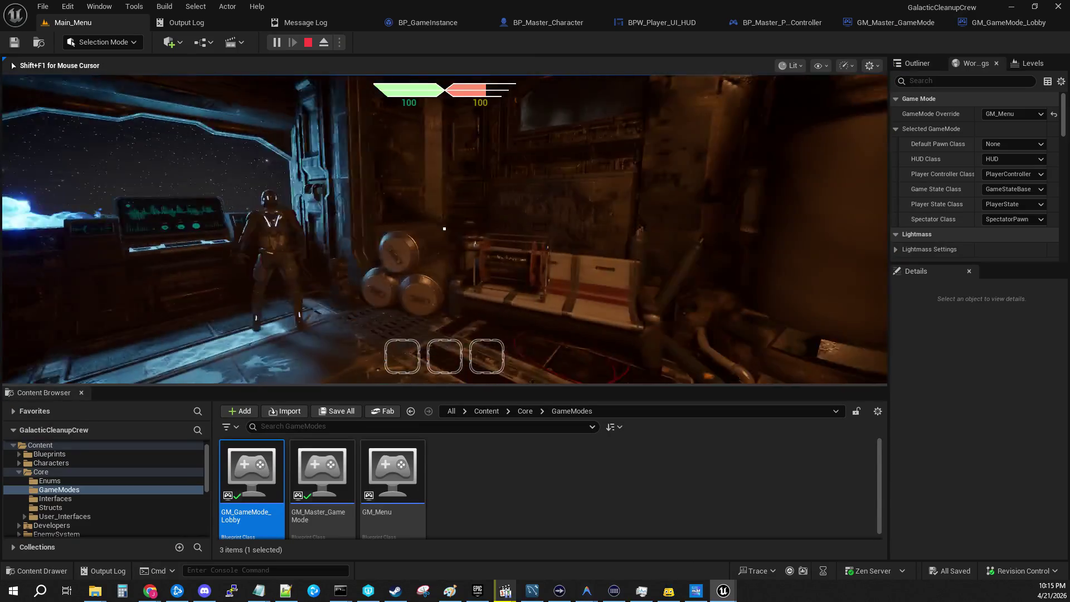
{"action": "scroll", "coordinate": [444, 228], "scroll_direction": "down", "scroll_amount": 1}
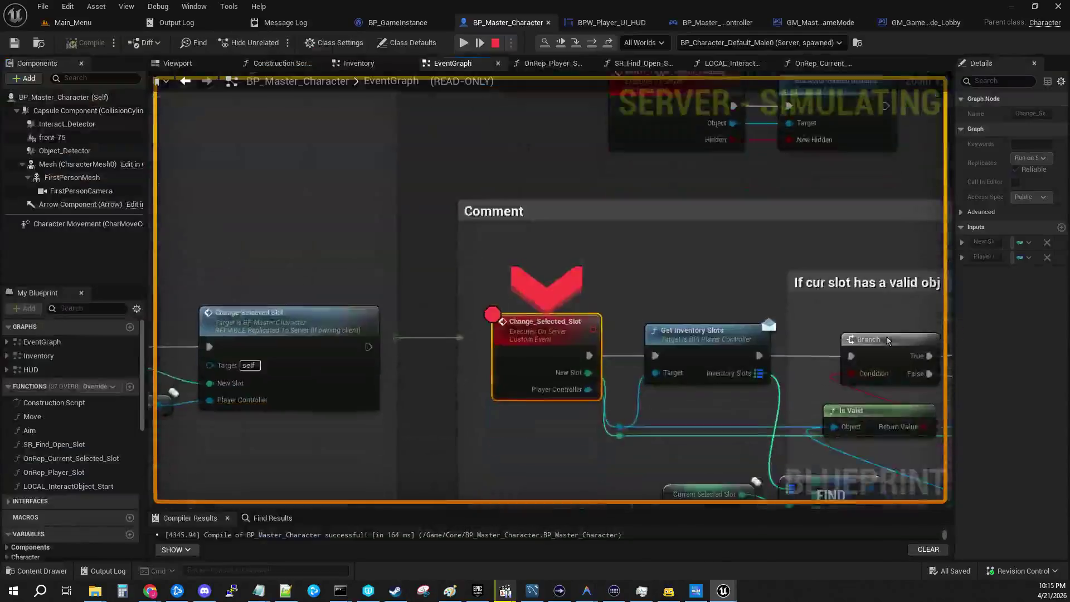
{"action": "left_click", "coordinate": [463, 43]}
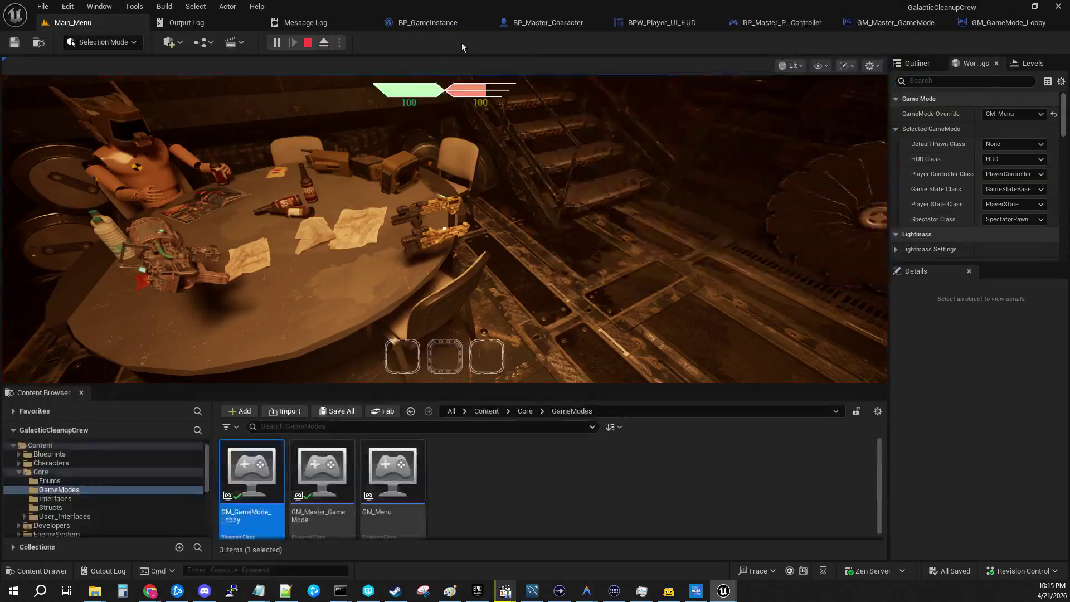
{"action": "left_click", "coordinate": [494, 200]}
{"action": "scroll", "coordinate": [444, 228], "scroll_direction": "down", "scroll_amount": 1}
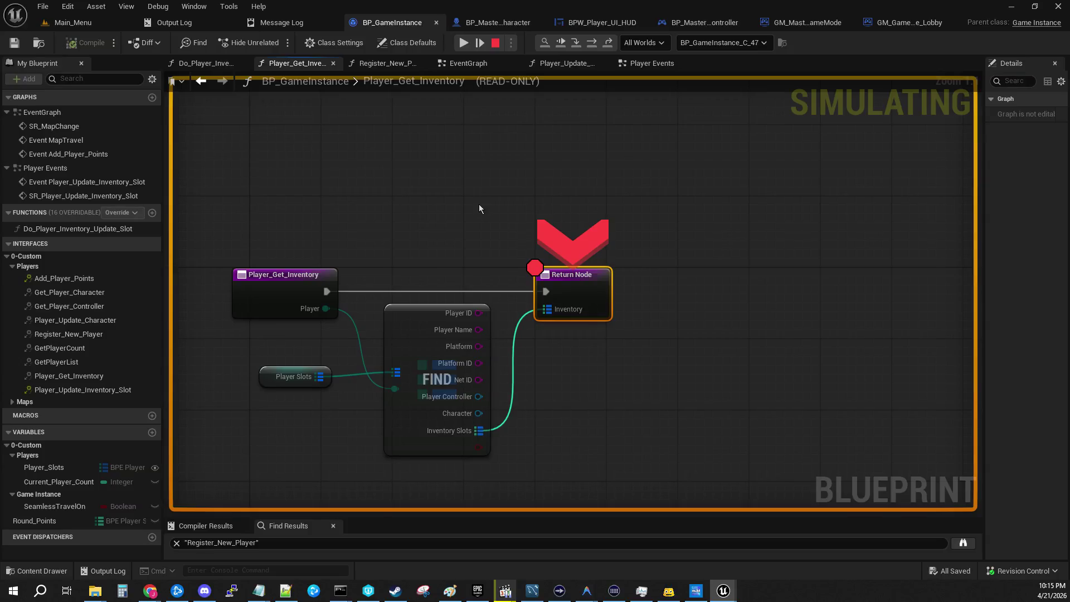
{"action": "left_click", "coordinate": [463, 42]}
{"action": "left_click", "coordinate": [463, 43]}
{"action": "left_click", "coordinate": [464, 42]}
{"action": "left_click", "coordinate": [461, 43]}
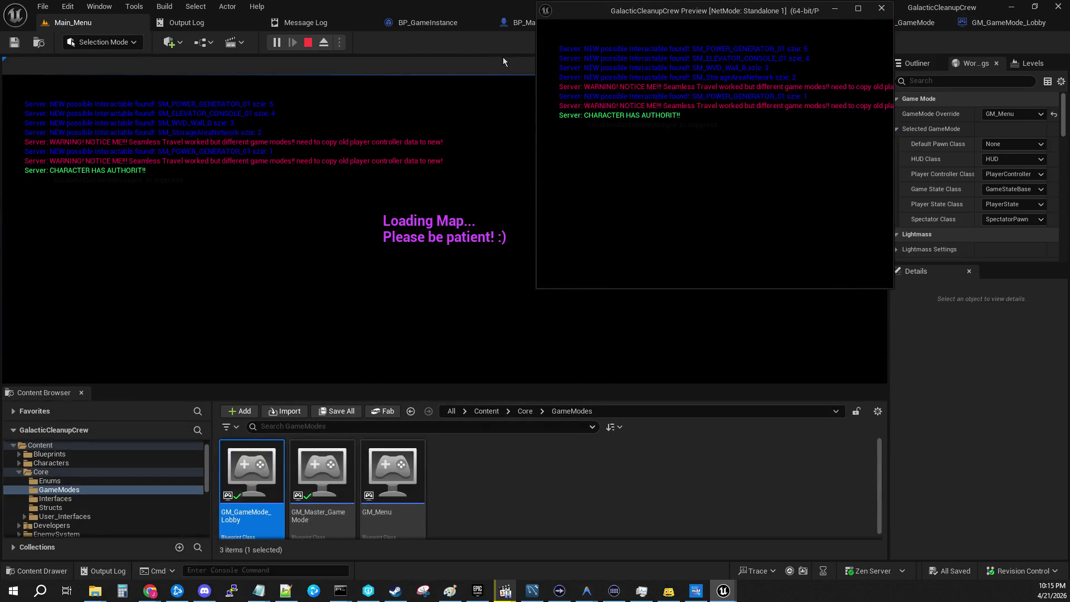
Inspect the inventory breakpoint values, run past the remaining breakpoints, and stop the session with Esc
{"action": "left_click", "coordinate": [444, 48]}
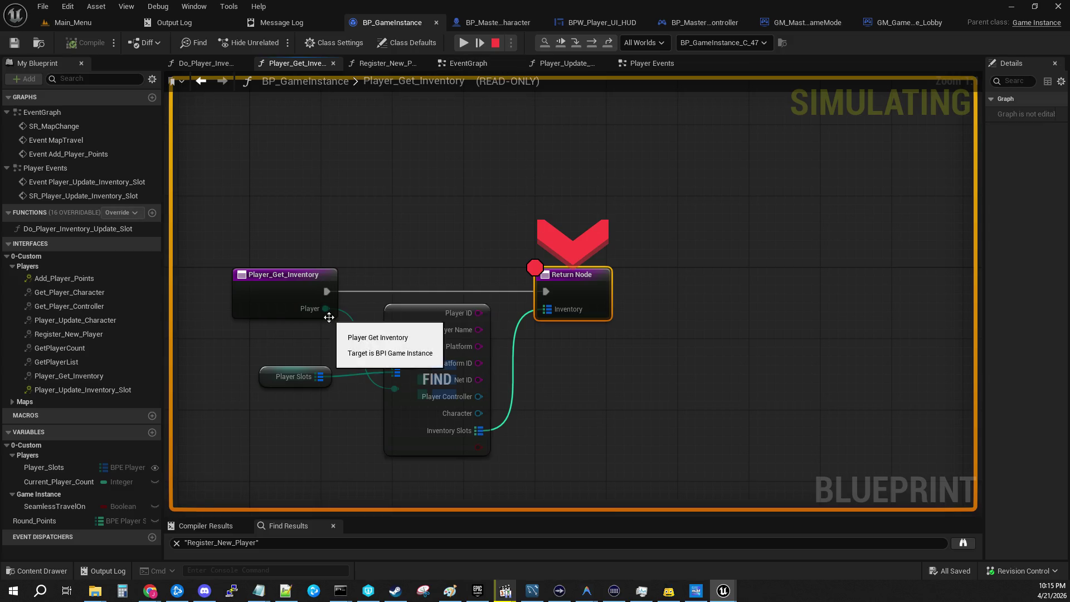
{"action": "mouse_move", "coordinate": [328, 307]}
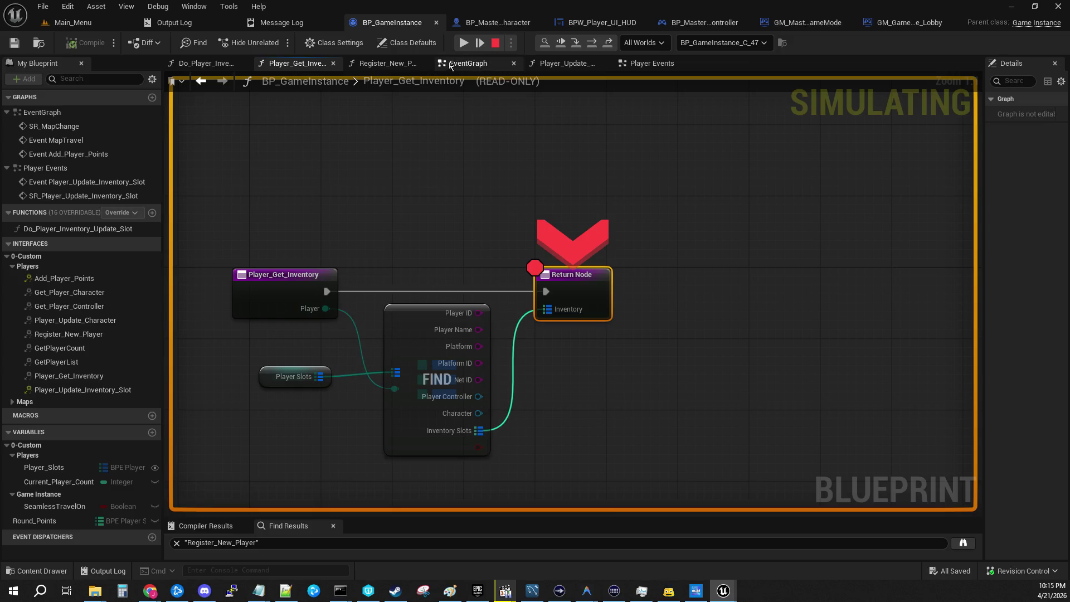
{"action": "left_click", "coordinate": [462, 44]}
{"action": "left_click", "coordinate": [463, 44]}
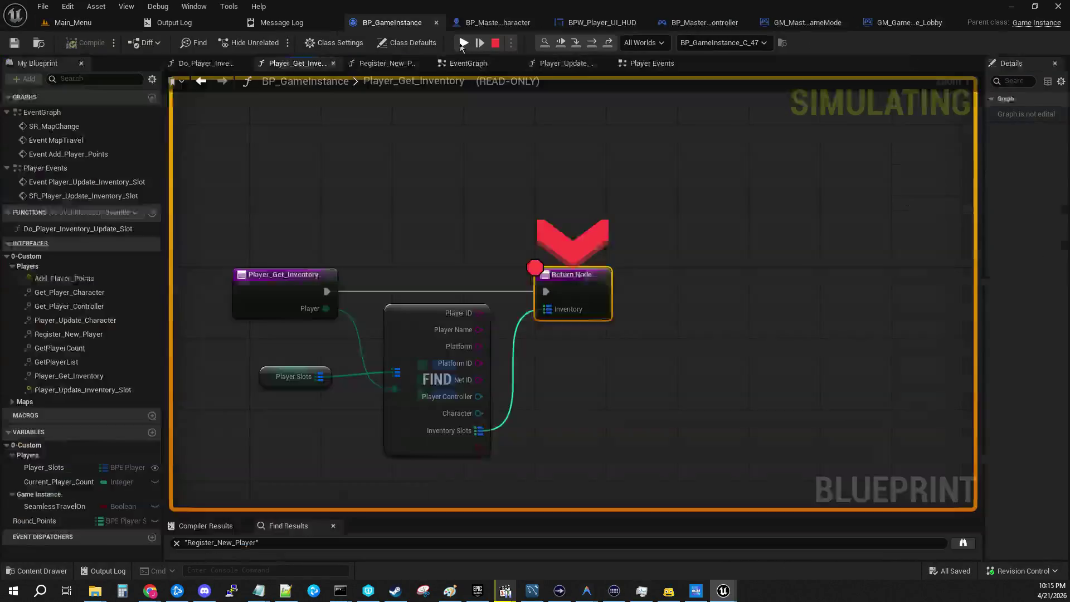
{"action": "left_click", "coordinate": [463, 43]}
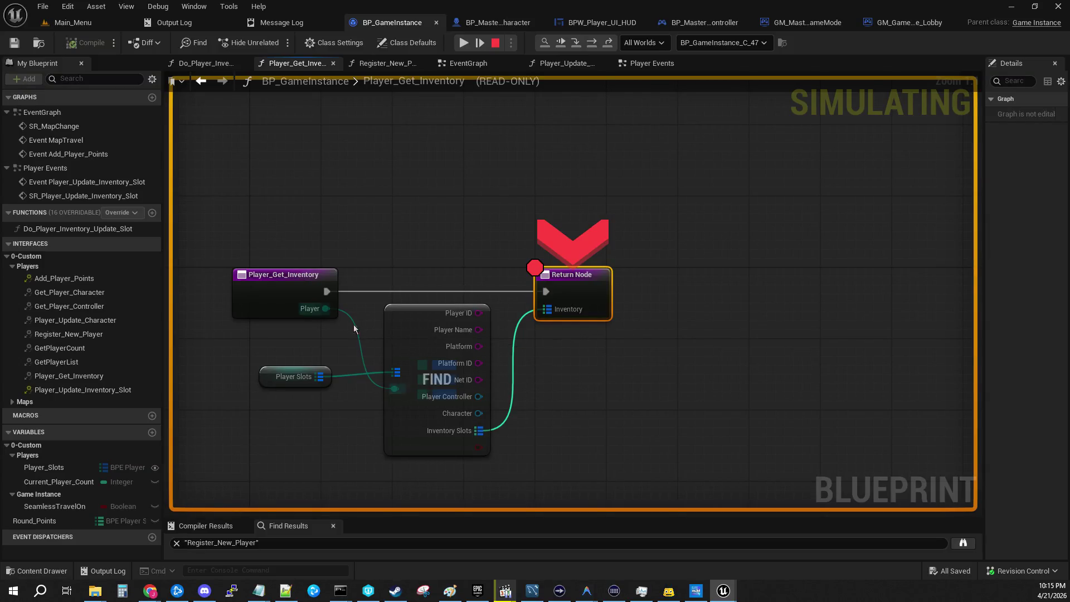
{"action": "mouse_move", "coordinate": [330, 312]}
{"action": "left_click", "coordinate": [464, 44]}
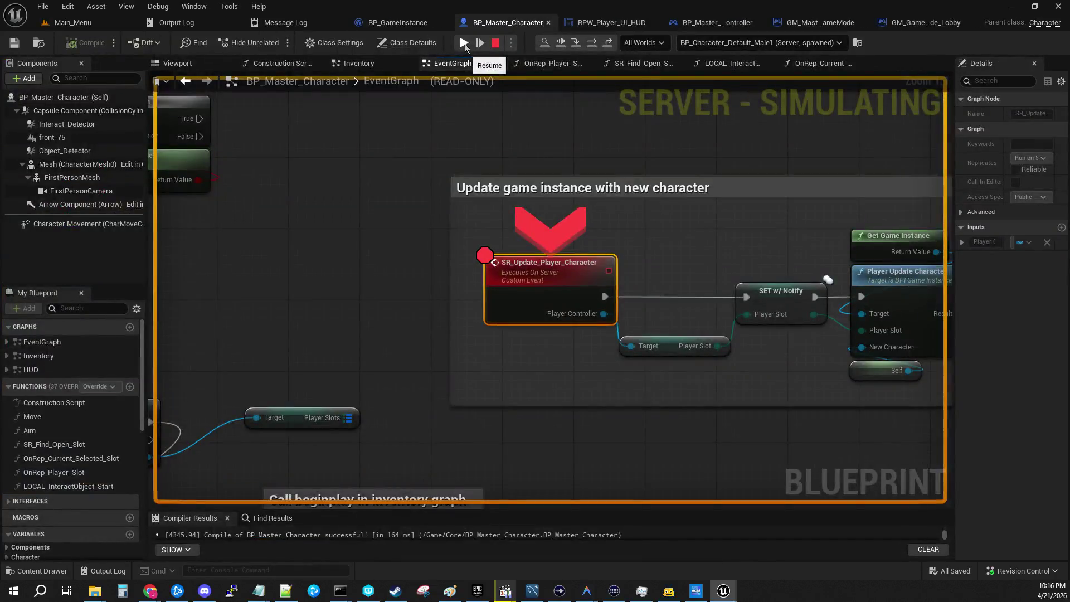
{"action": "left_click", "coordinate": [465, 45]}
{"action": "left_click", "coordinate": [465, 44]}
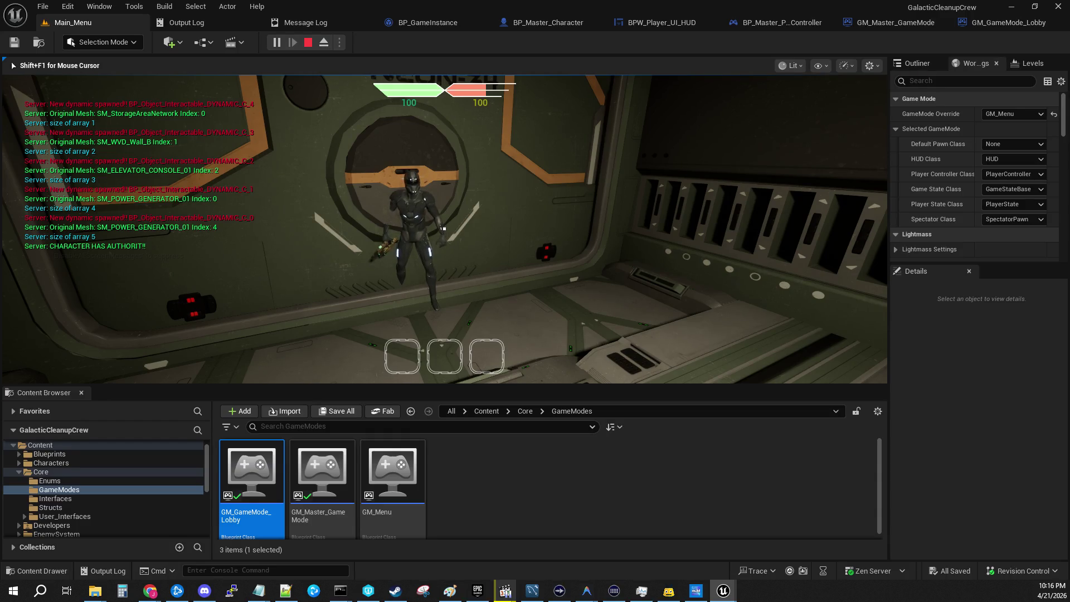
{"action": "key", "text": "Escape"}
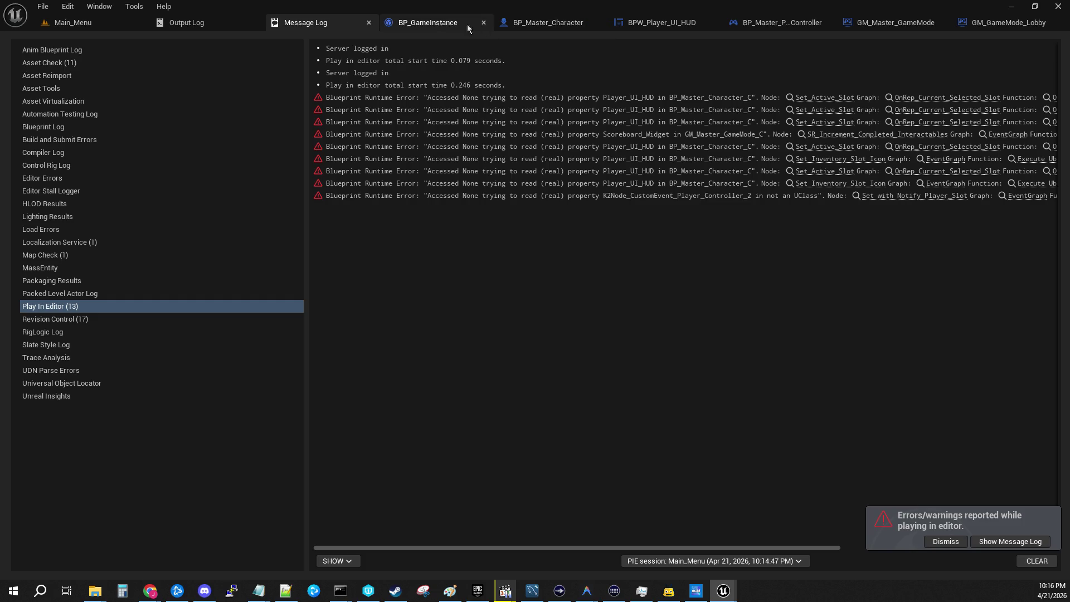
Navigate from GM_GameMode_Lobby to BP_GameInstance's Register_New_Player function graph
{"action": "left_click", "coordinate": [992, 29]}
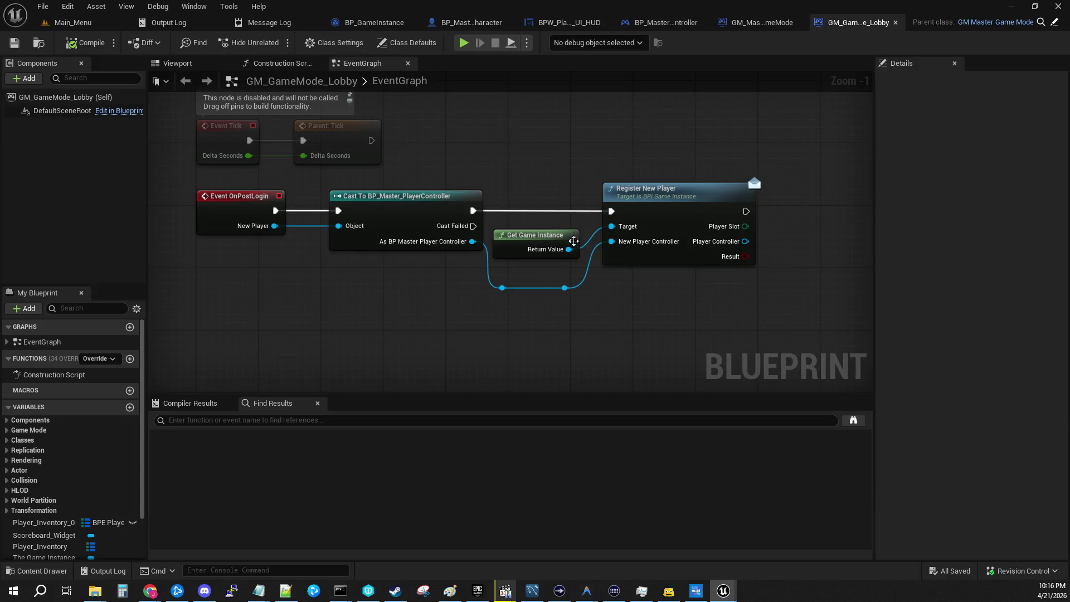
{"action": "double_click", "coordinate": [655, 202]}
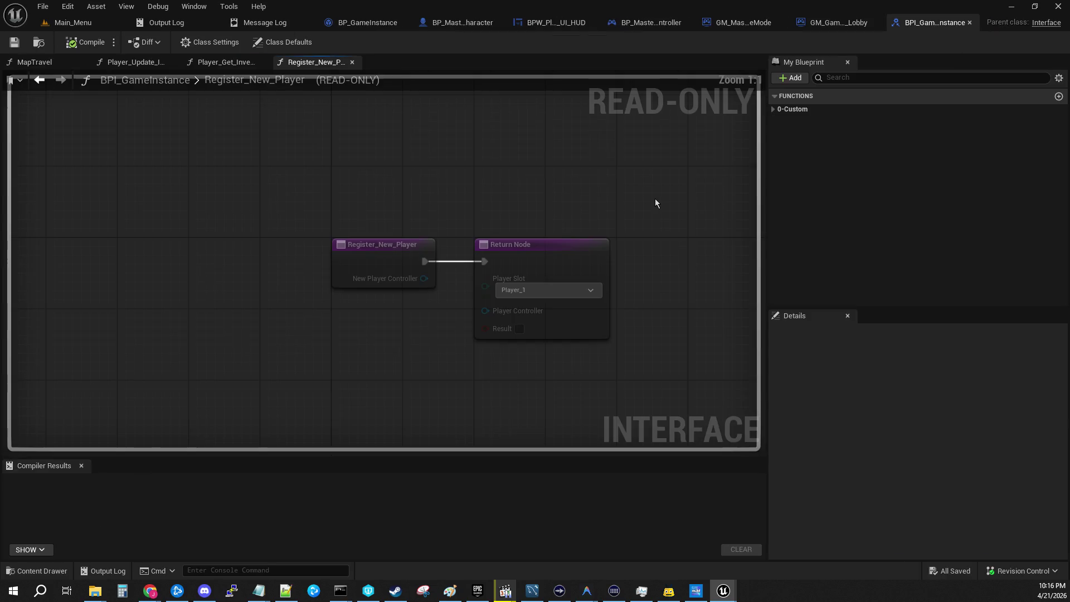
{"action": "left_click", "coordinate": [970, 23]}
{"action": "left_click", "coordinate": [372, 23]}
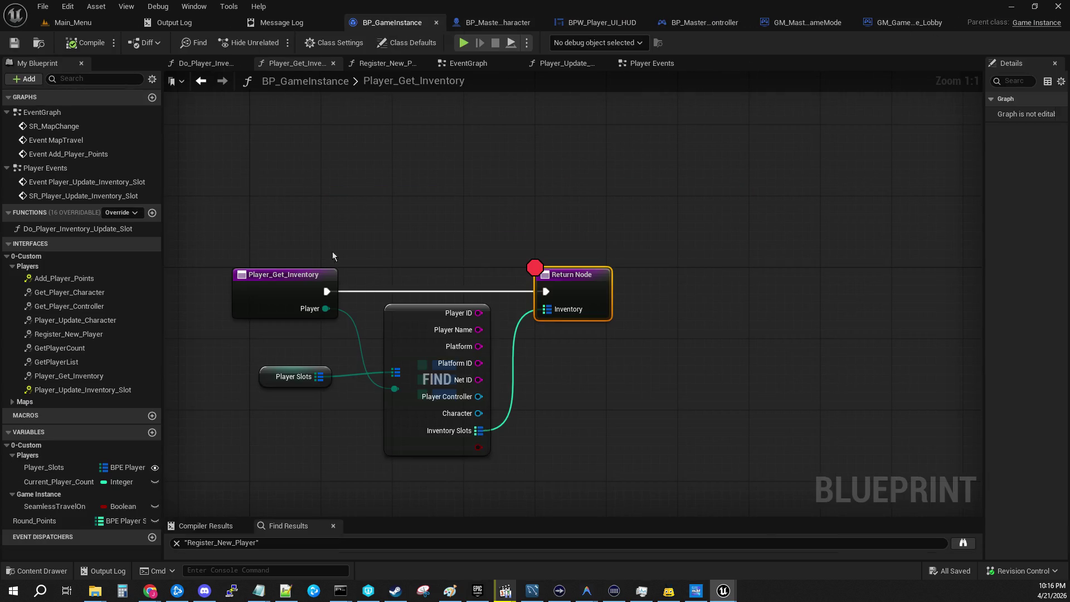
{"action": "left_click", "coordinate": [389, 66]}
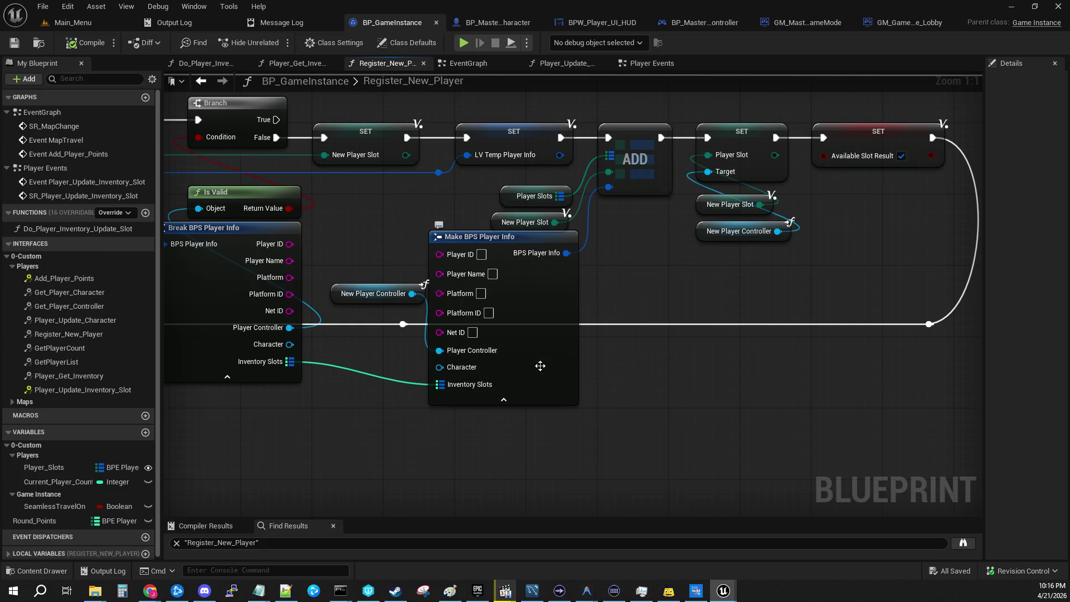
Add an F9 breakpoint on the Register_New_Player entry node and return to the Main_Menu level
{"action": "left_click_drag", "start_coordinate": [660, 392], "coordinate": [716, 398]}
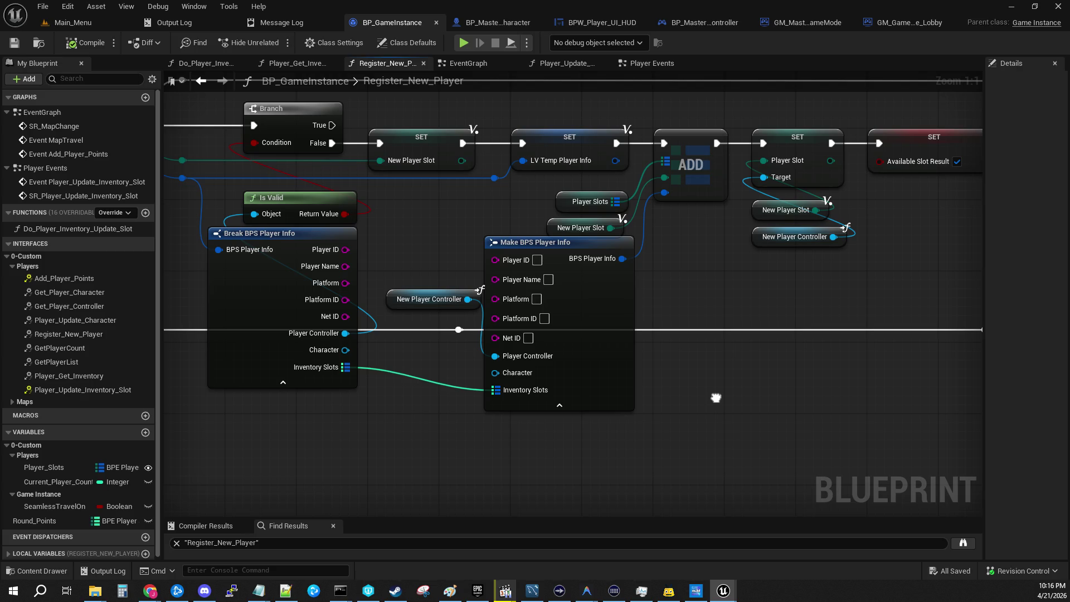
{"action": "mouse_move", "coordinate": [469, 302]}
{"action": "left_mouse_down"}
{"action": "mouse_move", "coordinate": [608, 328]}
{"action": "mouse_move", "coordinate": [761, 272]}
{"action": "mouse_move", "coordinate": [533, 269]}
{"action": "left_mouse_up"}
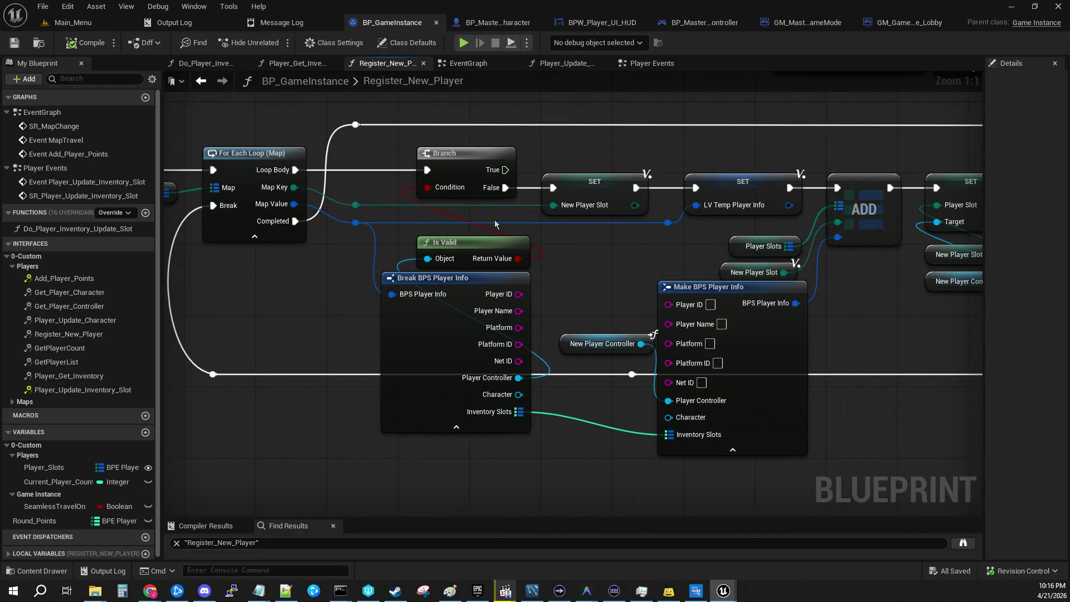
{"action": "left_click_drag", "start_coordinate": [314, 239], "coordinate": [632, 237]}
{"action": "left_click", "coordinate": [342, 155]}
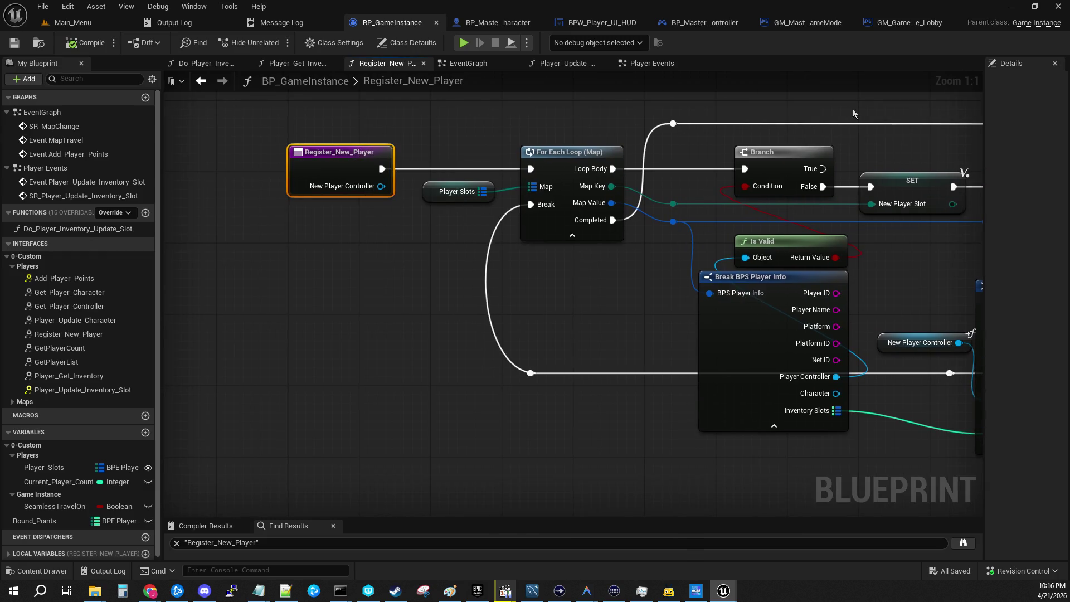
{"action": "key", "text": "F9"}
{"action": "left_click", "coordinate": [74, 24]}
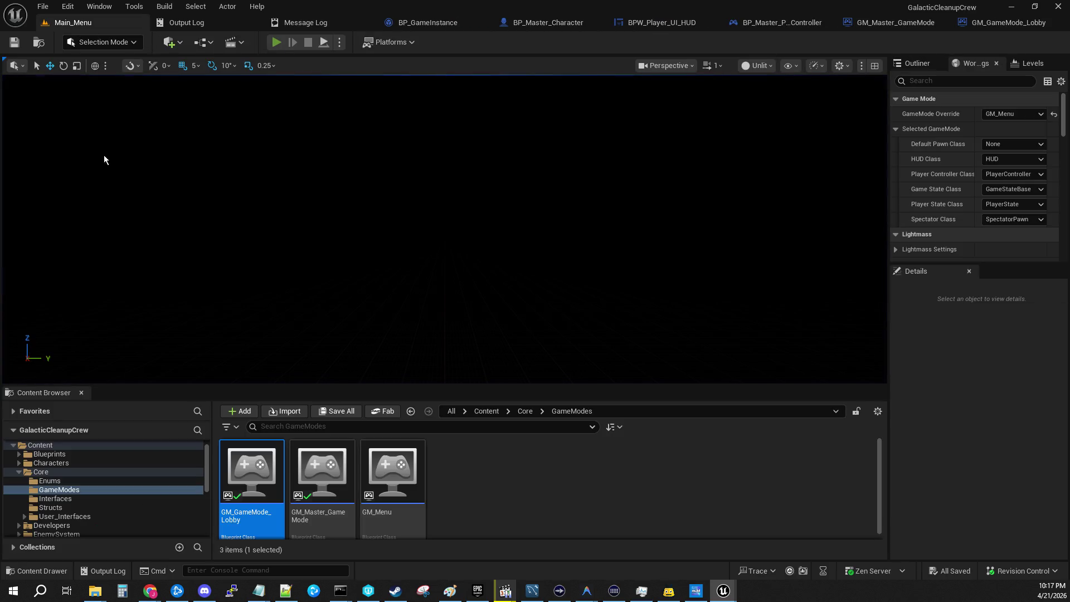
Play and host a game, stepping through Register_New_Player's For Each Loop and Branch for the host
{"action": "key", "text": "alt+p"}
{"action": "left_click", "coordinate": [95, 218]}
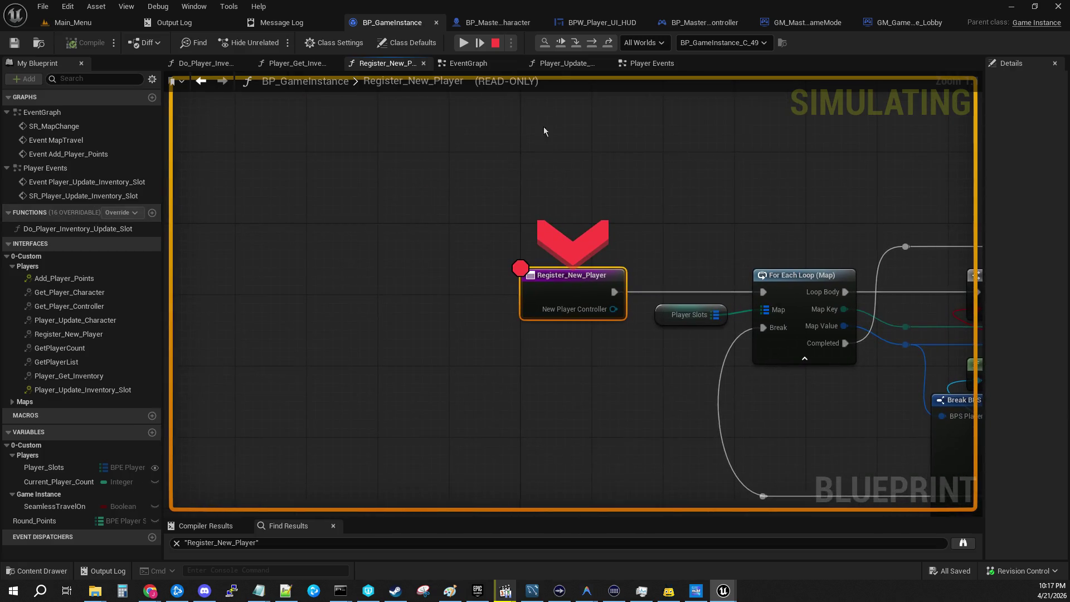
{"action": "left_click", "coordinate": [575, 43]}
{"action": "left_click", "coordinate": [574, 45]}
{"action": "left_click", "coordinate": [575, 45]}
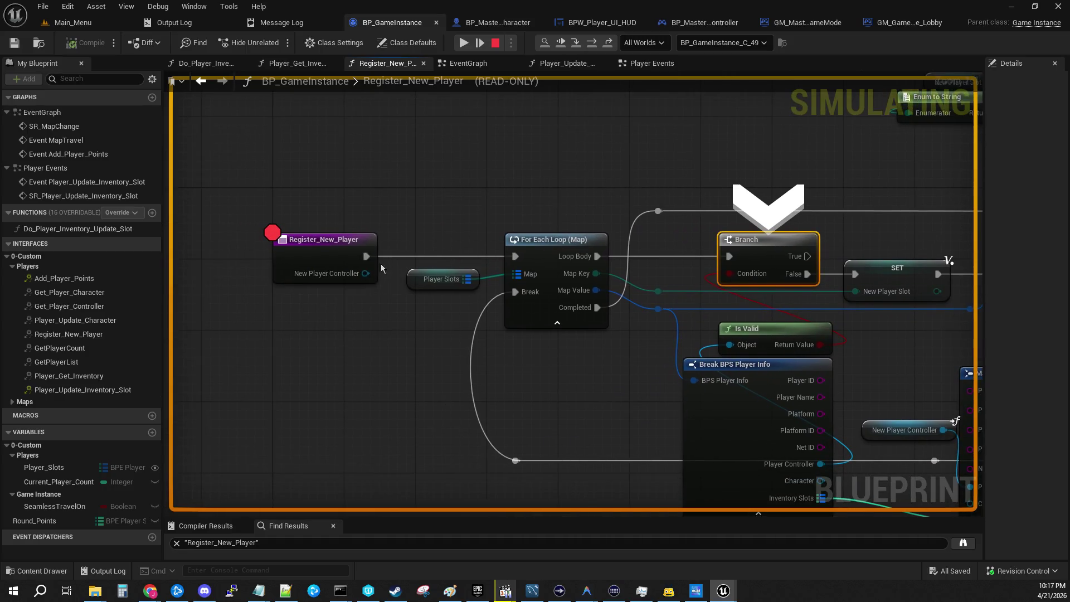
{"action": "mouse_move", "coordinate": [363, 279]}
{"action": "left_click", "coordinate": [463, 42]}
{"action": "left_click", "coordinate": [463, 43]}
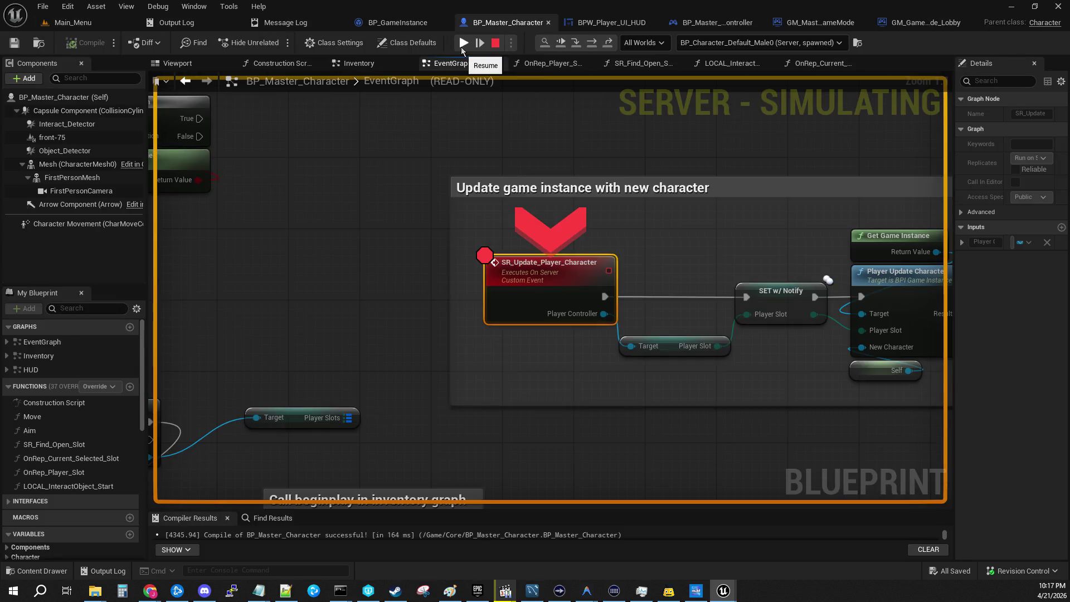
{"action": "left_click", "coordinate": [463, 44]}
{"action": "left_click", "coordinate": [462, 44]}
{"action": "left_click", "coordinate": [462, 44]}
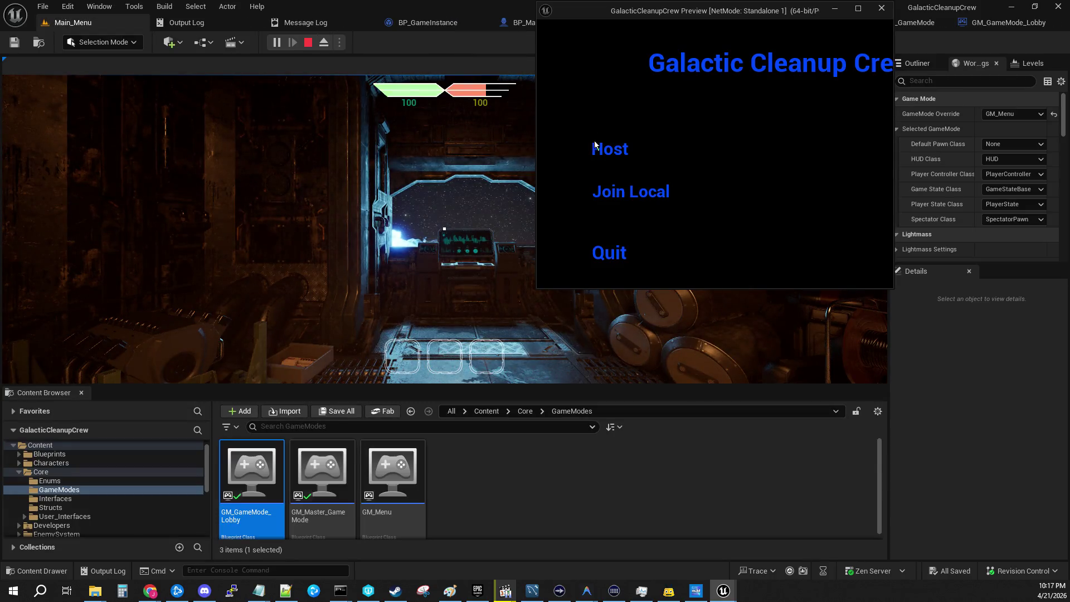
Join as the second player, step through its registration, and inspect Player_Get_Inventory's pins (Player Slots Num=8)
{"action": "left_click", "coordinate": [609, 195]}
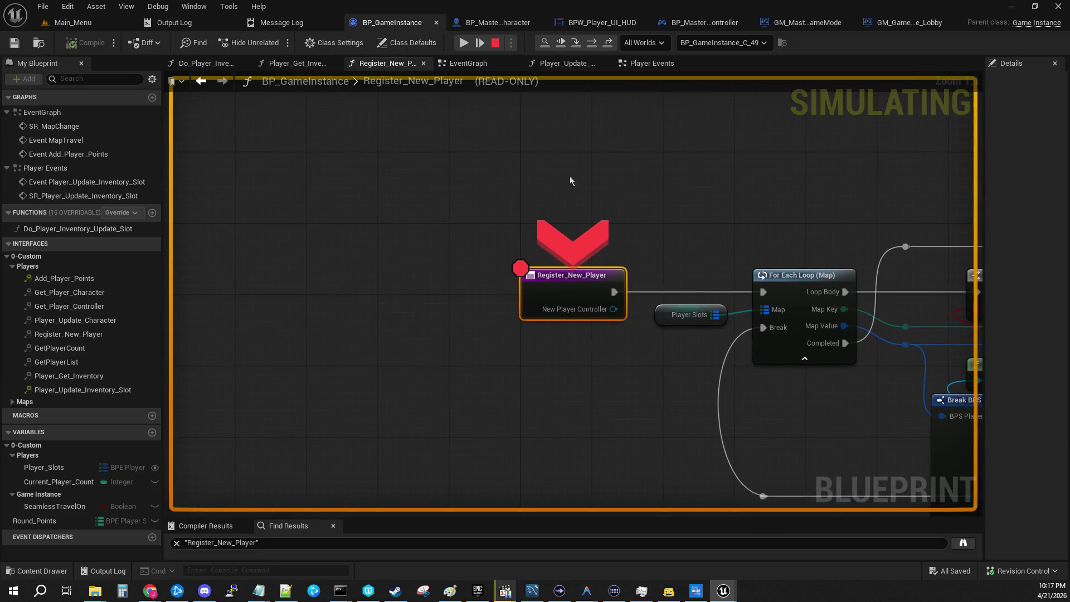
{"action": "mouse_move", "coordinate": [607, 310]}
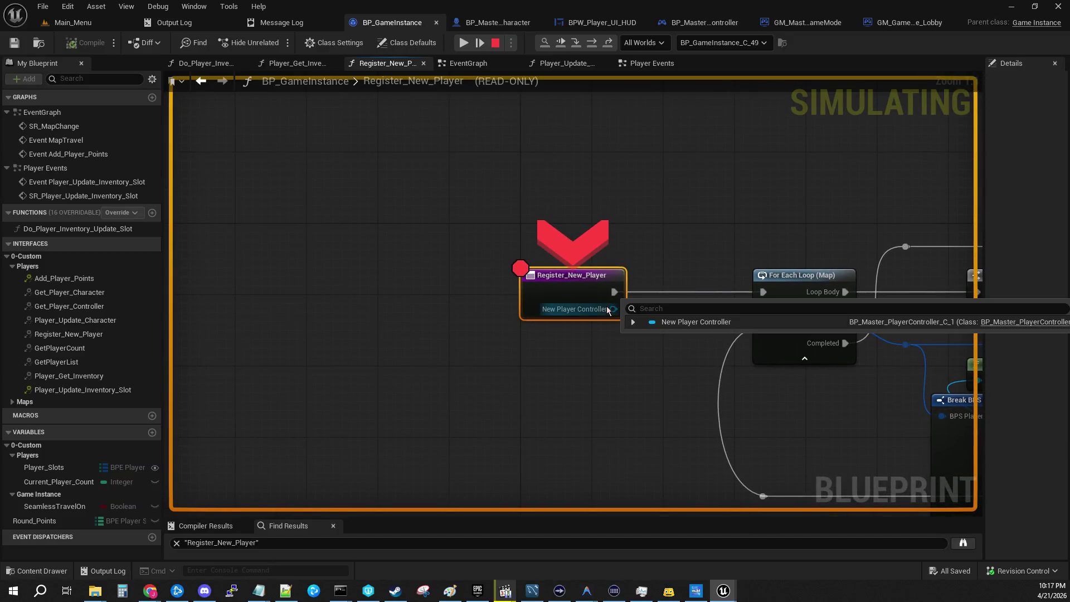
{"action": "left_click", "coordinate": [574, 45]}
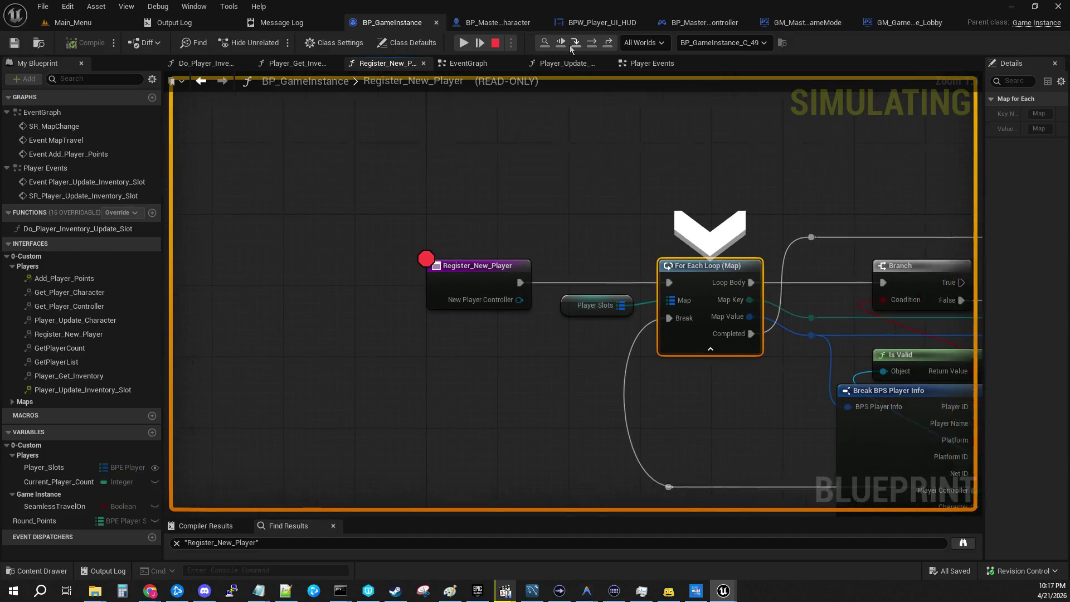
{"action": "left_click", "coordinate": [463, 45]}
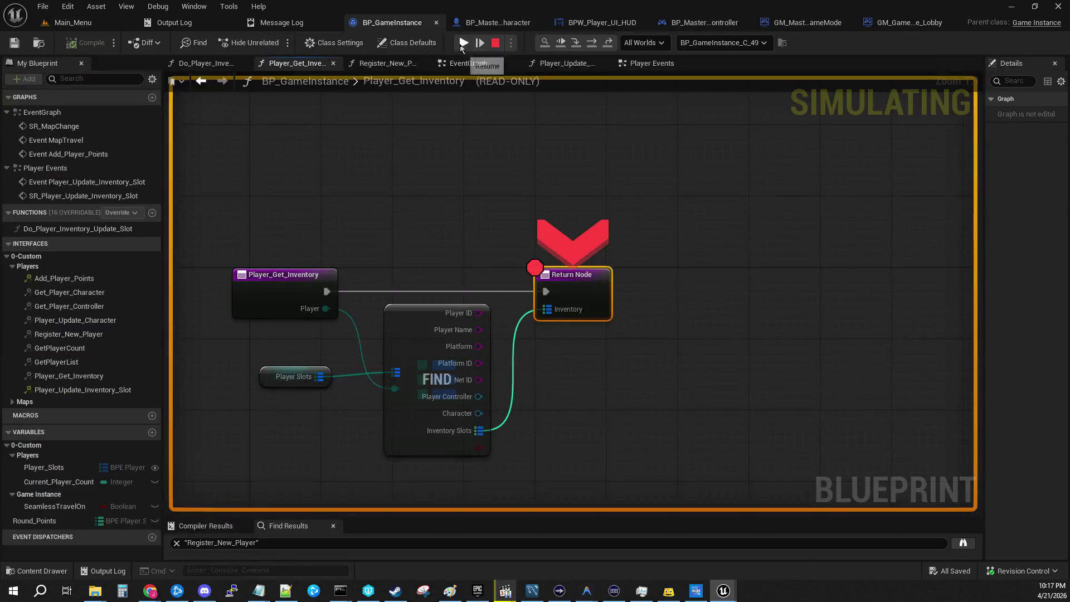
{"action": "left_click", "coordinate": [463, 44]}
{"action": "left_click", "coordinate": [463, 44]}
{"action": "left_click", "coordinate": [463, 44]}
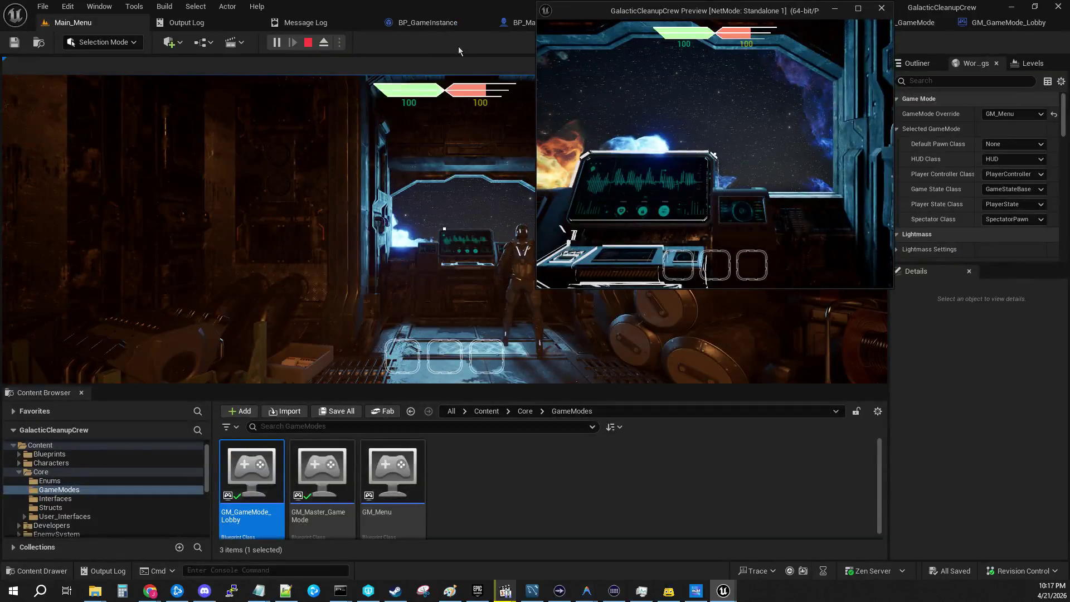
{"action": "left_click", "coordinate": [264, 165]}
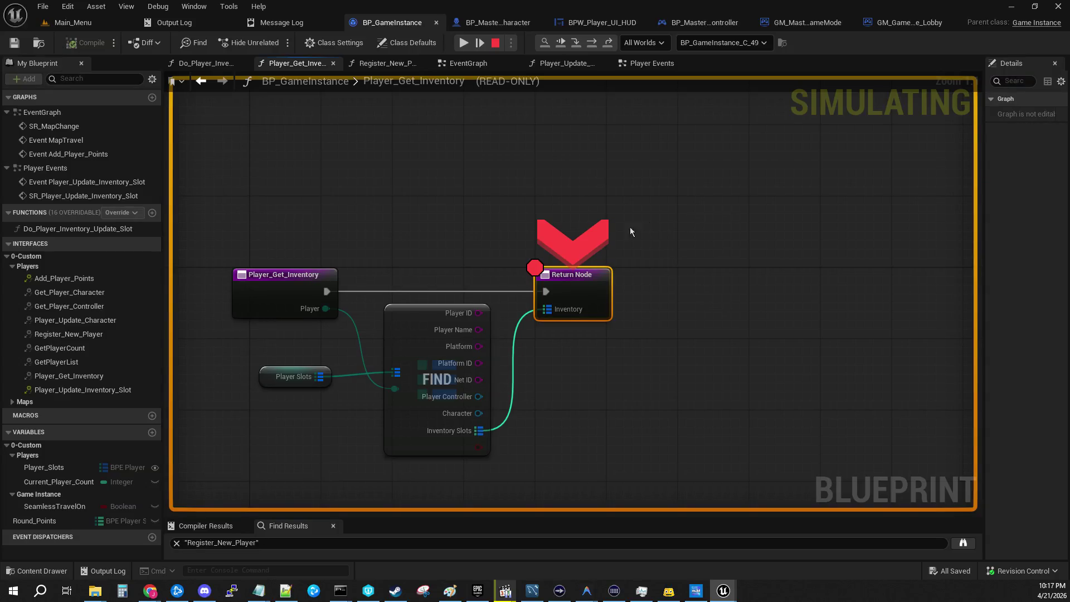
{"action": "mouse_move", "coordinate": [391, 283]}
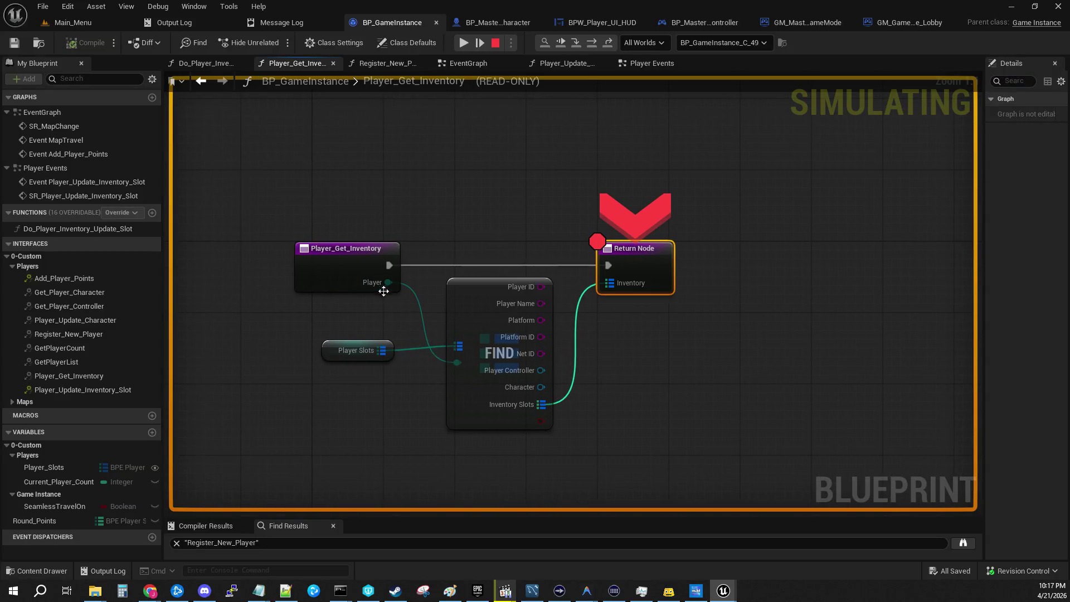
{"action": "mouse_move", "coordinate": [547, 290]}
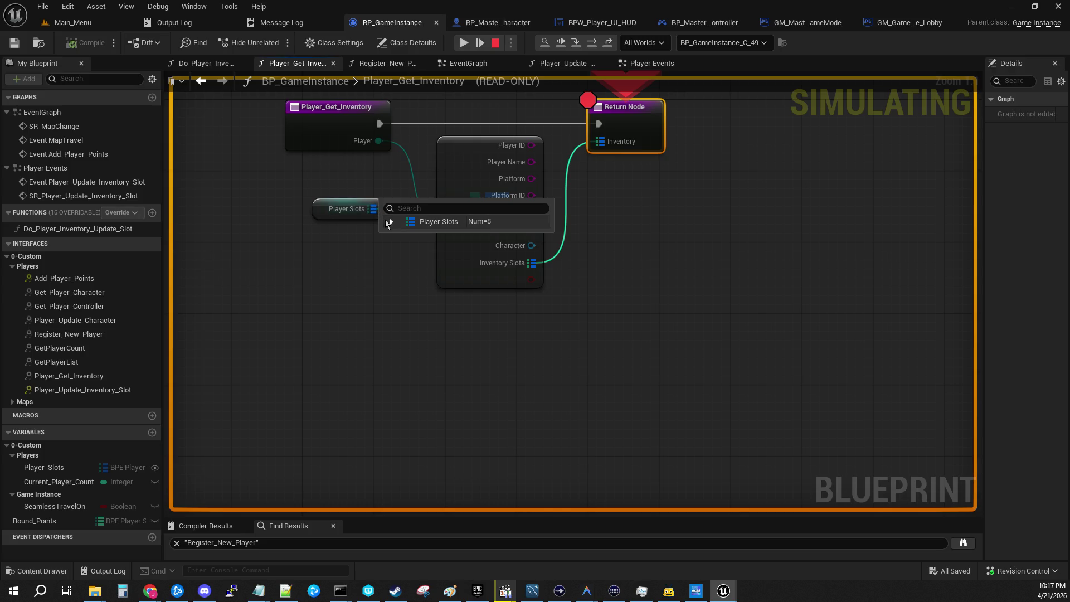
Expand the Player Slots array and the fields of Player_1 and Player_2
{"action": "left_click", "coordinate": [391, 221]}
{"action": "left_click", "coordinate": [400, 236]}
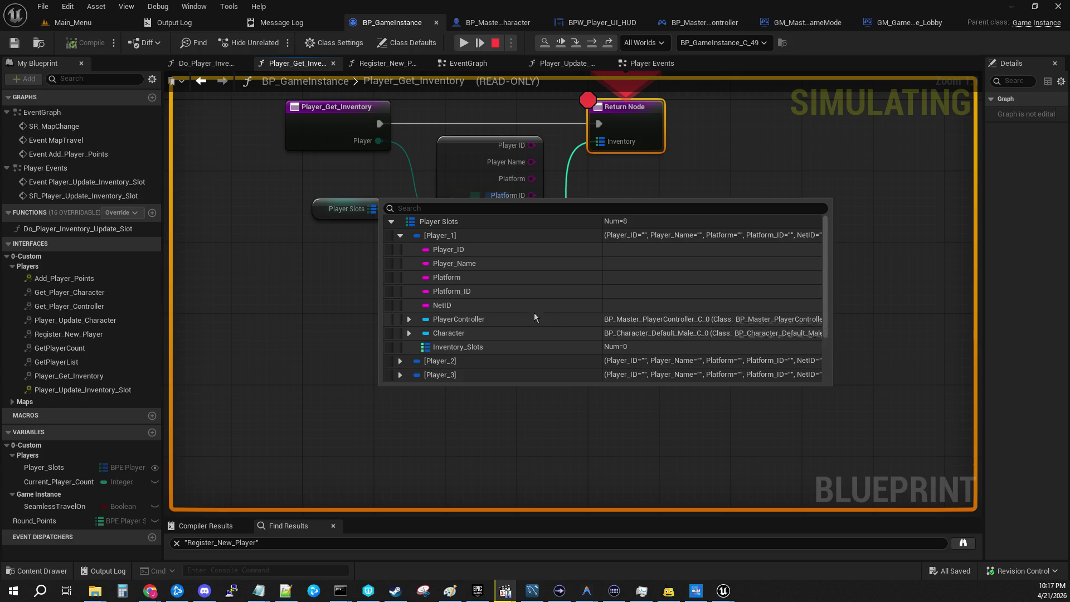
{"action": "scroll", "coordinate": [401, 318], "scroll_direction": "down", "scroll_amount": 2}
{"action": "left_click", "coordinate": [399, 308]}
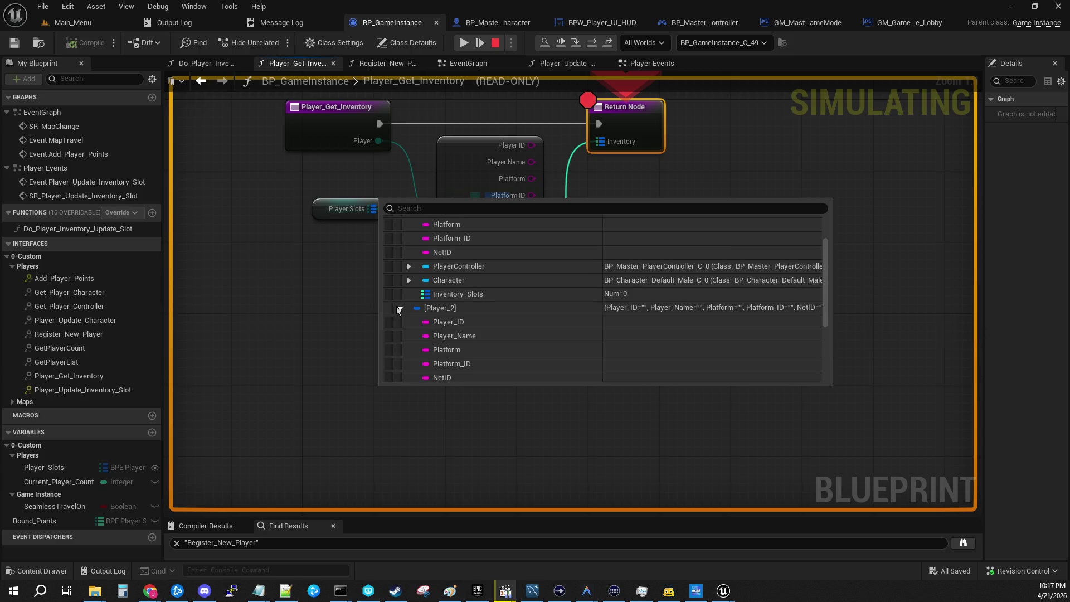
{"action": "scroll", "coordinate": [413, 309], "scroll_direction": "down", "scroll_amount": 2}
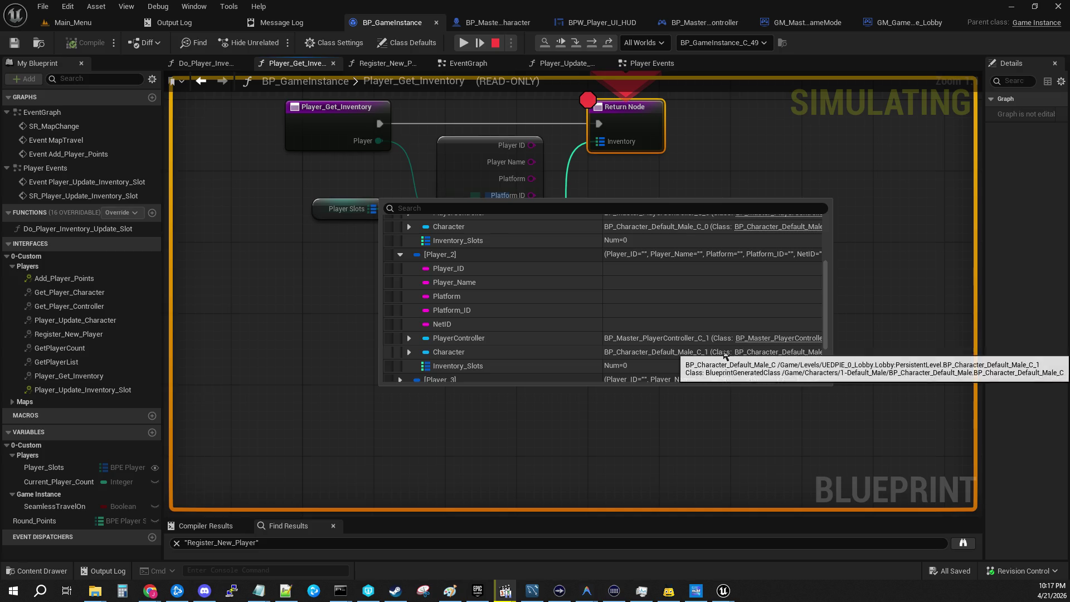
{"action": "scroll", "coordinate": [730, 350], "scroll_direction": "up", "scroll_amount": 1}
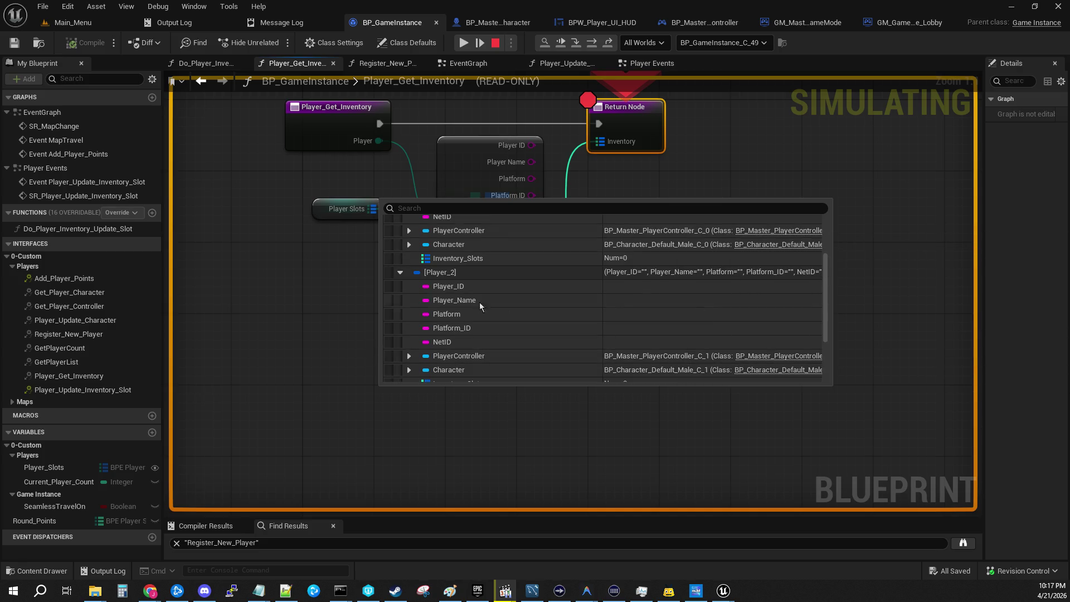
{"action": "scroll", "coordinate": [469, 303], "scroll_direction": "down", "scroll_amount": 3}
Inspect Player_2's PlayerController and Character entries, then close the value view
{"action": "left_click", "coordinate": [408, 321]}
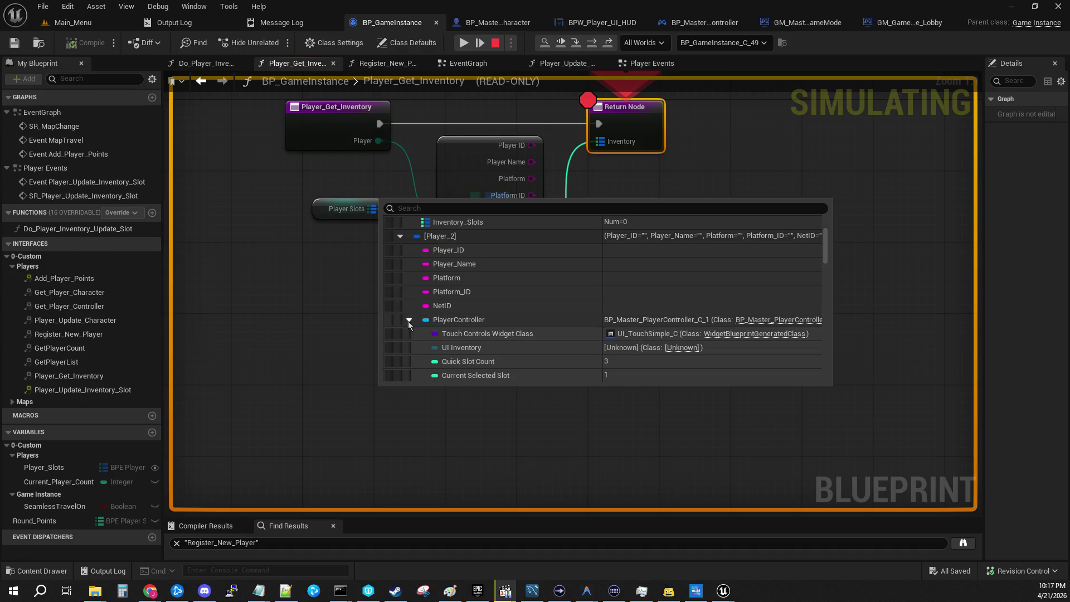
{"action": "scroll", "coordinate": [510, 353], "scroll_direction": "down", "scroll_amount": 3}
{"action": "scroll", "coordinate": [510, 345], "scroll_direction": "down", "scroll_amount": 10}
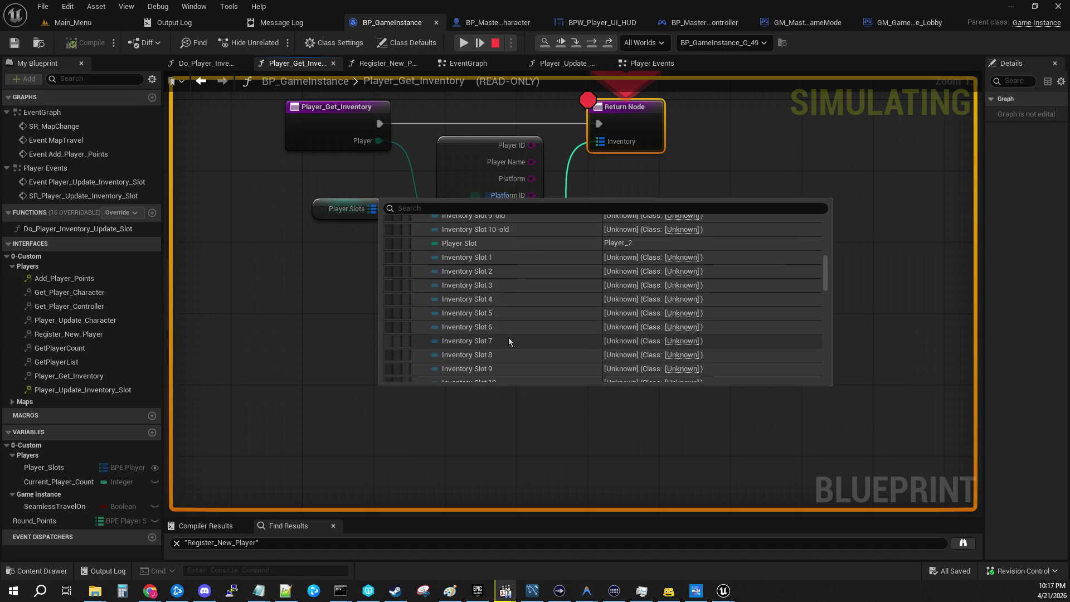
{"action": "scroll", "coordinate": [593, 282], "scroll_direction": "up", "scroll_amount": 5}
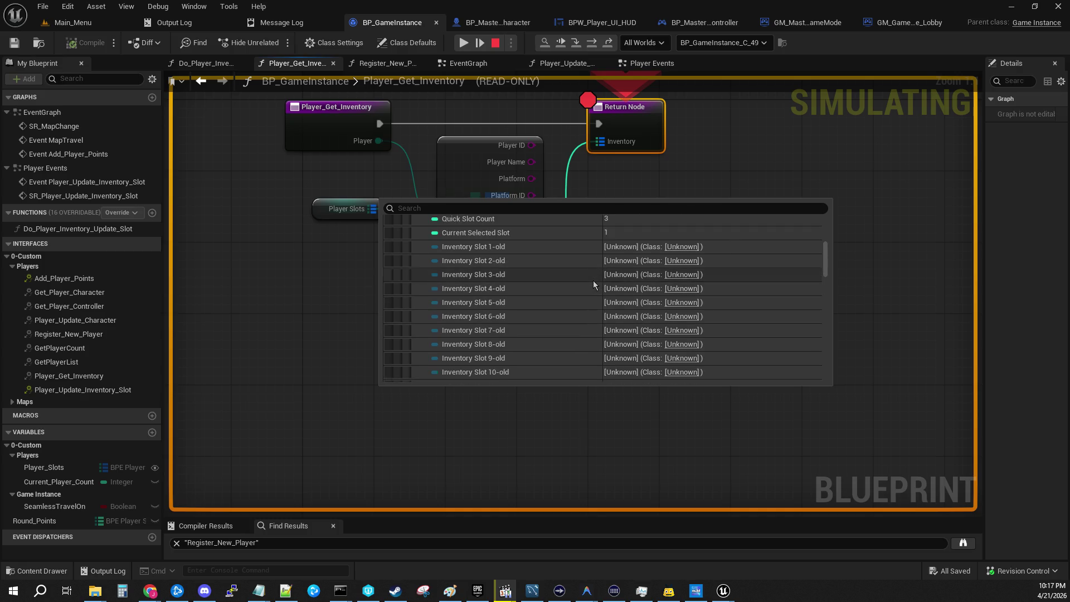
{"action": "scroll", "coordinate": [593, 280], "scroll_direction": "up", "scroll_amount": 4}
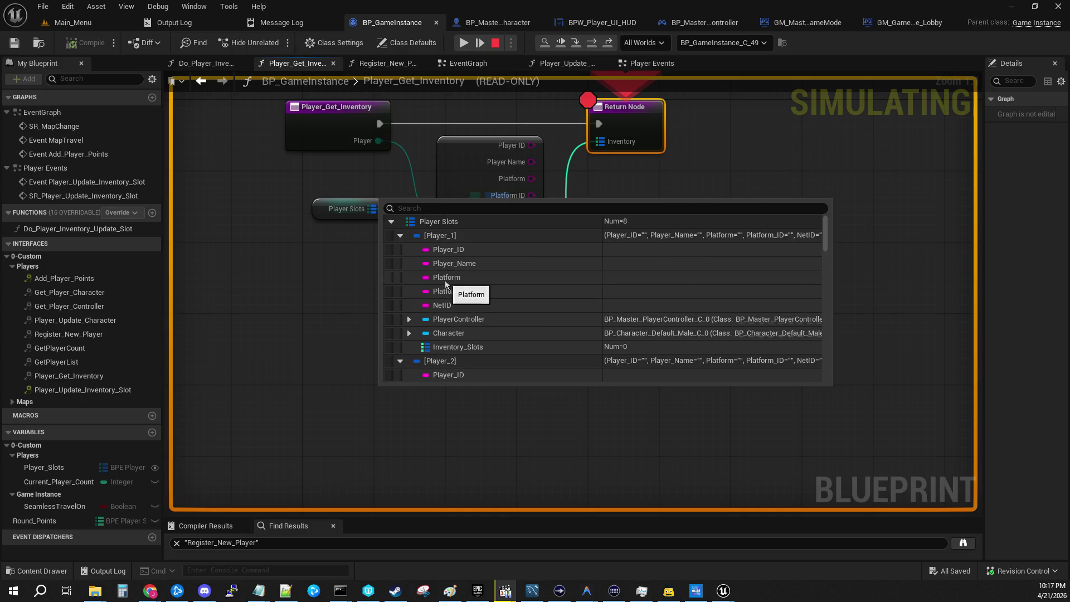
{"action": "left_click", "coordinate": [410, 333]}
{"action": "scroll", "coordinate": [512, 316], "scroll_direction": "down", "scroll_amount": 8}
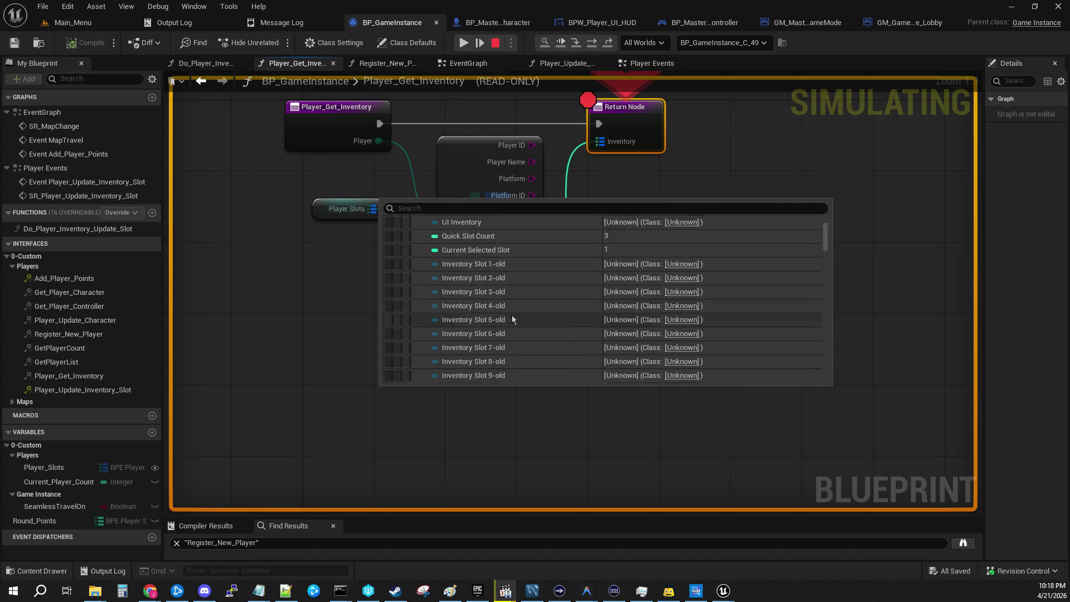
{"action": "left_click", "coordinate": [735, 157]}
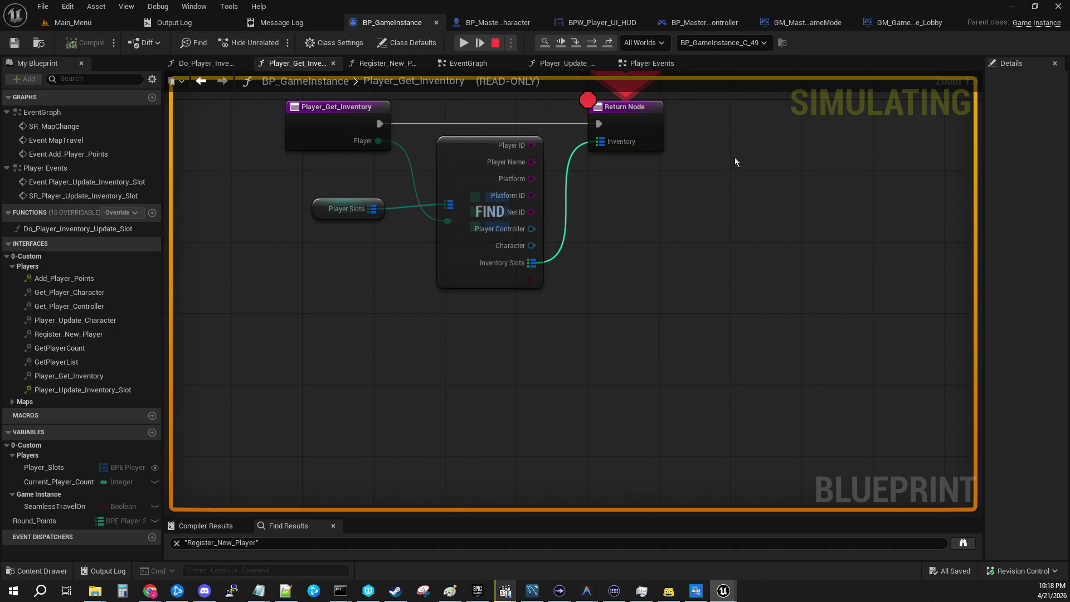
Trace Change_Selected_Slot through GetInventorySlots into Player_Get_Inventory's Return Node
{"action": "left_click", "coordinate": [467, 44]}
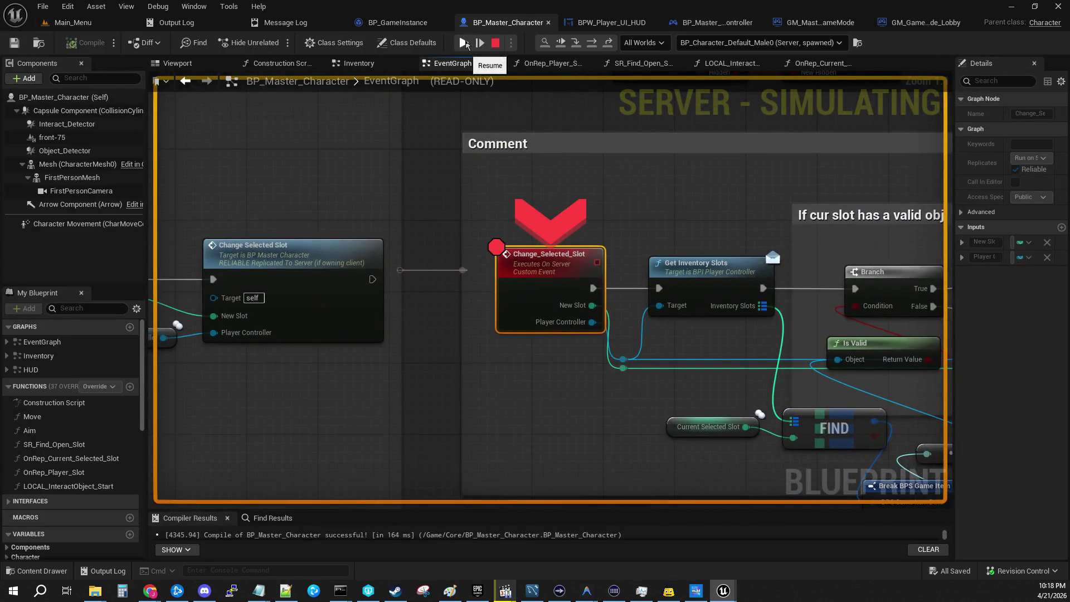
{"action": "left_click_drag", "start_coordinate": [702, 199], "coordinate": [483, 141]}
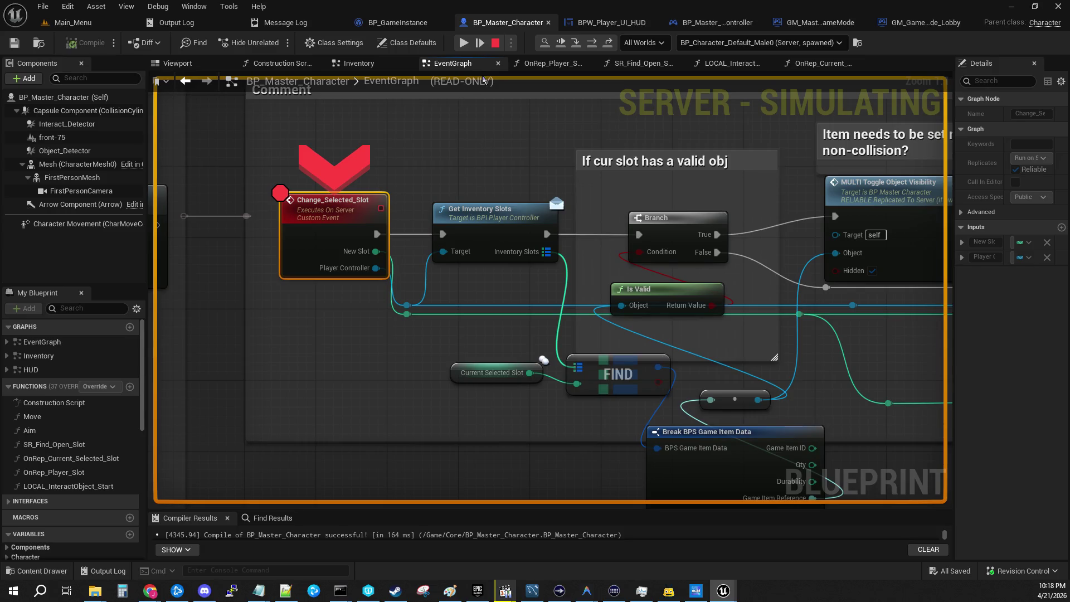
{"action": "left_click", "coordinate": [577, 45]}
{"action": "left_click", "coordinate": [577, 44]}
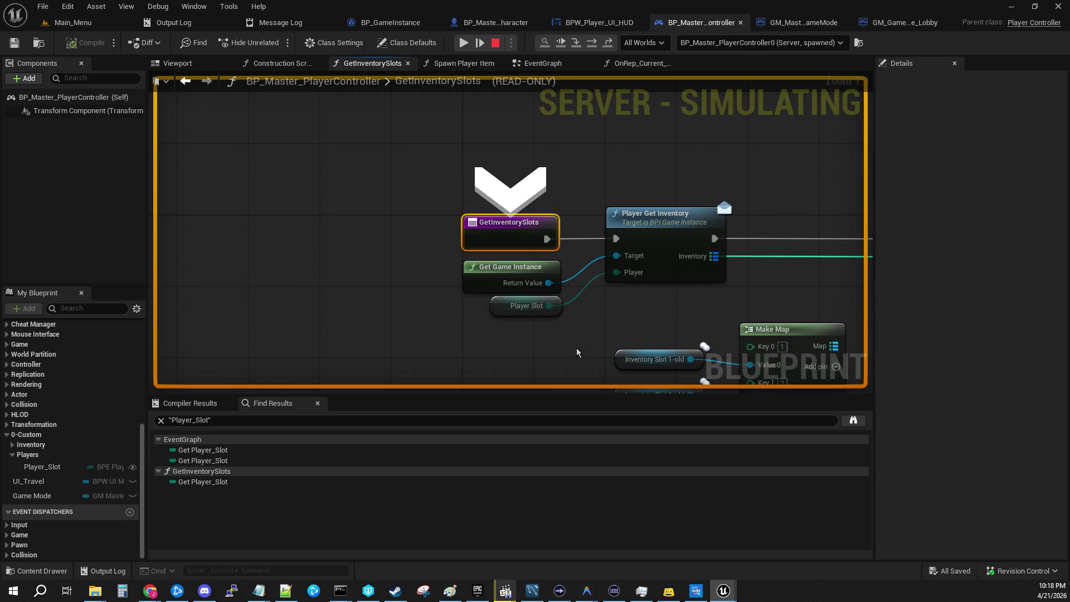
{"action": "left_click", "coordinate": [577, 44]}
{"action": "left_click", "coordinate": [577, 44]}
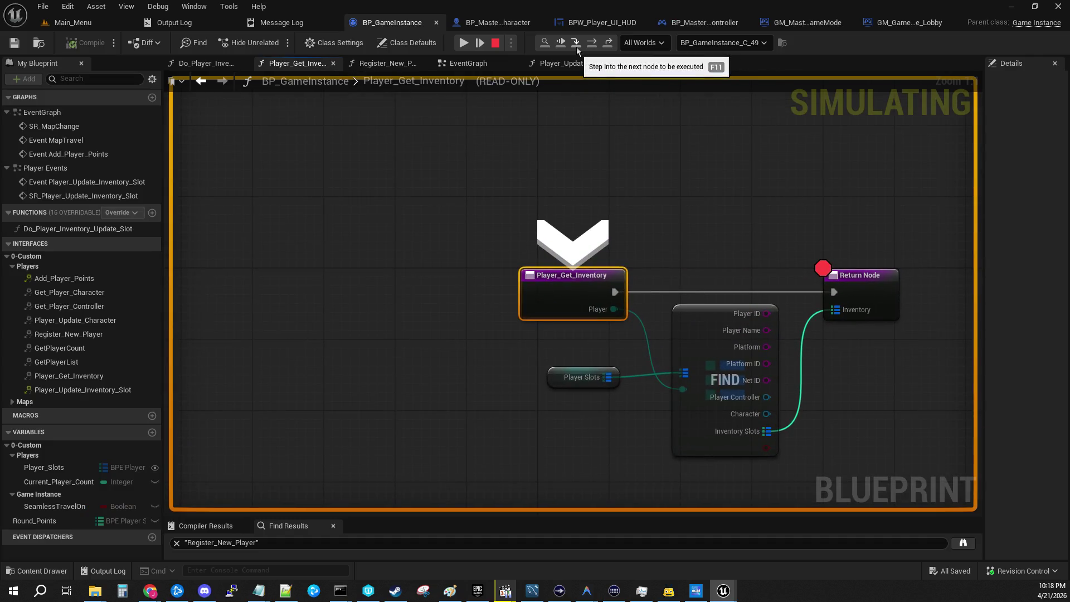
{"action": "left_click", "coordinate": [576, 47]}
Expand Player Slots' eight players and examine Player_2's PlayerController fields
{"action": "mouse_move", "coordinate": [315, 382]}
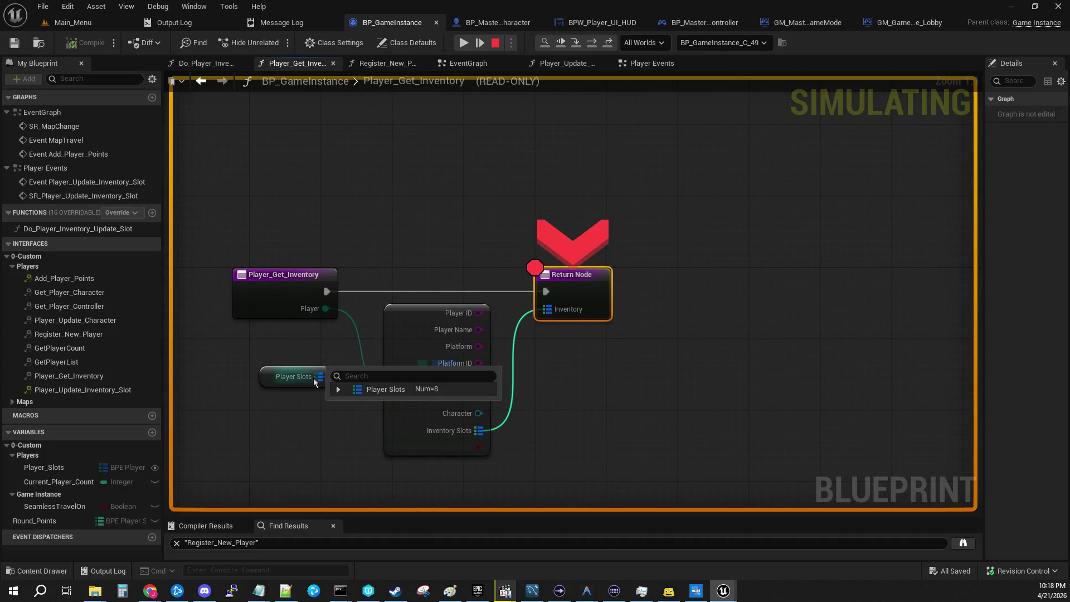
{"action": "scroll", "coordinate": [416, 206], "scroll_direction": "down", "scroll_amount": 5}
{"action": "scroll", "coordinate": [400, 393], "scroll_direction": "up", "scroll_amount": 4}
{"action": "left_click_drag", "start_coordinate": [400, 393], "coordinate": [362, 175]}
{"action": "scroll", "coordinate": [366, 156], "scroll_direction": "up", "scroll_amount": 1}
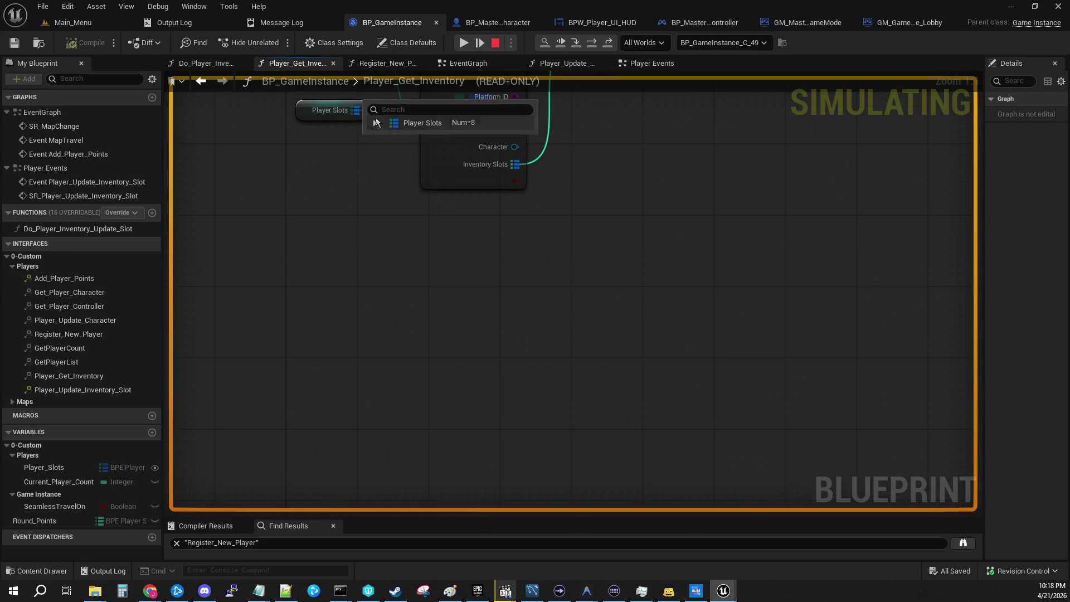
{"action": "left_click", "coordinate": [375, 123]}
{"action": "left_click", "coordinate": [384, 151]}
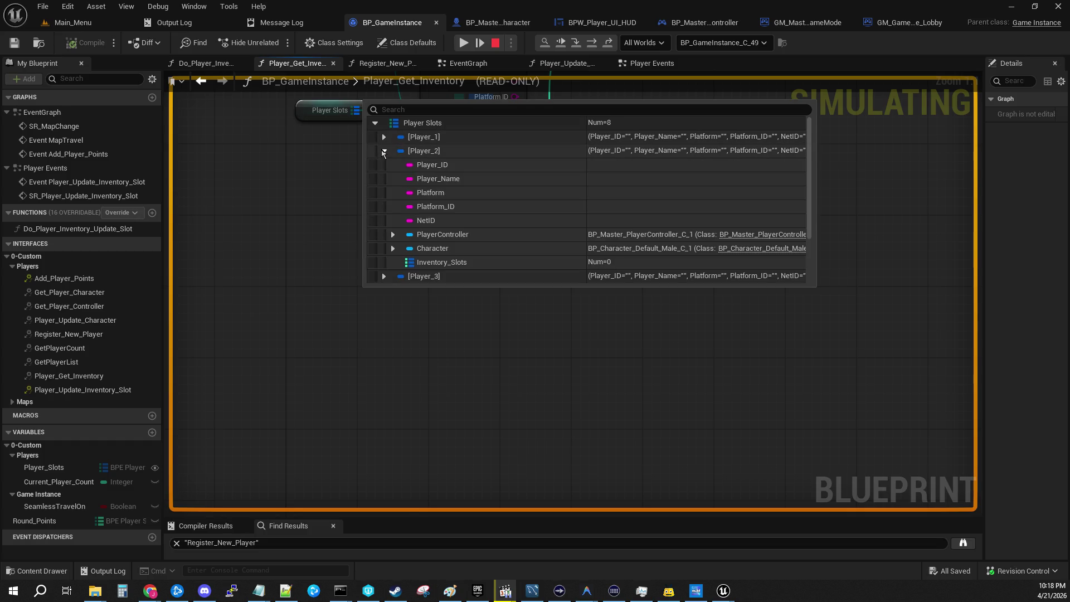
{"action": "left_click", "coordinate": [393, 234]}
{"action": "left_click", "coordinate": [403, 252]}
{"action": "scroll", "coordinate": [410, 268], "scroll_direction": "down", "scroll_amount": 5}
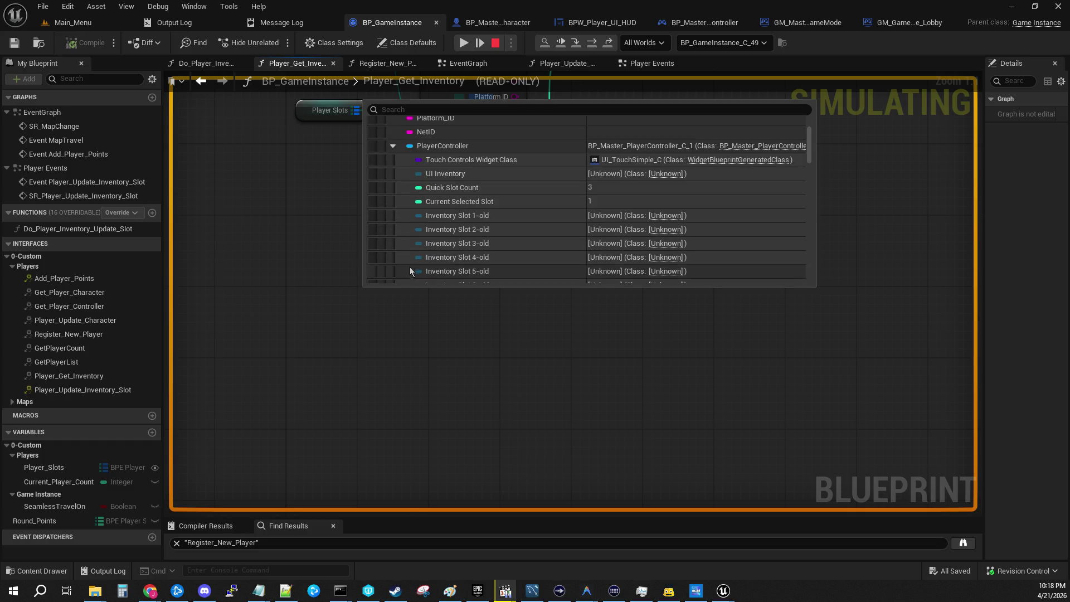
{"action": "scroll", "coordinate": [402, 254], "scroll_direction": "up", "scroll_amount": 5}
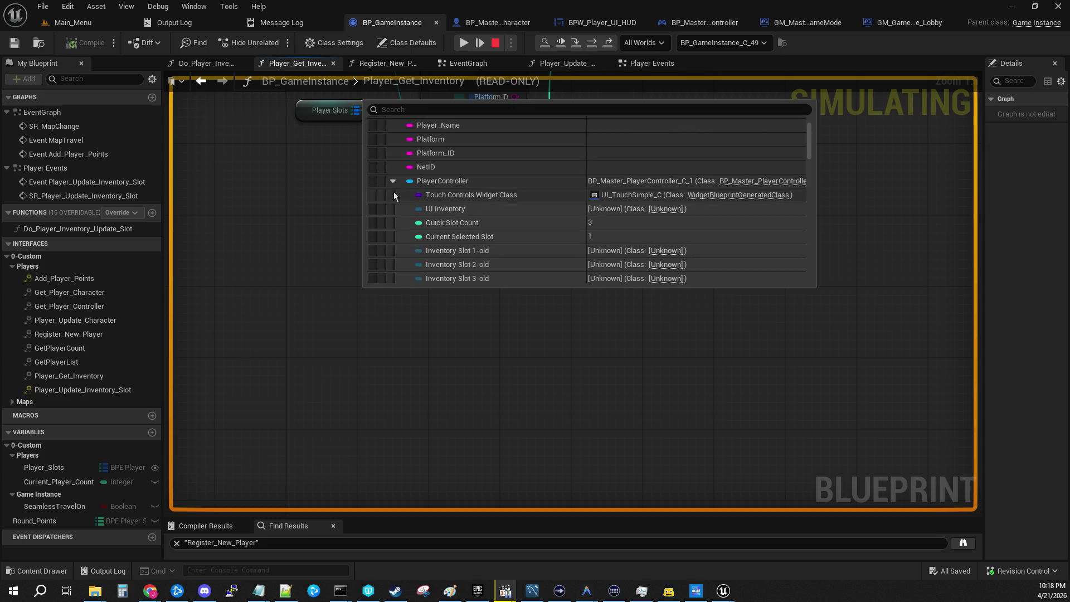
{"action": "left_click", "coordinate": [392, 181]}
{"action": "scroll", "coordinate": [393, 207], "scroll_direction": "up", "scroll_amount": 2}
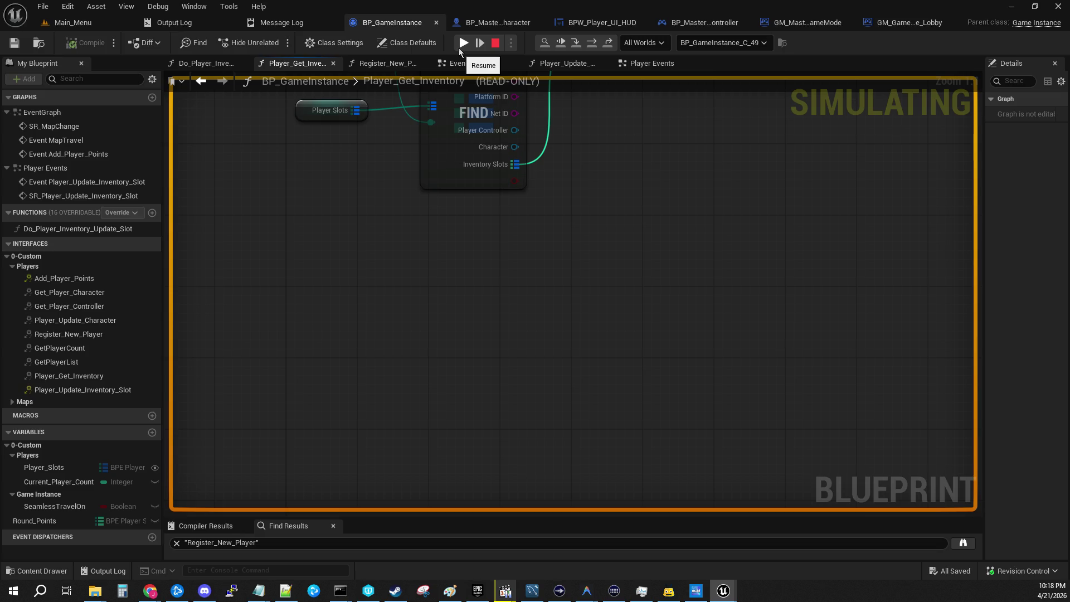
Resume the game until Change_Selected_Slot's server event breakpoint hits again
{"action": "left_click", "coordinate": [460, 47]}
{"action": "left_click", "coordinate": [422, 276]}
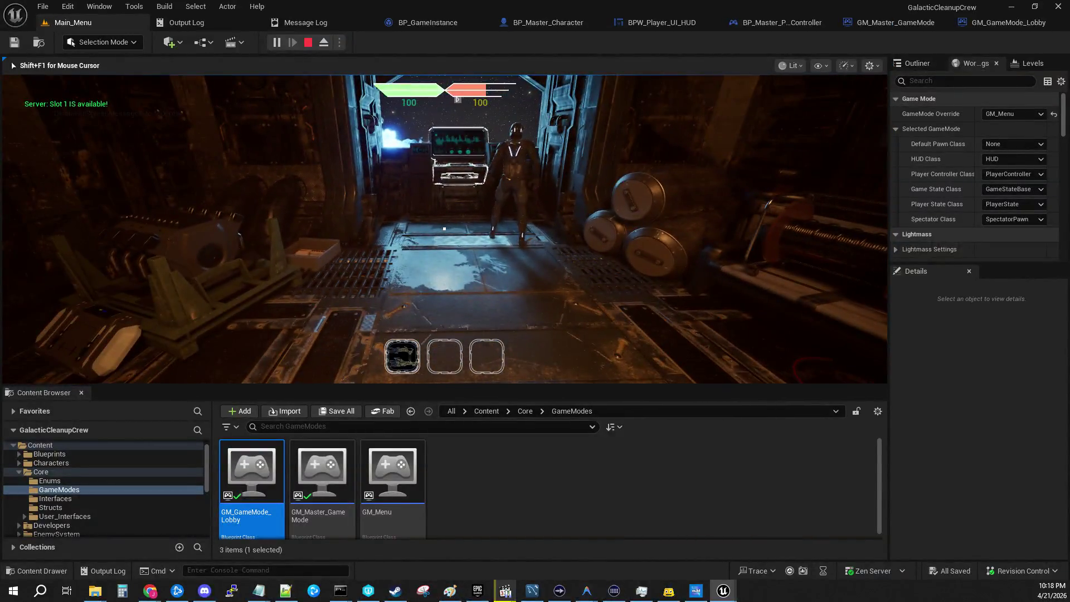
{"action": "scroll", "coordinate": [444, 229], "scroll_direction": "down", "scroll_amount": 1}
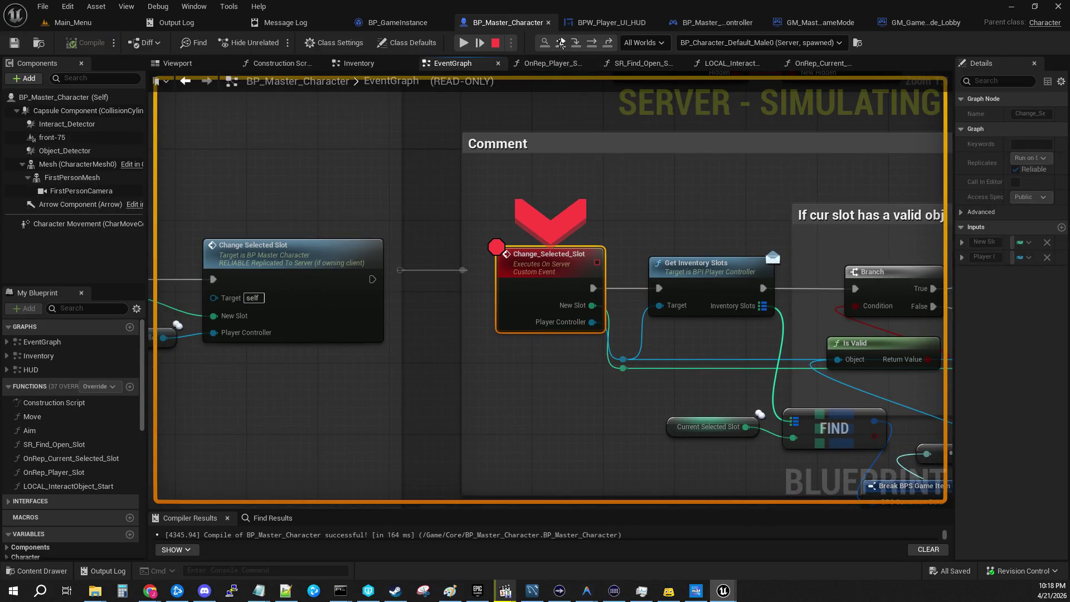
Advance into Player_Get_Inventory and check Player_2's PlayerController fields in Player Slots
{"action": "left_click", "coordinate": [561, 43]}
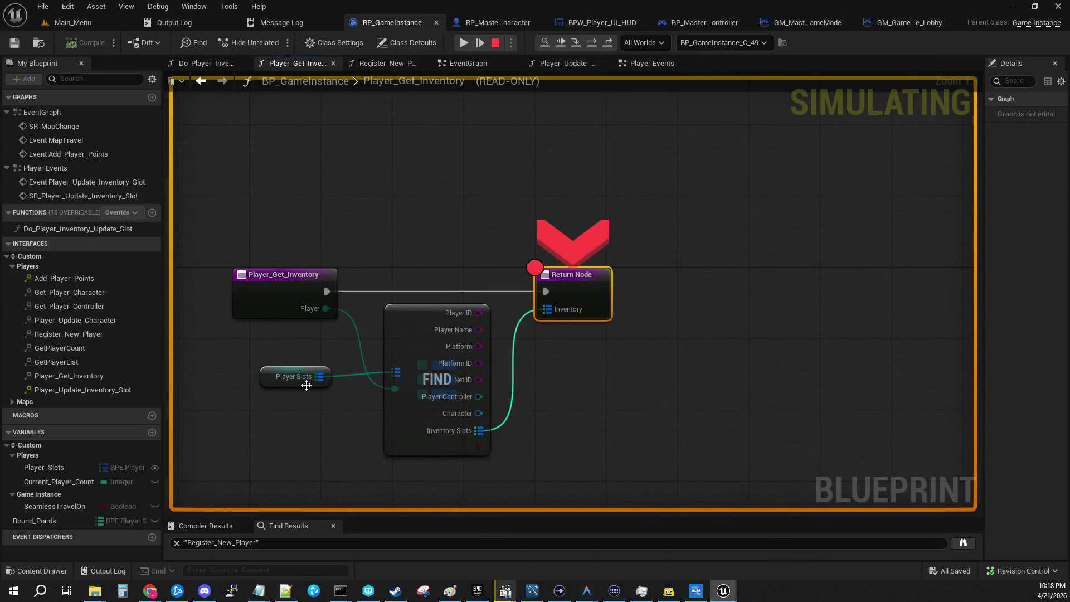
{"action": "left_click_drag", "start_coordinate": [325, 382], "coordinate": [247, 133]}
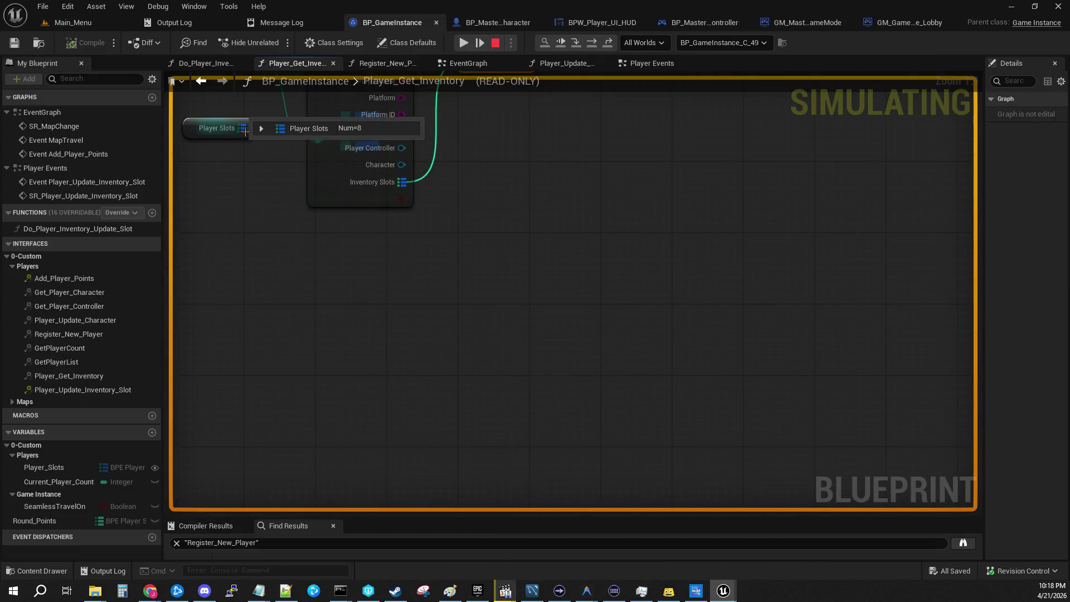
{"action": "left_click", "coordinate": [262, 141]}
{"action": "left_click", "coordinate": [270, 169]}
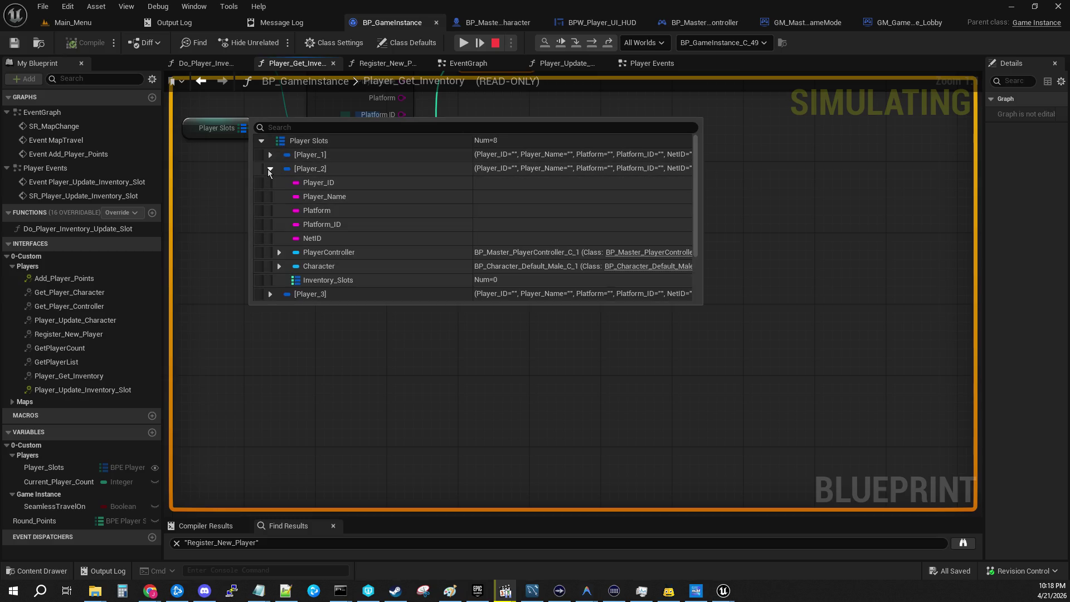
{"action": "left_click", "coordinate": [279, 252]}
{"action": "scroll", "coordinate": [371, 272], "scroll_direction": "down", "scroll_amount": 5}
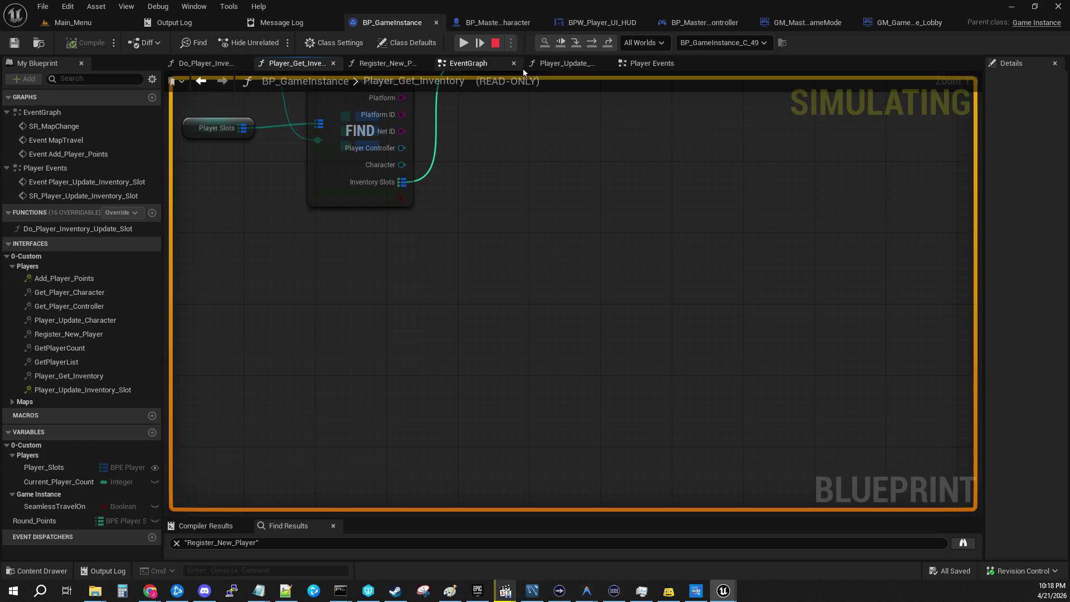
Resume to the next hit and inspect Player_2's Character entry in Player Slots
{"action": "left_click", "coordinate": [461, 47]}
{"action": "left_click", "coordinate": [461, 46]}
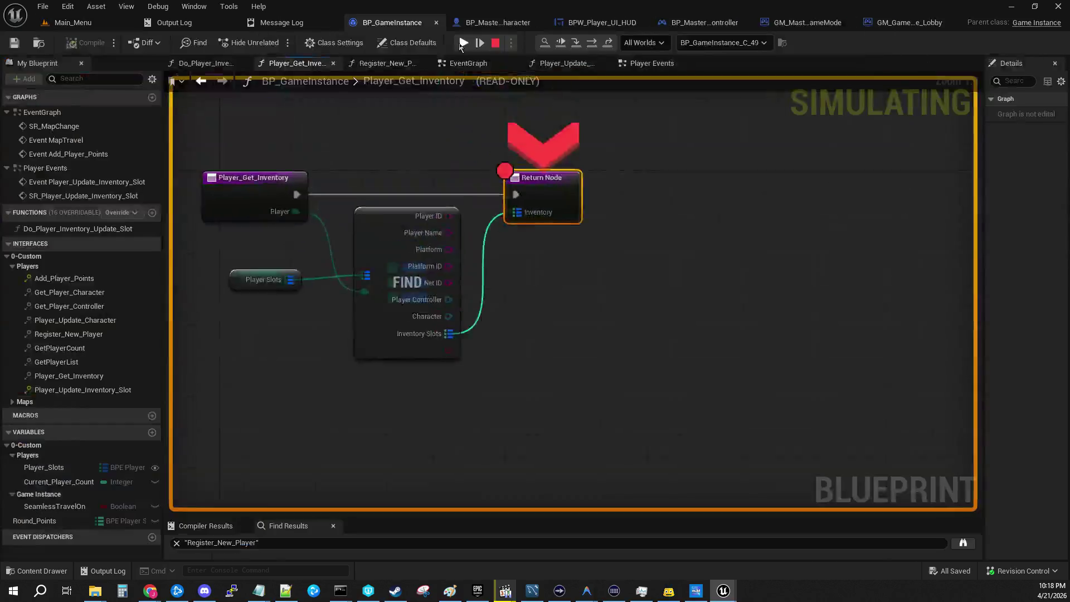
{"action": "left_click", "coordinate": [461, 44]}
{"action": "left_click", "coordinate": [434, 140]}
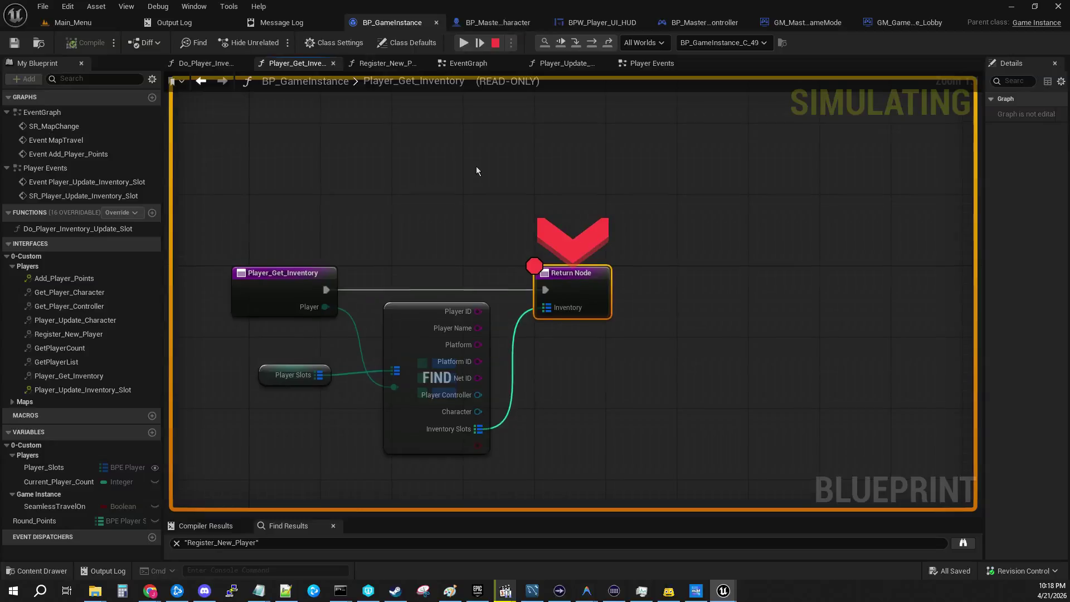
{"action": "left_click_drag", "start_coordinate": [650, 305], "coordinate": [807, 162]}
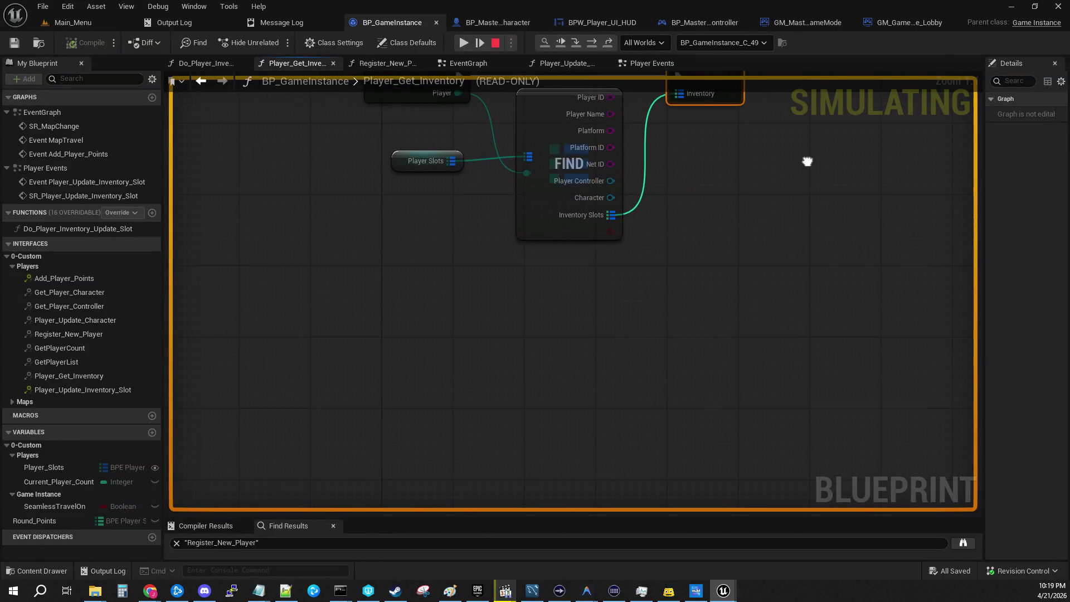
{"action": "left_click", "coordinate": [470, 174]}
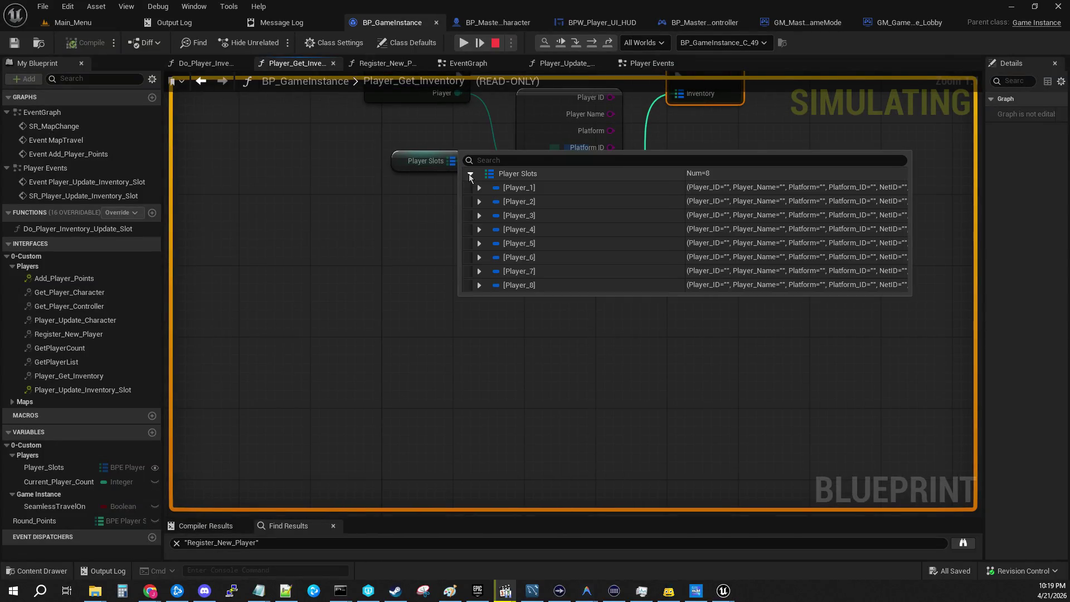
{"action": "left_click", "coordinate": [479, 201]}
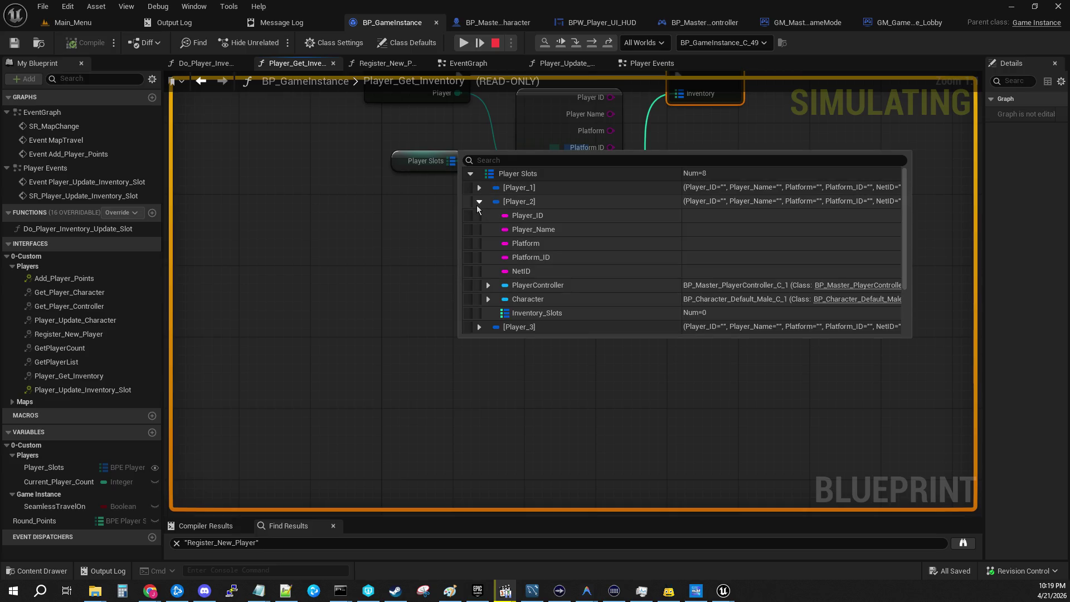
{"action": "left_click", "coordinate": [488, 299]}
{"action": "scroll", "coordinate": [486, 302], "scroll_direction": "down", "scroll_amount": 5}
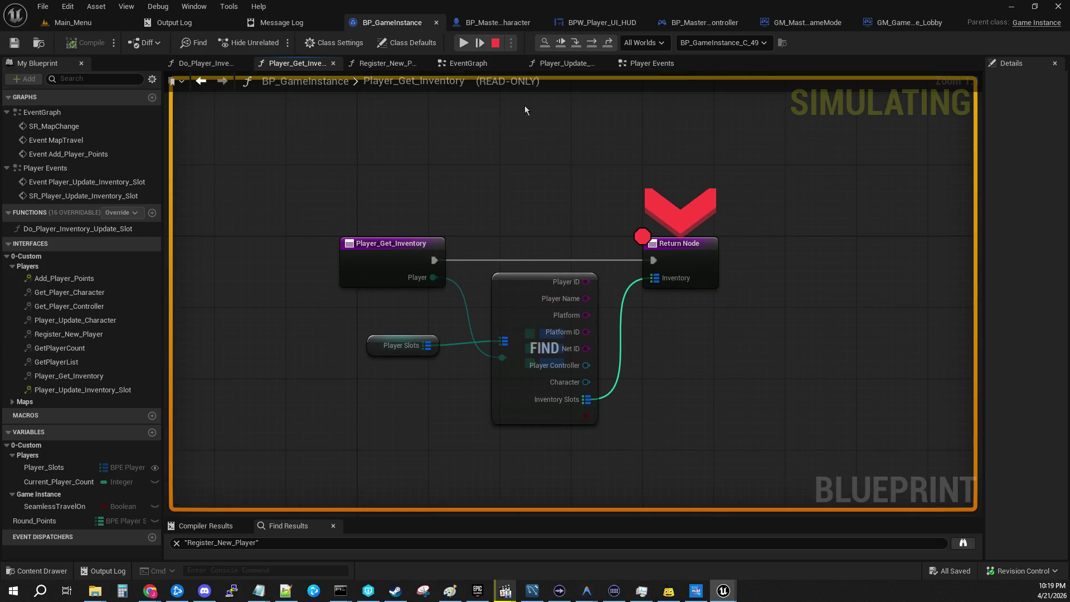
Resume again and expand Player_1, whose controller and character read unknown
{"action": "left_click", "coordinate": [483, 44]}
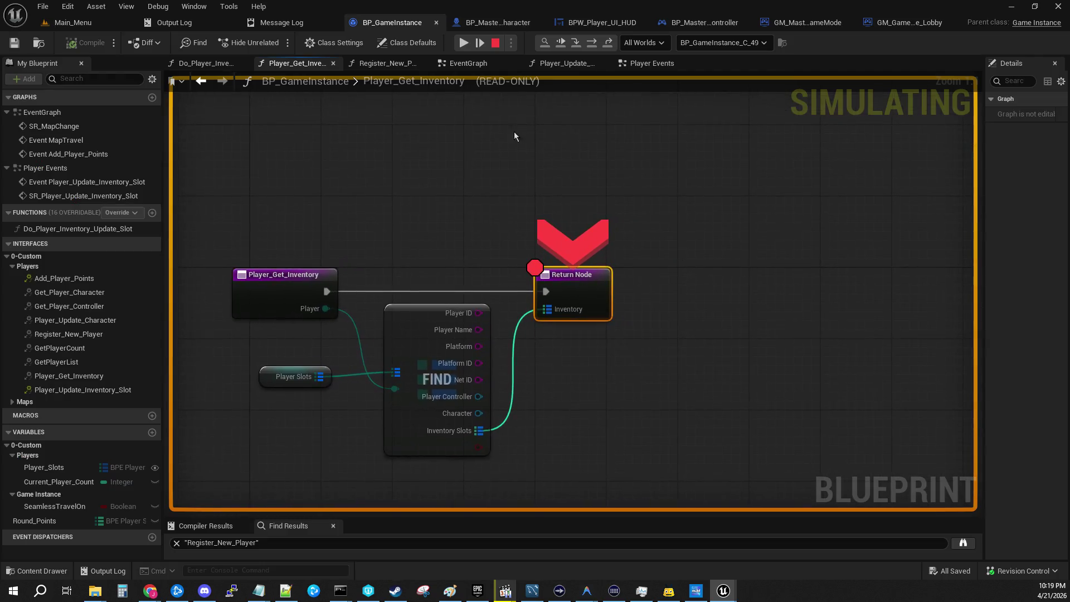
{"action": "left_click_drag", "start_coordinate": [520, 133], "coordinate": [600, 93]}
{"action": "left_click_drag", "start_coordinate": [358, 323], "coordinate": [242, 166]}
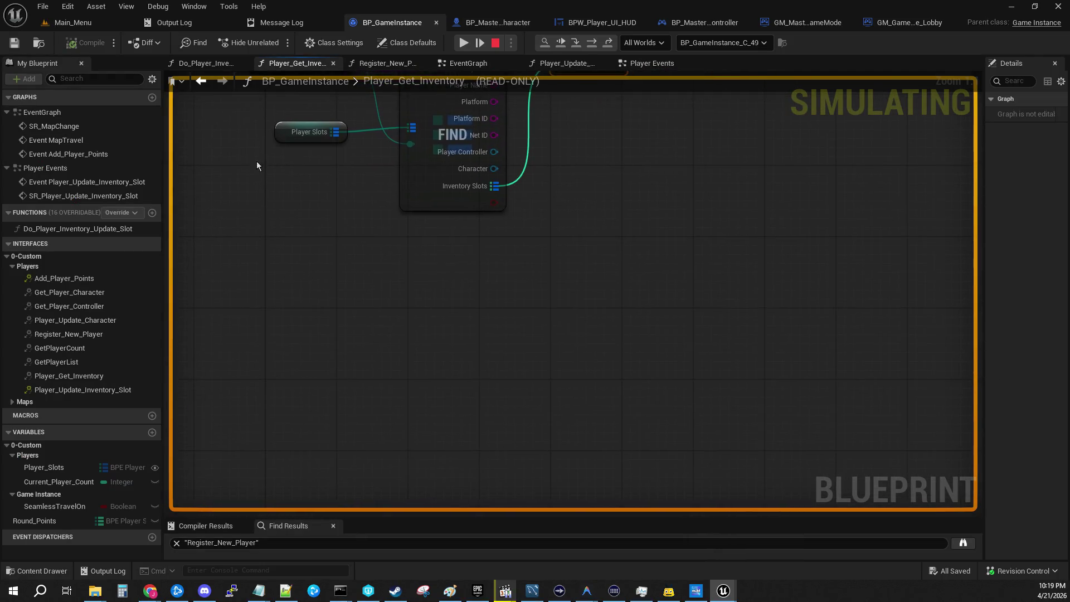
{"action": "left_click", "coordinate": [355, 145]}
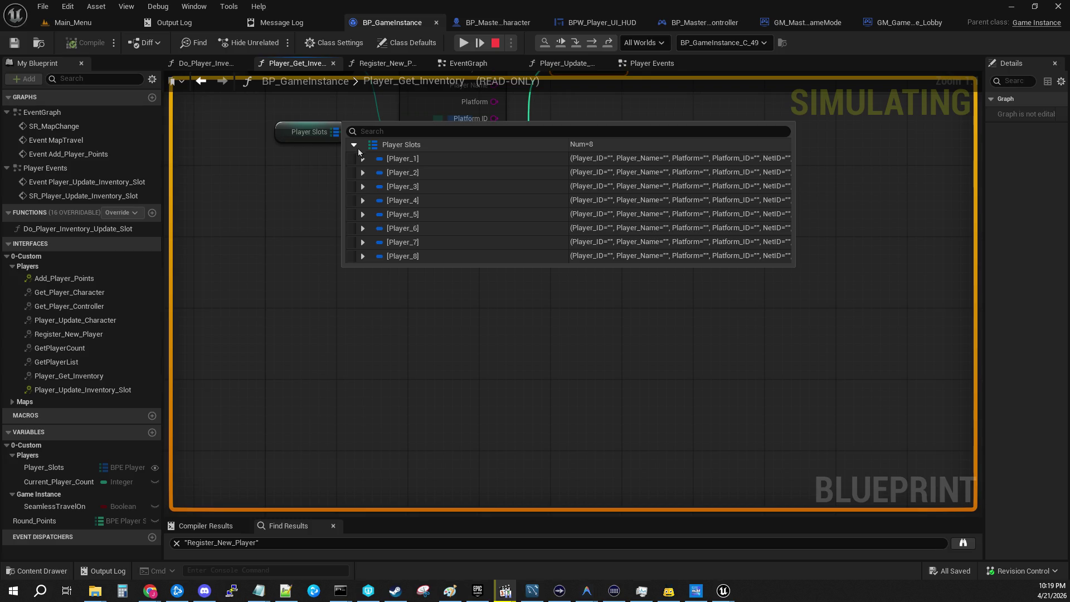
{"action": "left_click", "coordinate": [362, 159]}
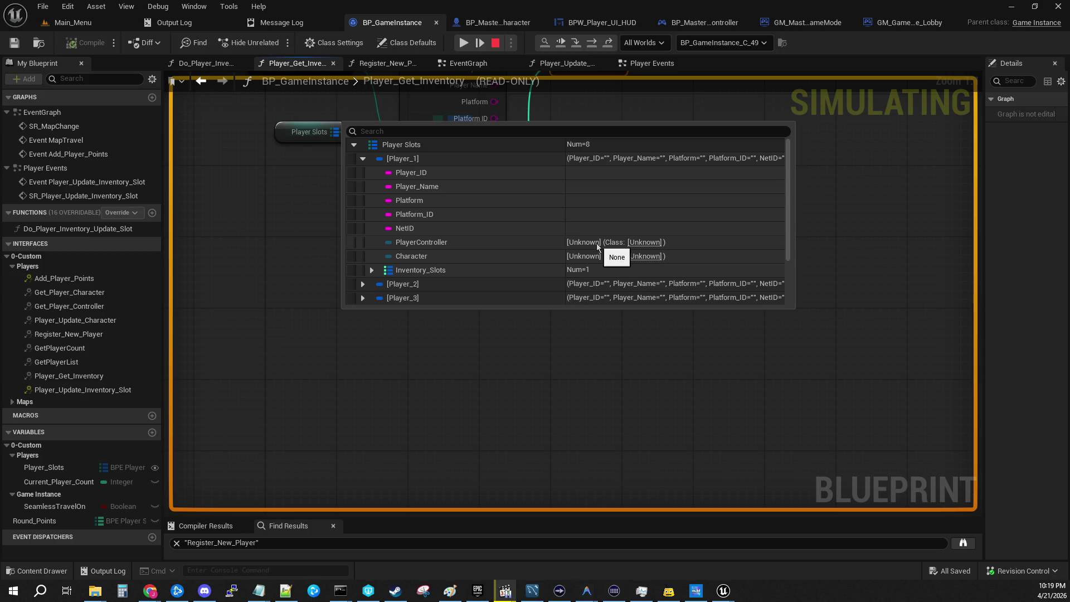
{"action": "mouse_move", "coordinate": [496, 311]}
{"action": "left_mouse_down"}
{"action": "mouse_move", "coordinate": [446, 392]}
{"action": "mouse_move", "coordinate": [454, 458]}
{"action": "left_mouse_up"}
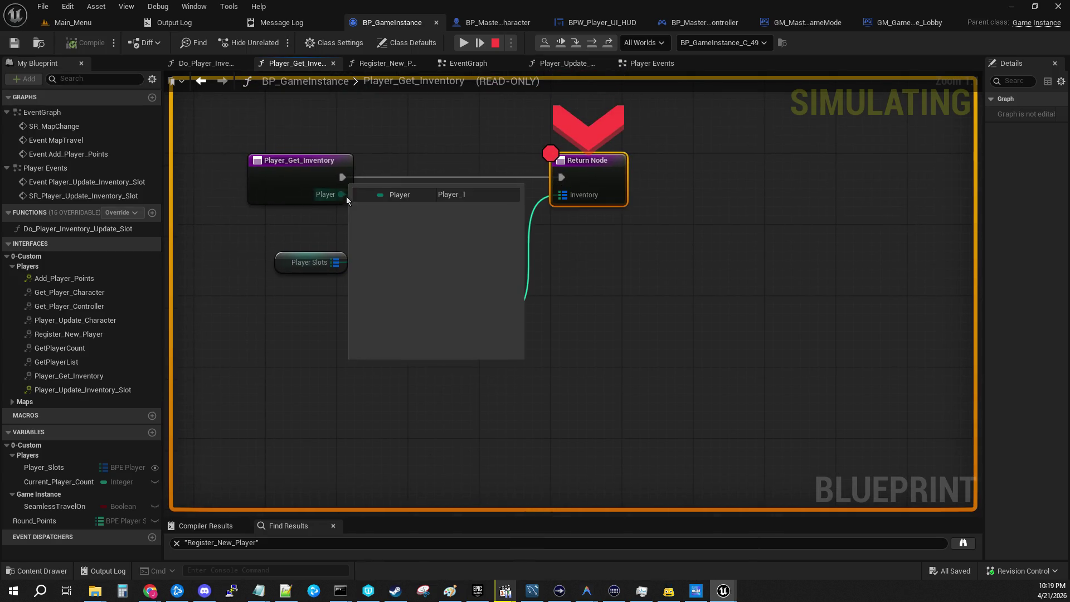
Expand Player_1's Inventory_Slots to confirm item ID 1, quantity 1, durability 100
{"action": "left_click", "coordinate": [354, 276]}
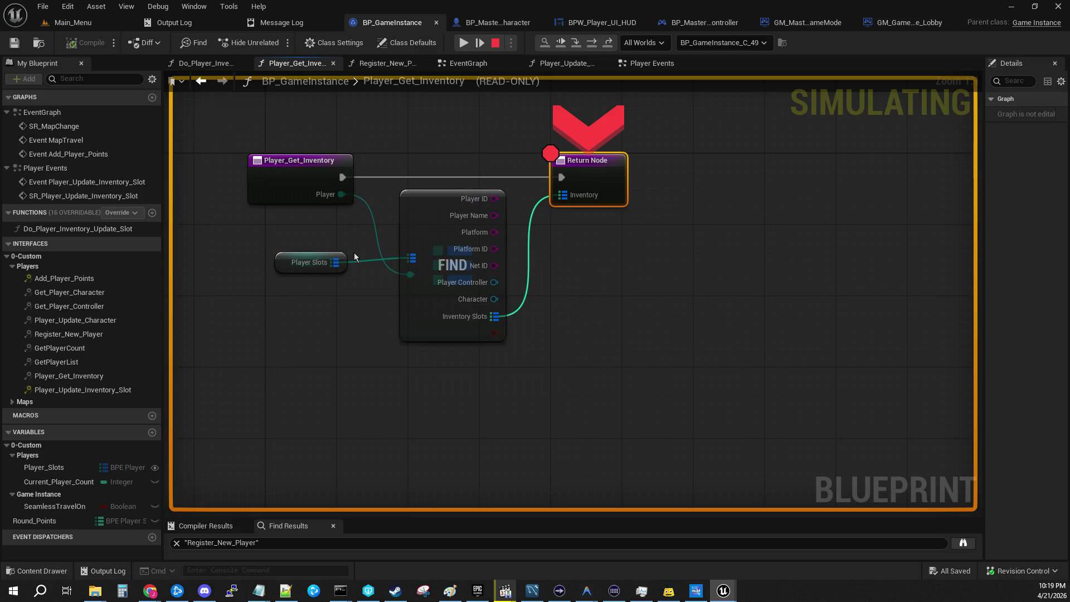
{"action": "mouse_move", "coordinate": [346, 195]}
{"action": "left_click", "coordinate": [354, 276]}
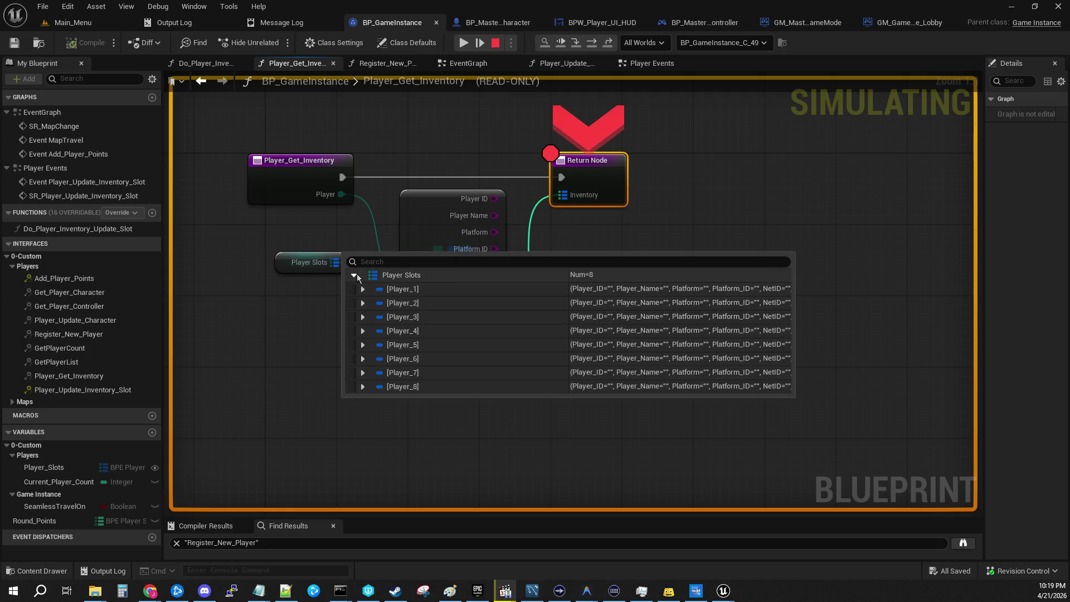
{"action": "left_click", "coordinate": [360, 289]}
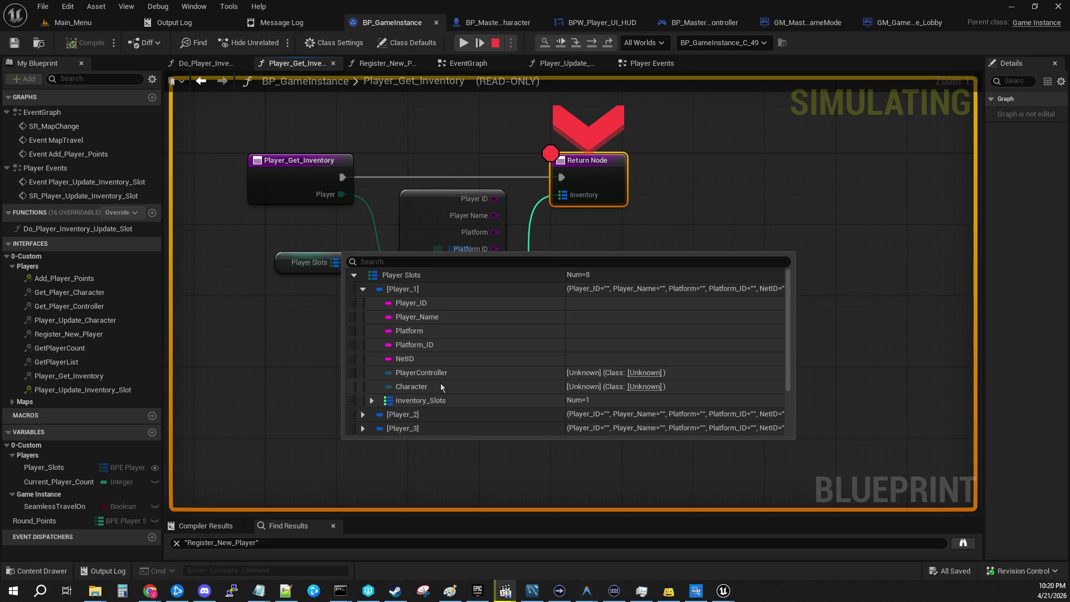
{"action": "left_click", "coordinate": [461, 374]}
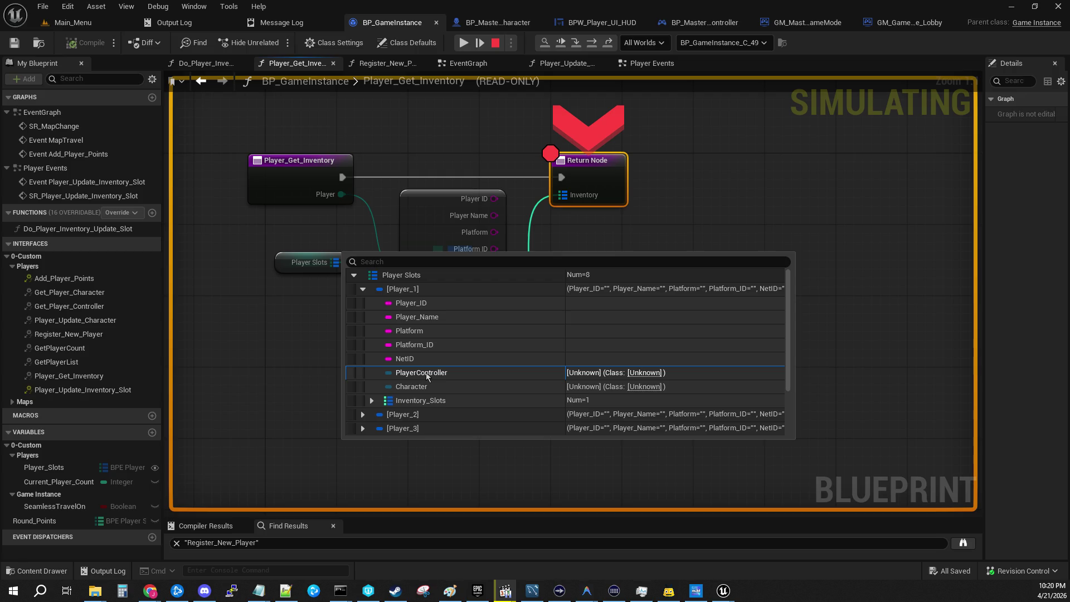
{"action": "left_click", "coordinate": [371, 400]}
{"action": "scroll", "coordinate": [374, 400], "scroll_direction": "down", "scroll_amount": 3}
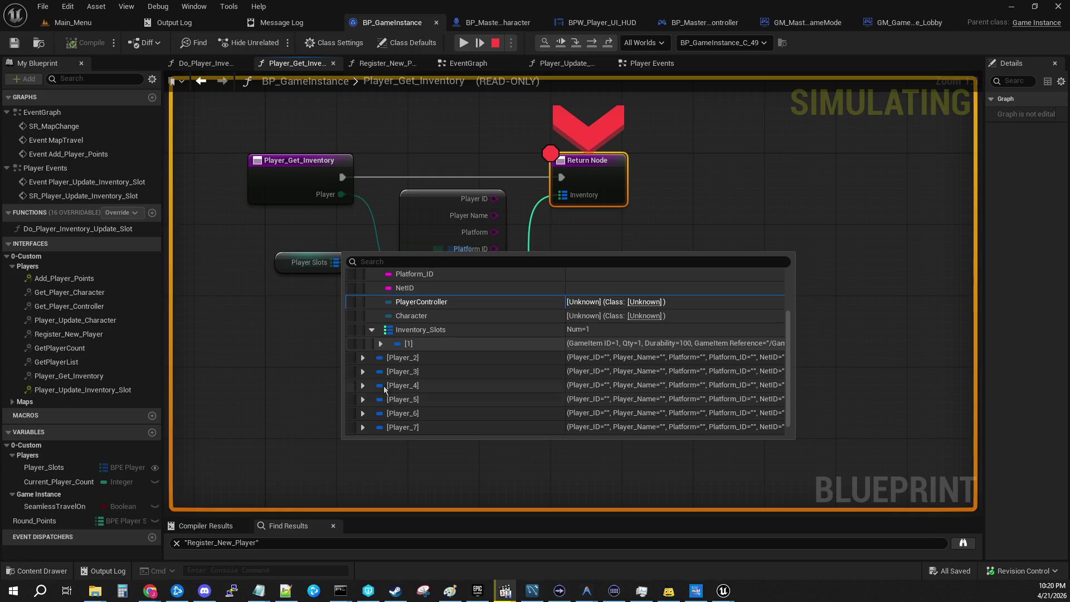
{"action": "left_click", "coordinate": [381, 344]}
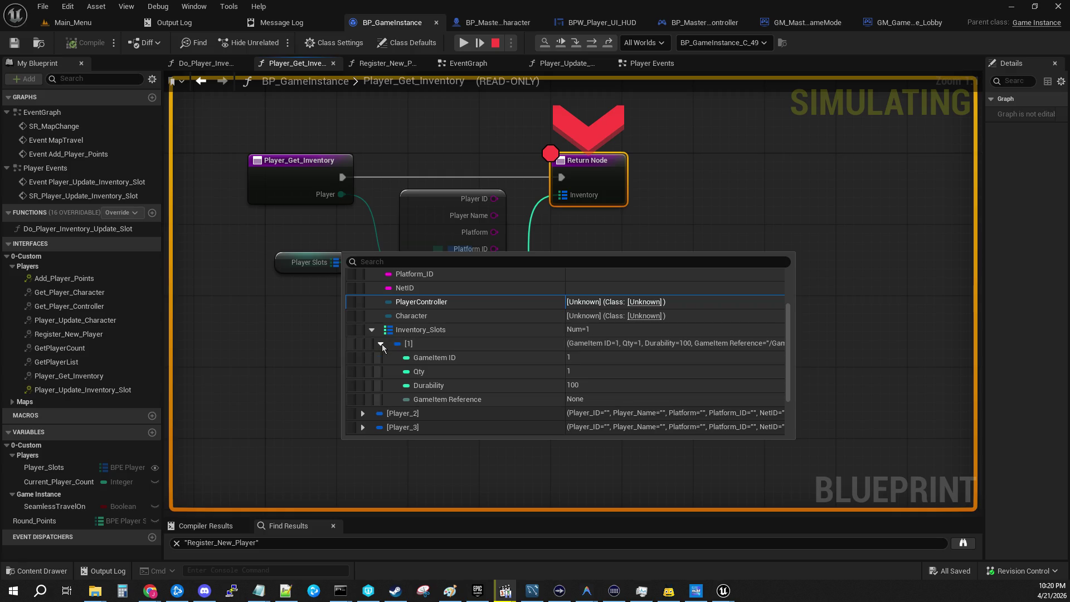
Expand Player_2's entry to check its empty slots and PlayerController variables
{"action": "left_click", "coordinate": [363, 413]}
{"action": "scroll", "coordinate": [372, 407], "scroll_direction": "down", "scroll_amount": 3}
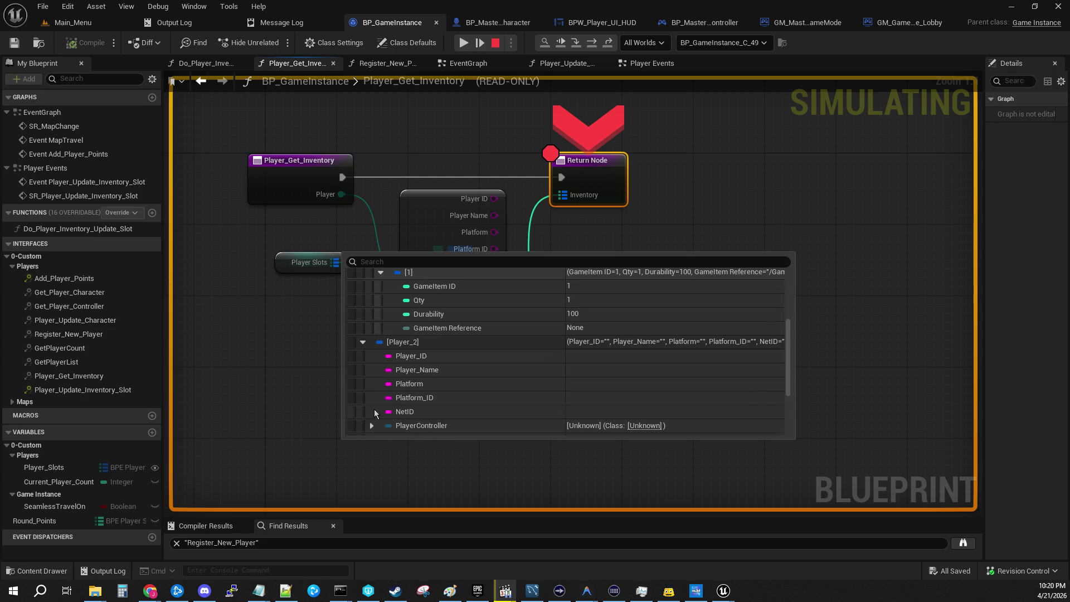
{"action": "scroll", "coordinate": [372, 403], "scroll_direction": "down", "scroll_amount": 1}
{"action": "left_click", "coordinate": [371, 375]}
{"action": "left_click", "coordinate": [371, 375]}
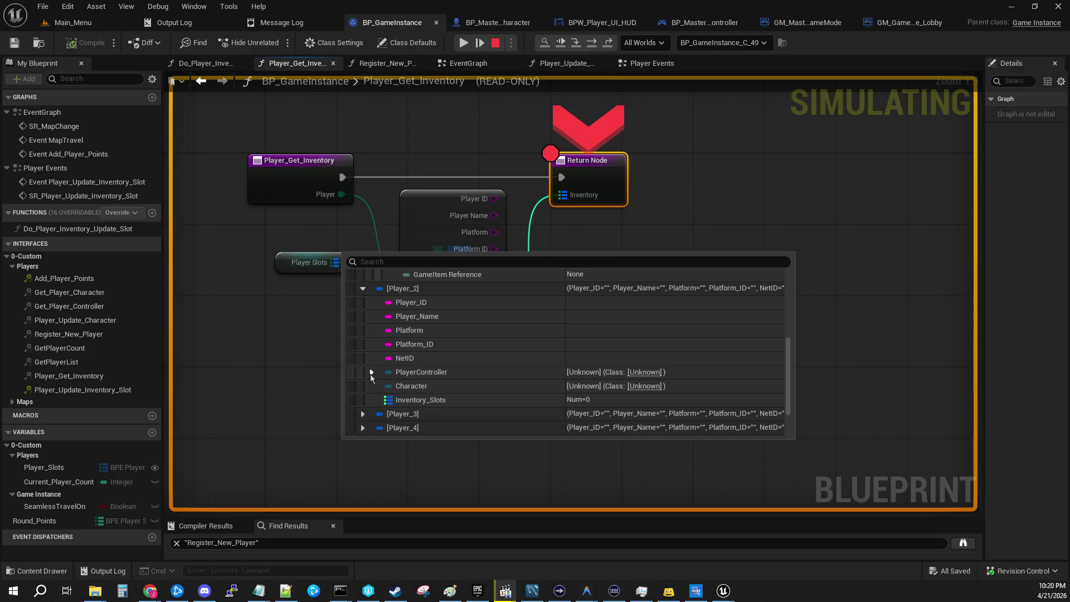
{"action": "left_click", "coordinate": [370, 374]}
{"action": "scroll", "coordinate": [534, 396], "scroll_direction": "down", "scroll_amount": 2}
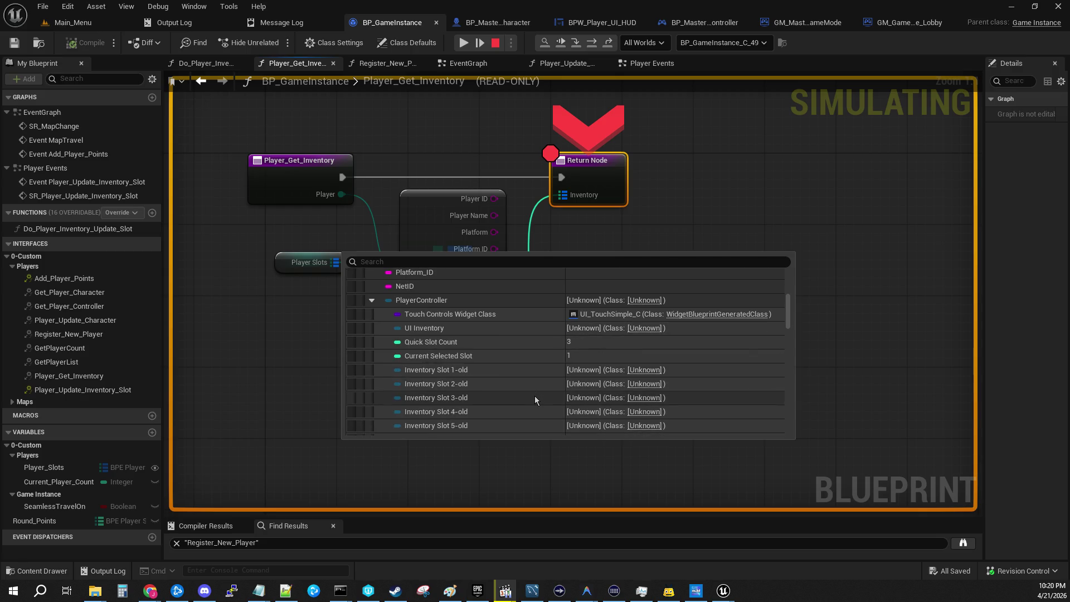
{"action": "scroll", "coordinate": [534, 396], "scroll_direction": "up", "scroll_amount": 3}
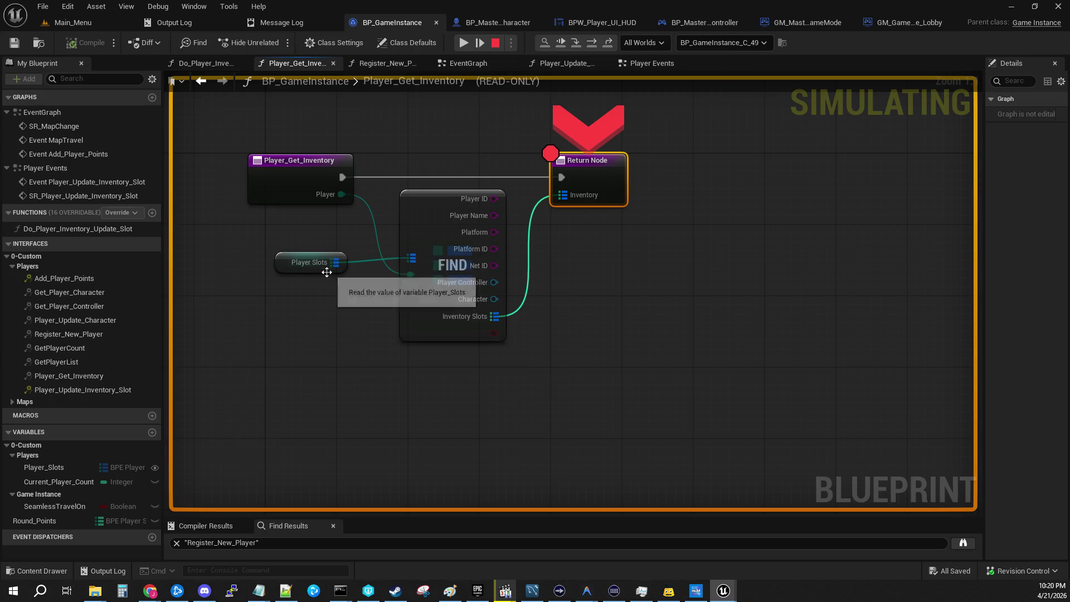
Re-expand Player_1 in Player Slots and advance execution into the controller's GetInventorySlots
{"action": "left_click", "coordinate": [354, 275]}
{"action": "left_click", "coordinate": [360, 291]}
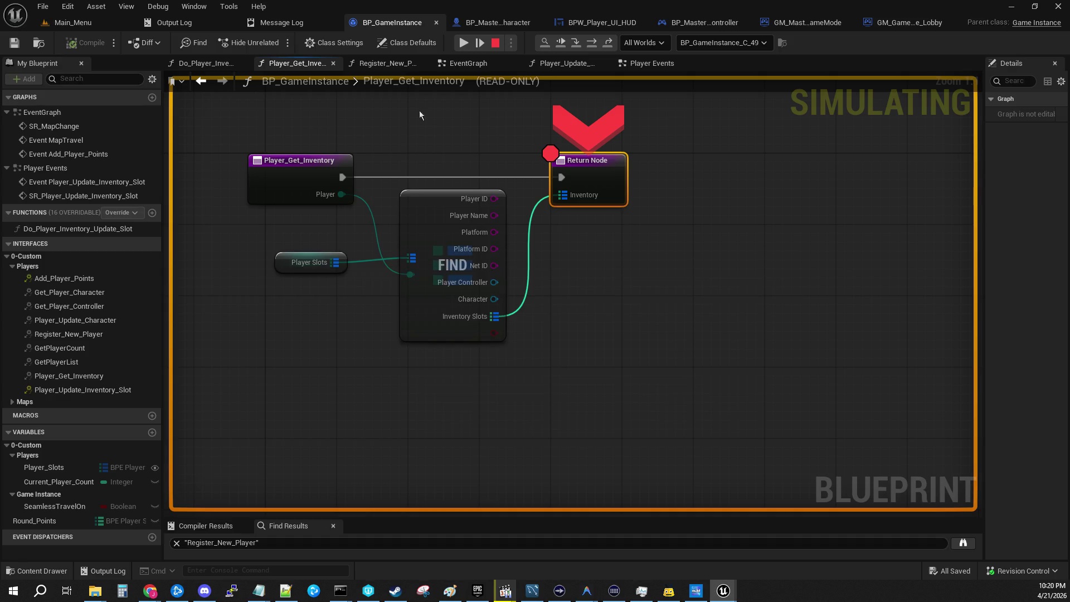
{"action": "left_click", "coordinate": [577, 48]}
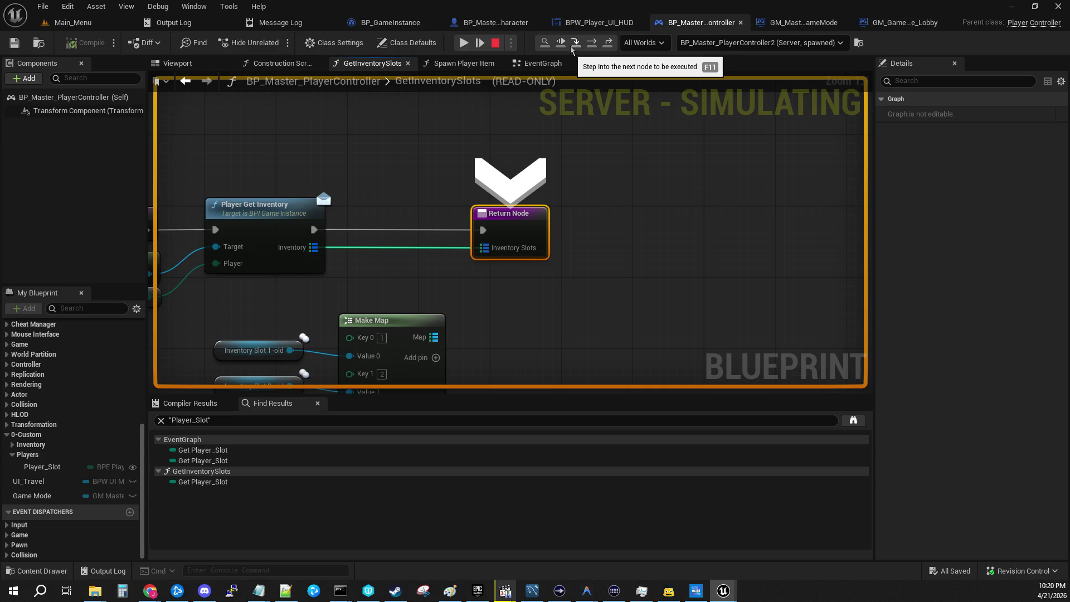
Check that GetInventorySlots' Player Slot reads Player_1, then step out and resume to the next breakpoint
{"action": "mouse_move", "coordinate": [395, 167]}
{"action": "left_mouse_down"}
{"action": "mouse_move", "coordinate": [407, 155]}
{"action": "mouse_move", "coordinate": [641, 119]}
{"action": "mouse_move", "coordinate": [550, 195]}
{"action": "mouse_move", "coordinate": [546, 179]}
{"action": "left_mouse_up"}
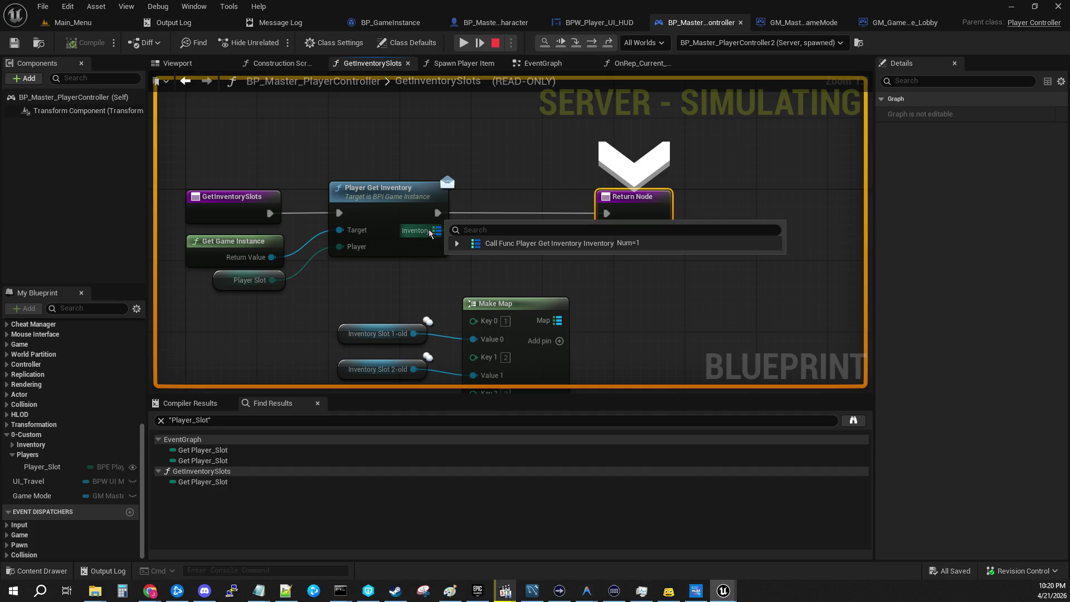
{"action": "mouse_move", "coordinate": [274, 281]}
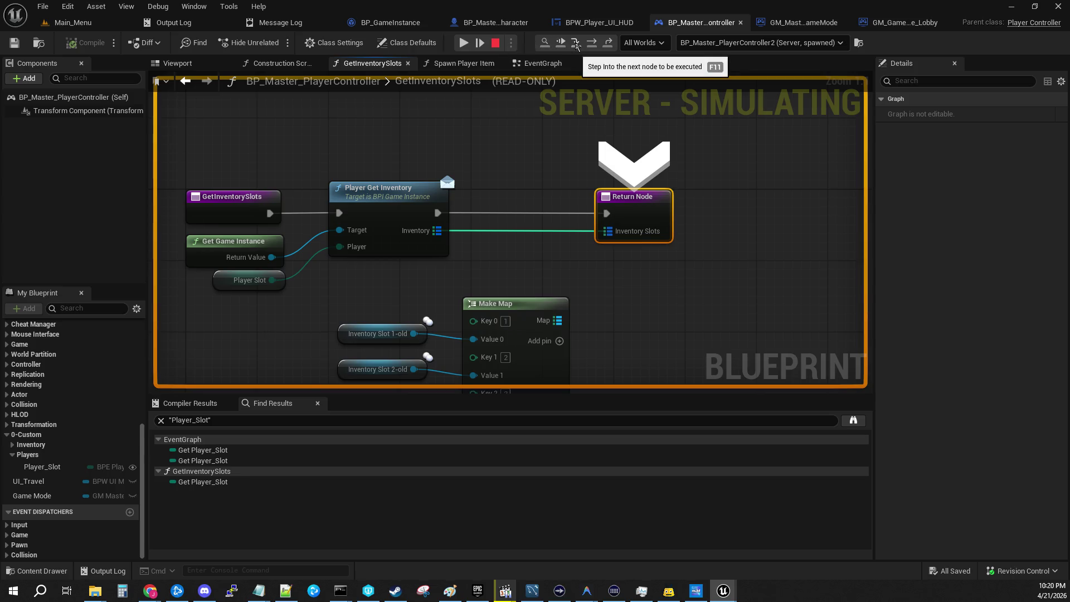
{"action": "left_click", "coordinate": [576, 44]}
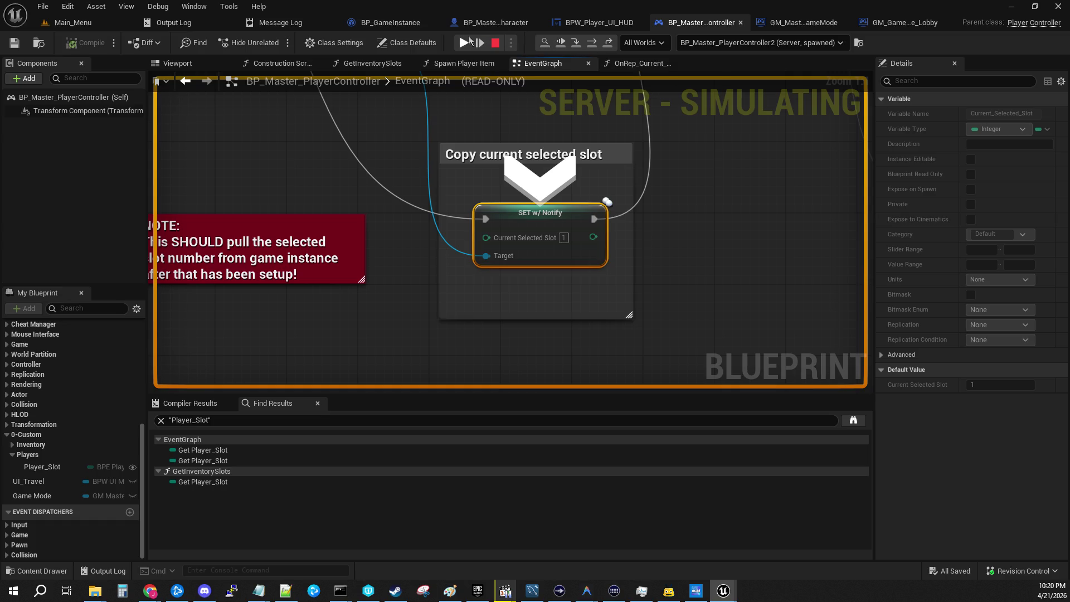
{"action": "left_click", "coordinate": [465, 43]}
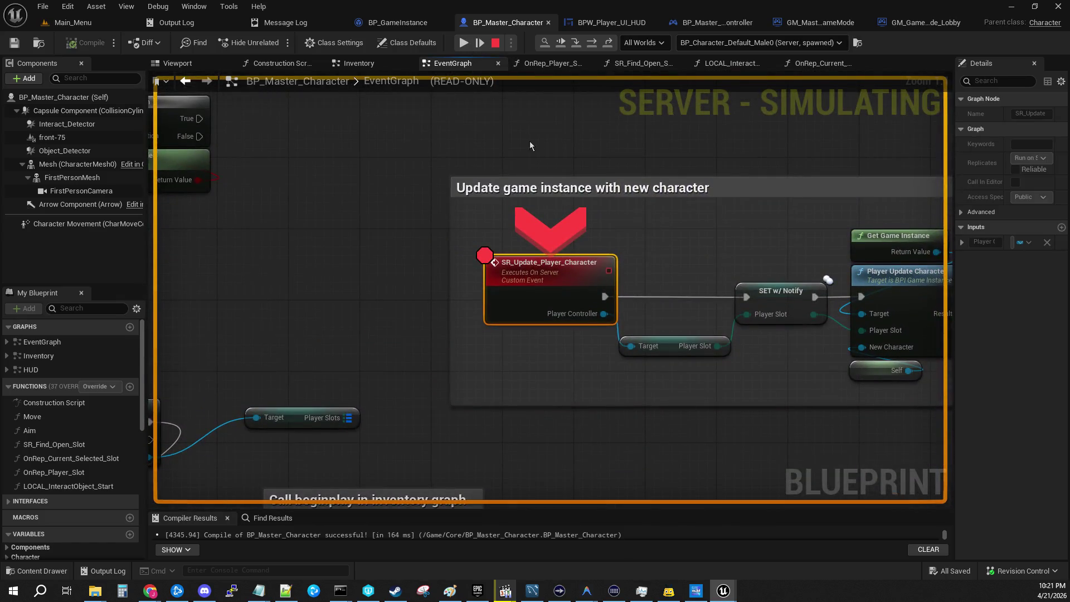
Step over to SET w/ Notify in SR_Update_Player_Character and confirm the controller's Player Slot is Player_1
{"action": "left_click_drag", "start_coordinate": [661, 220], "coordinate": [408, 196]}
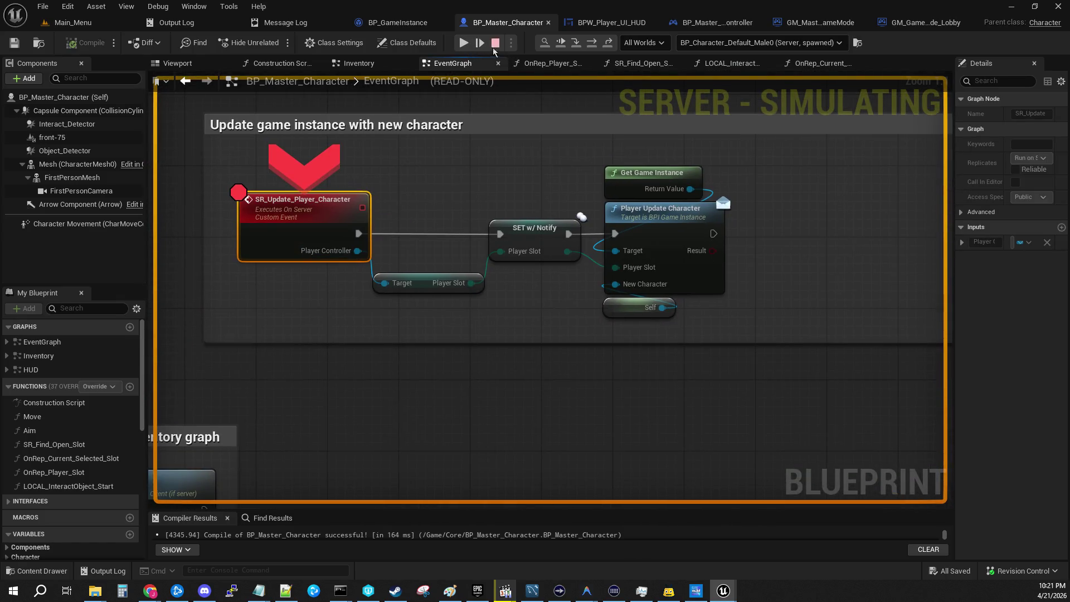
{"action": "key", "text": "F10"}
{"action": "mouse_move", "coordinate": [372, 301]}
{"action": "left_mouse_down"}
{"action": "mouse_move", "coordinate": [307, 181]}
{"action": "mouse_move", "coordinate": [284, 161]}
{"action": "left_mouse_up"}
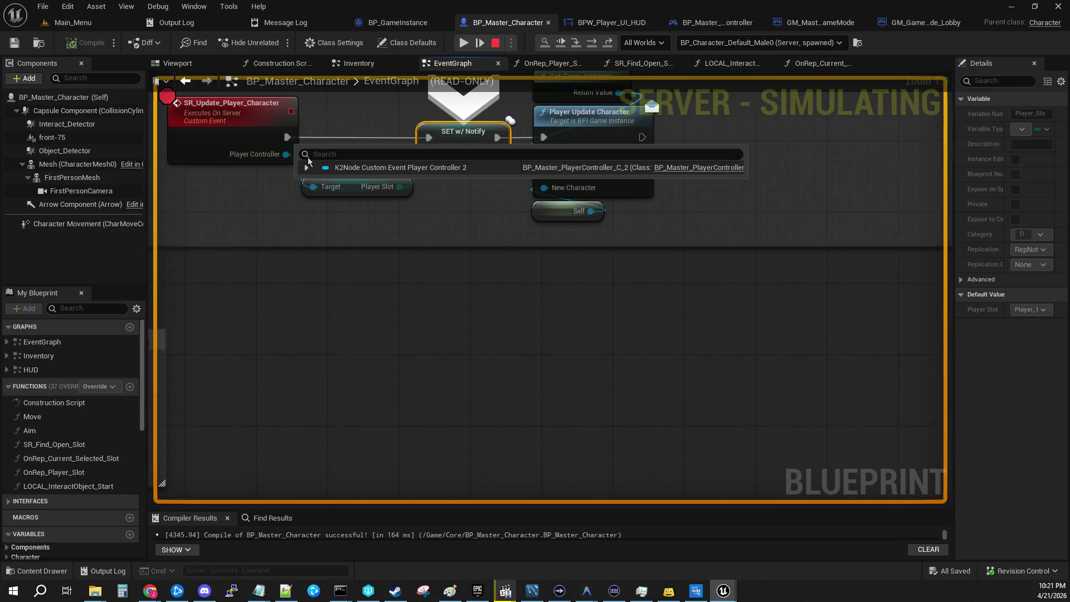
{"action": "left_click", "coordinate": [307, 167]}
{"action": "scroll", "coordinate": [463, 259], "scroll_direction": "down", "scroll_amount": 4}
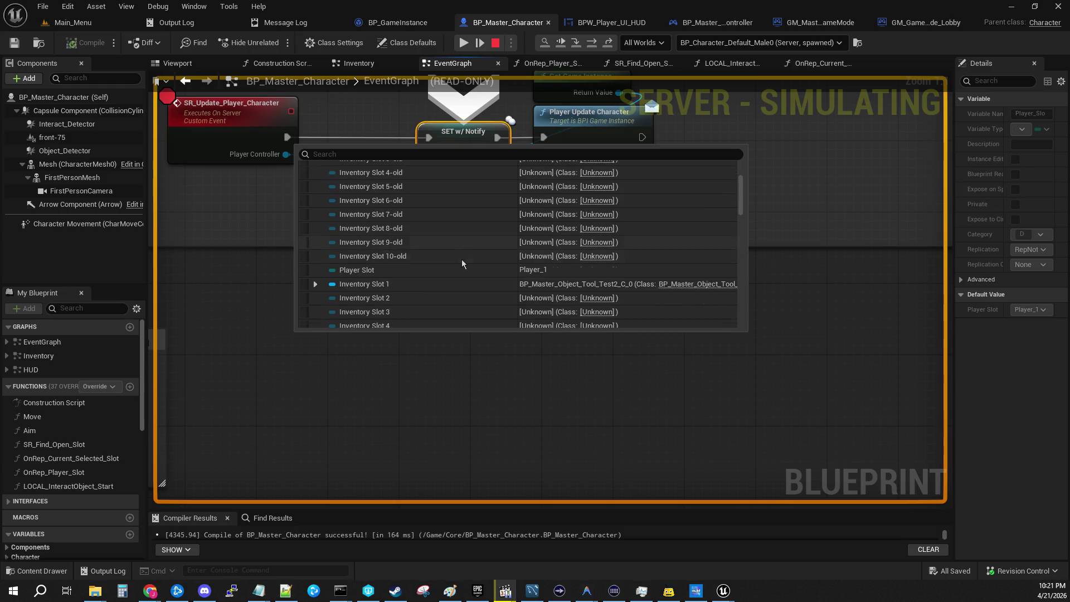
{"action": "scroll", "coordinate": [435, 266], "scroll_direction": "up", "scroll_amount": 4}
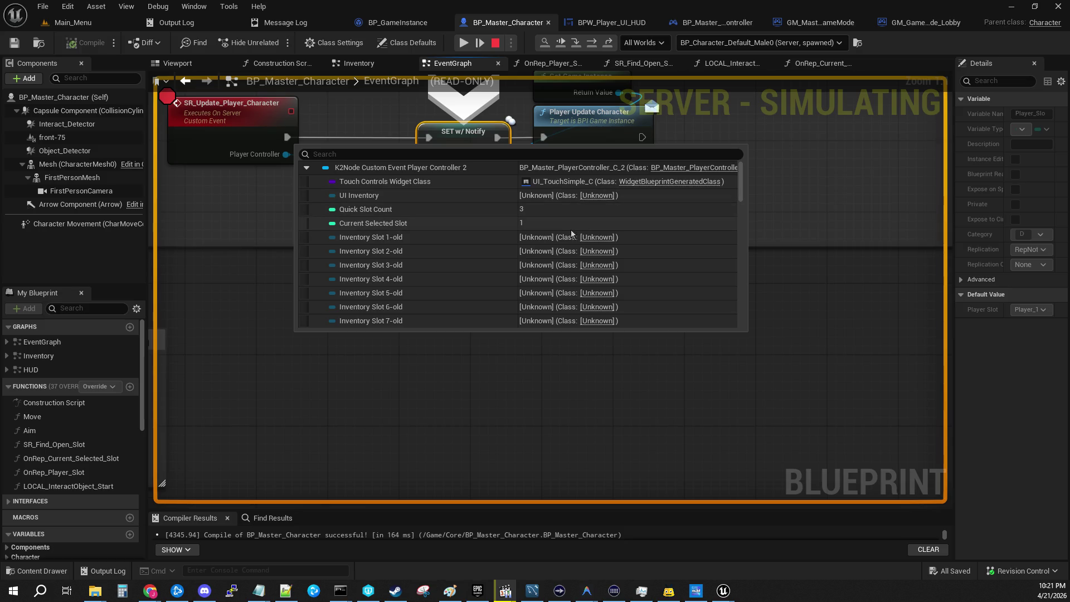
{"action": "scroll", "coordinate": [569, 245], "scroll_direction": "down", "scroll_amount": 3}
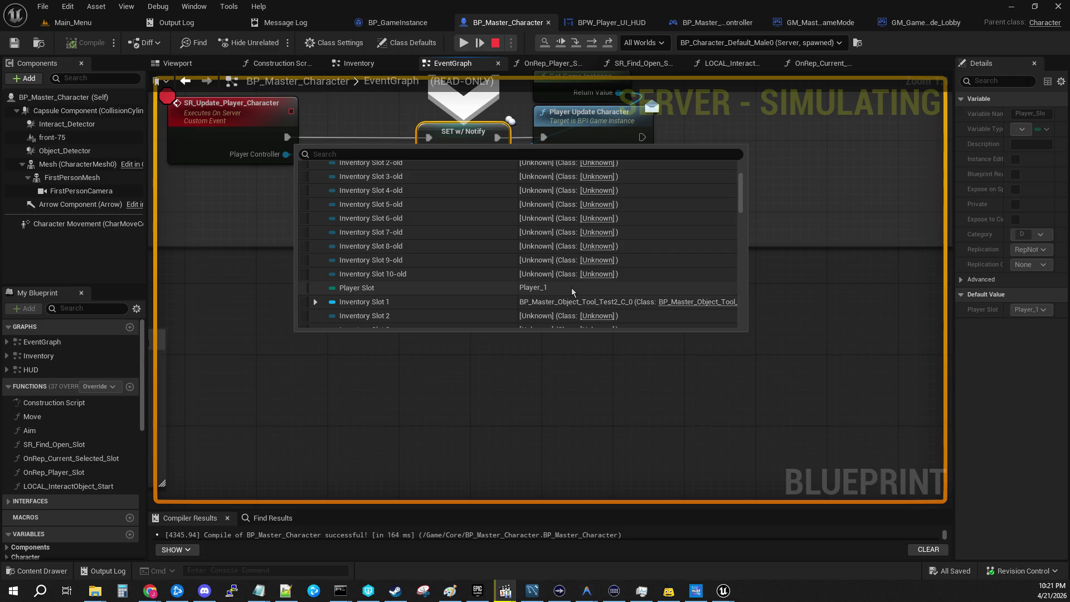
{"action": "left_click", "coordinate": [778, 298]}
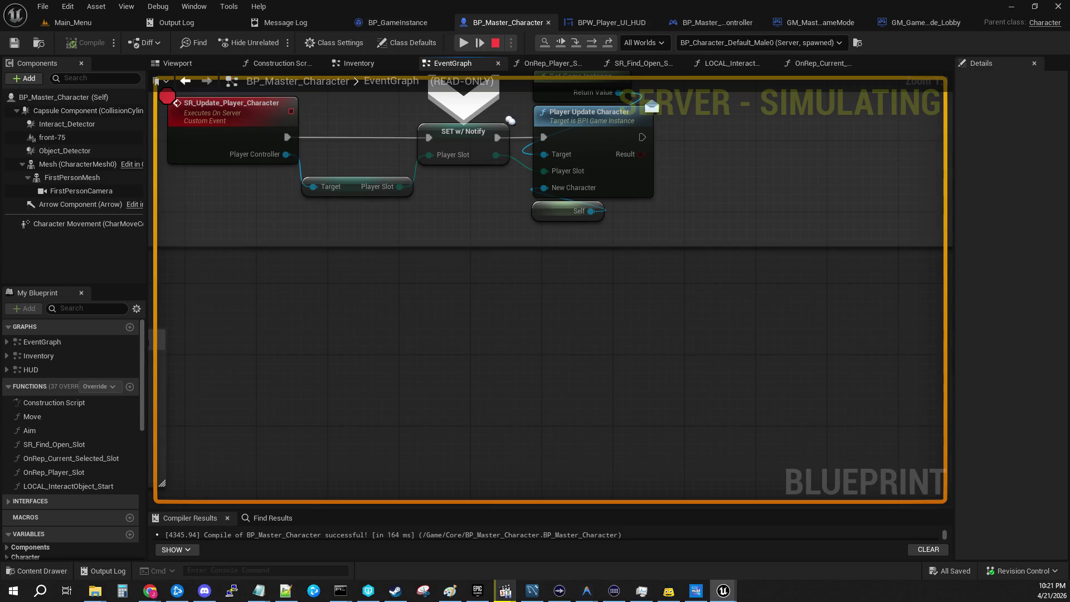
Check BP_Master_Character's debug instances and expand the paused event's Player Controller value
{"action": "left_click_drag", "start_coordinate": [370, 148], "coordinate": [507, 201]}
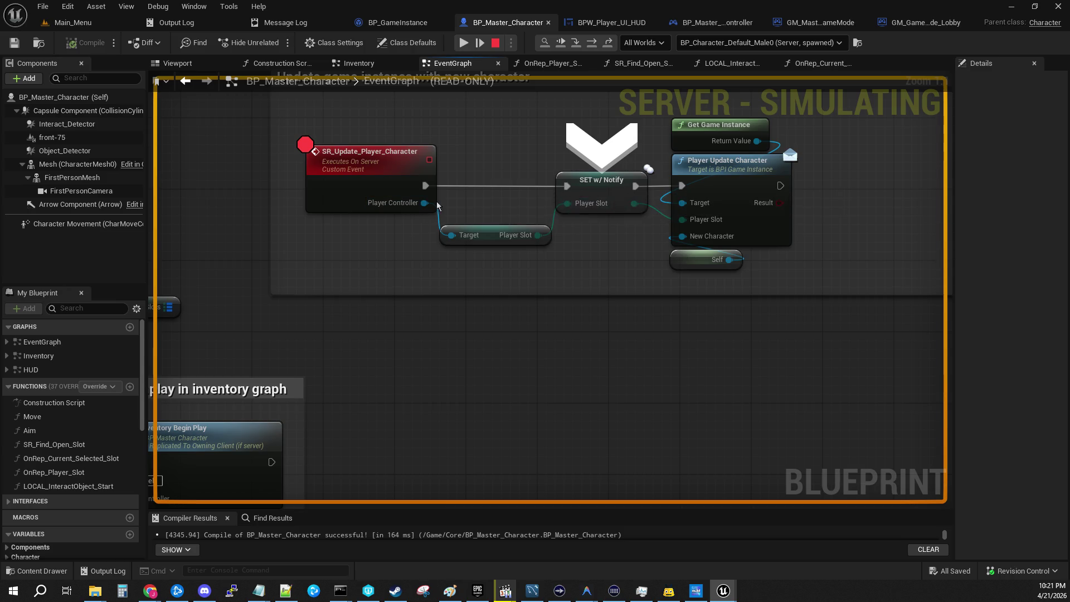
{"action": "left_click", "coordinate": [781, 46]}
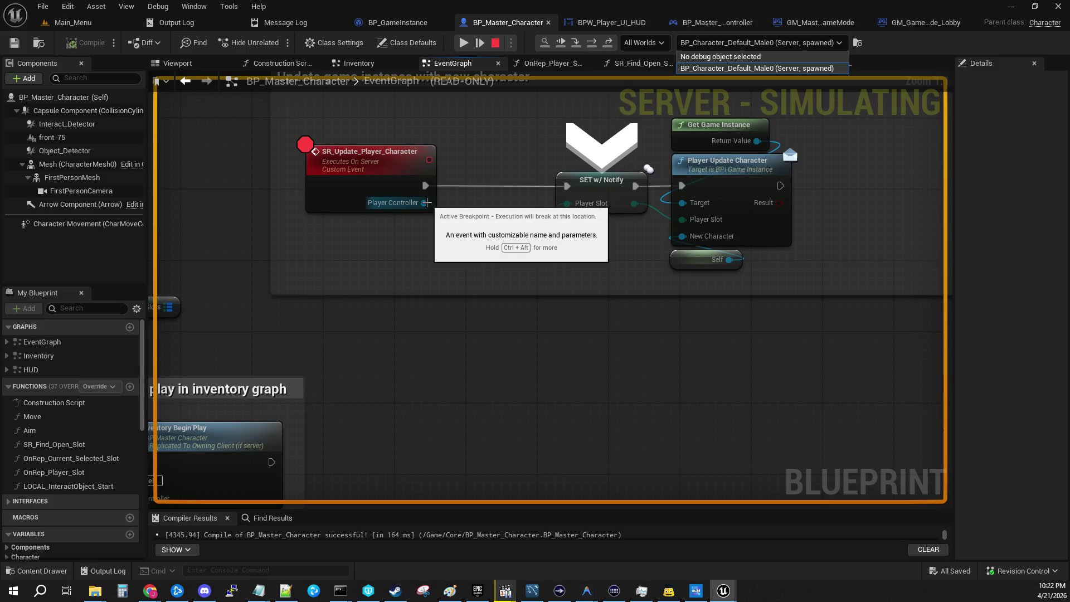
{"action": "left_click", "coordinate": [425, 203]}
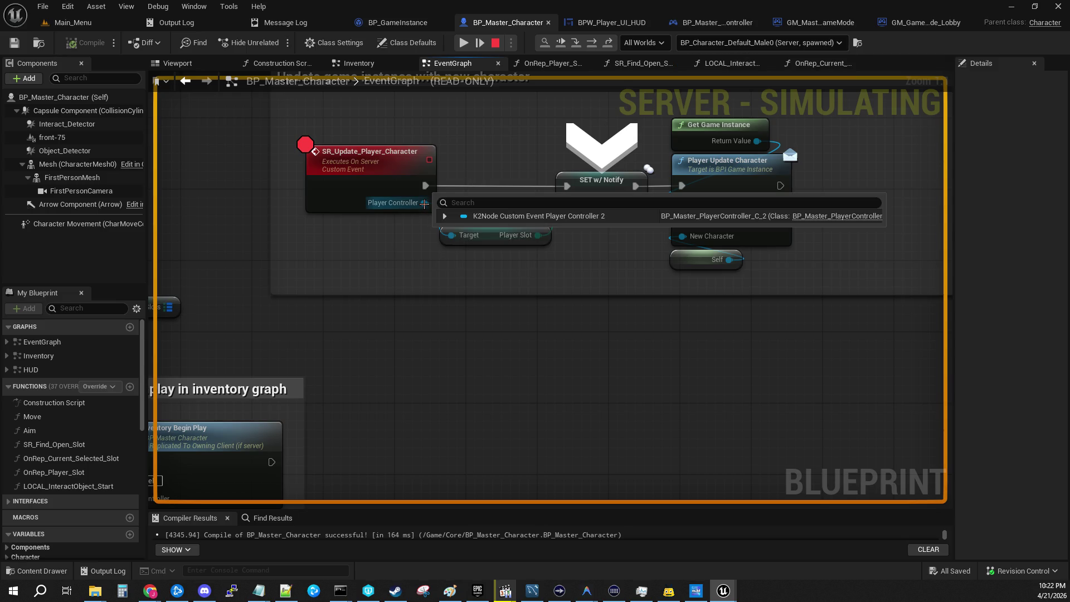
{"action": "left_click", "coordinate": [445, 216]}
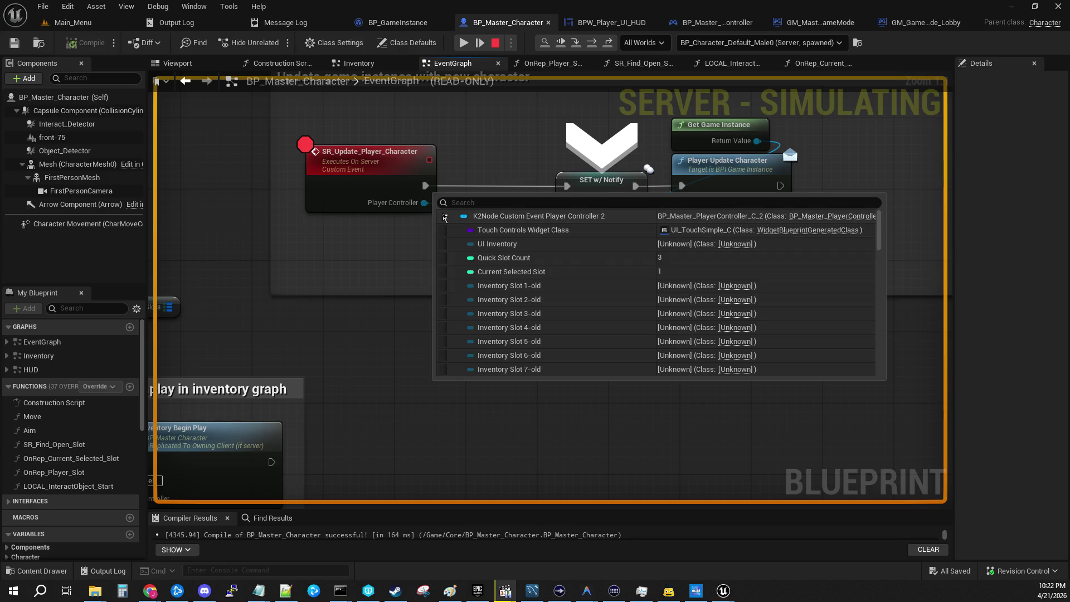
Check the available debug instances in BP_Master_PlayerController without choosing one
{"action": "left_click", "coordinate": [750, 22]}
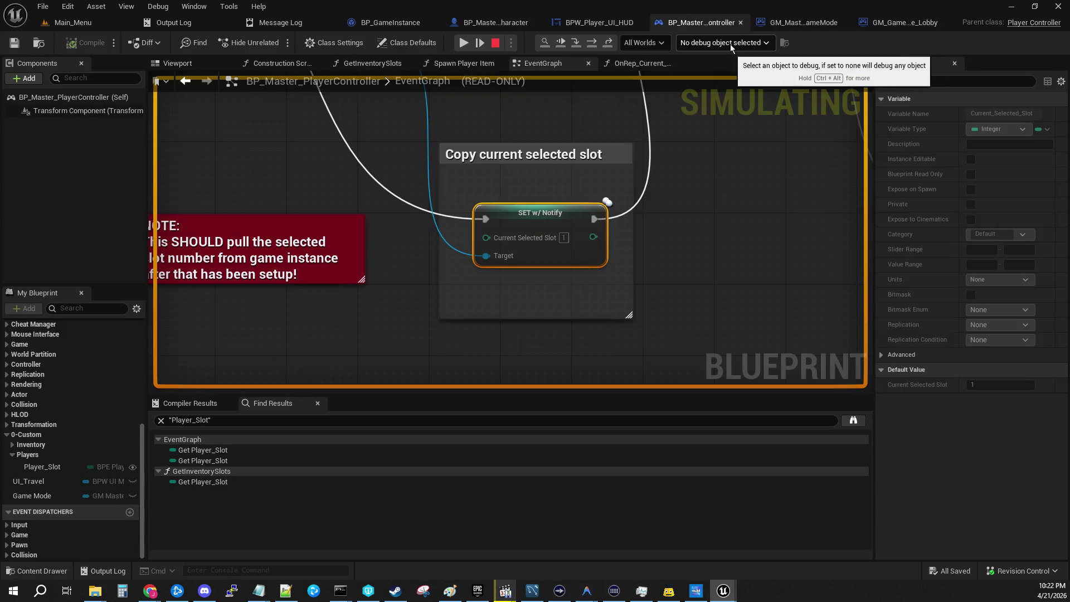
{"action": "left_click", "coordinate": [731, 45]}
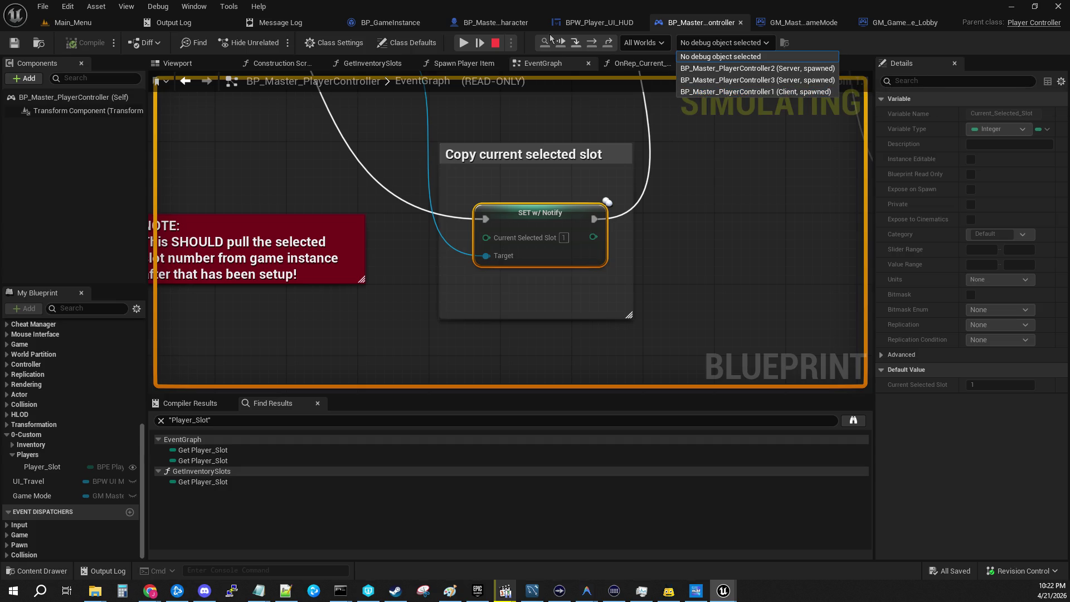
{"action": "left_click", "coordinate": [496, 23]}
Back in the character EventGraph, confirm the debugged instance and expand Player Controller's variables
{"action": "left_click", "coordinate": [496, 23]}
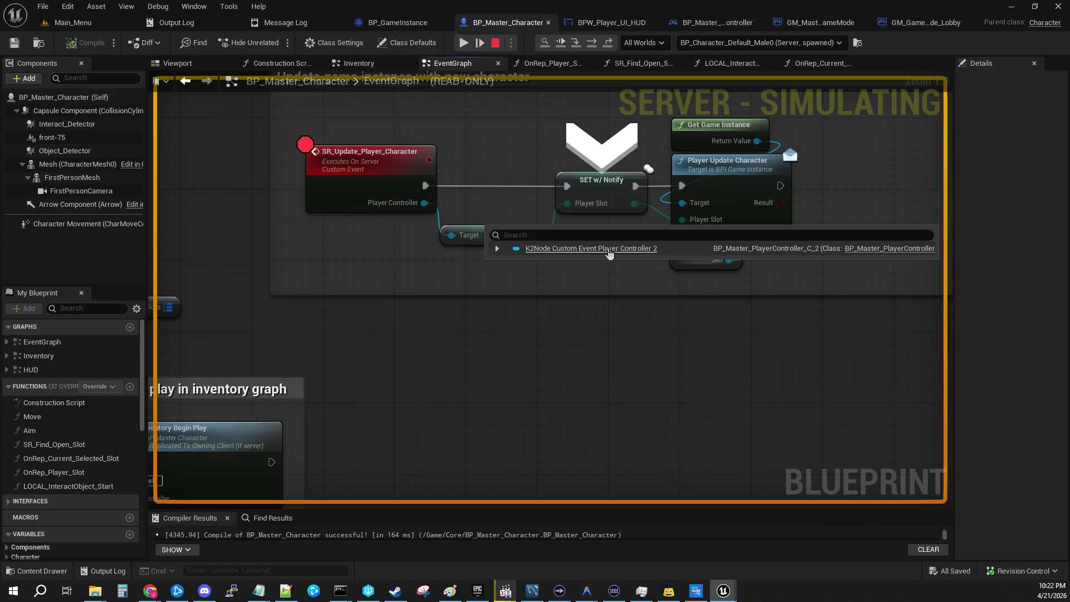
{"action": "left_click", "coordinate": [791, 43]}
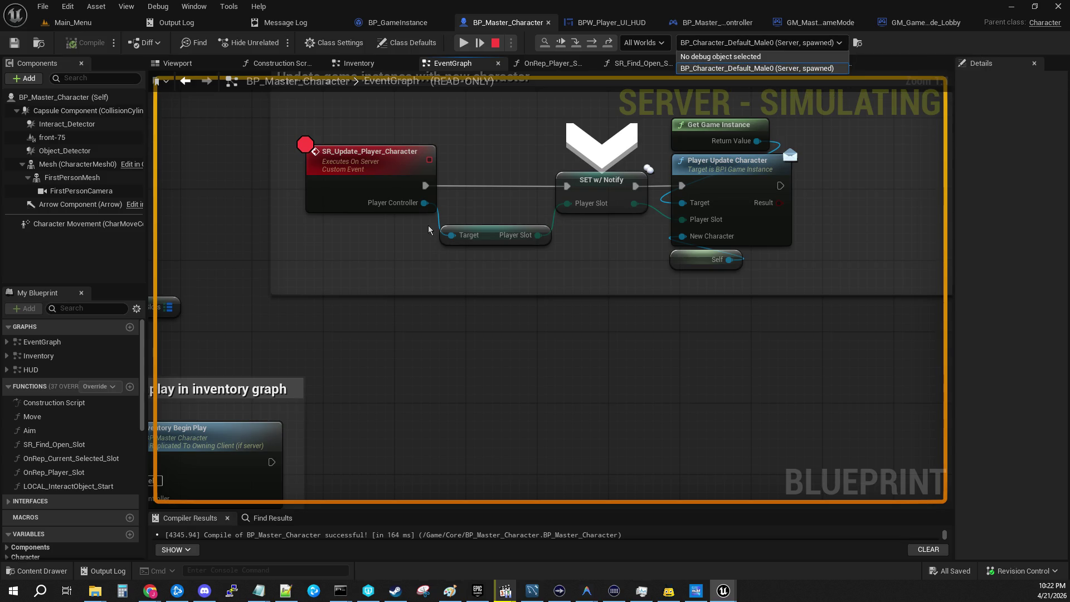
{"action": "left_click", "coordinate": [513, 206]}
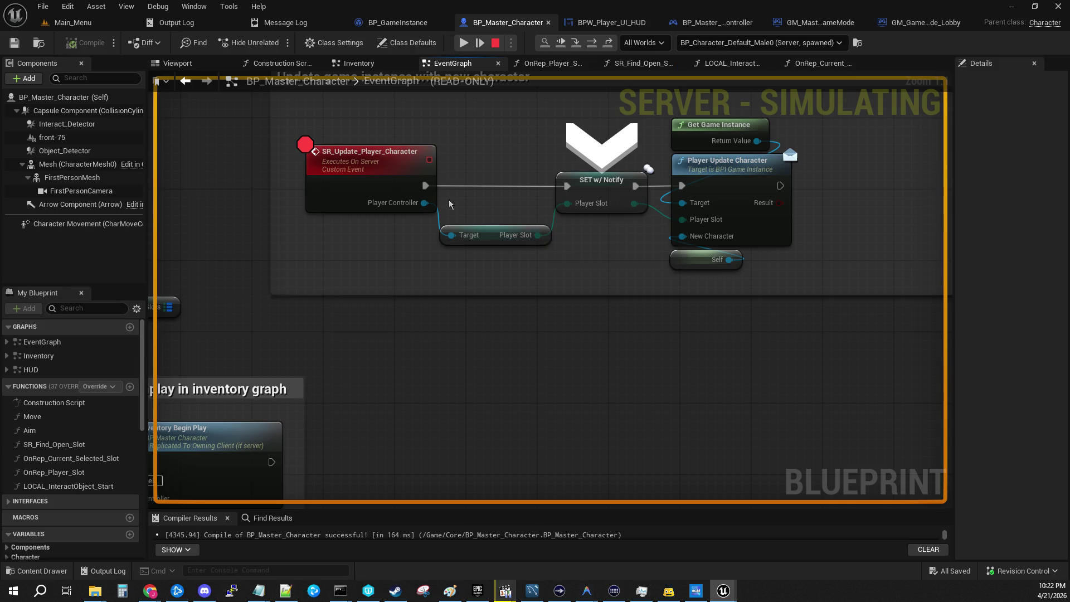
{"action": "left_click", "coordinate": [444, 216]}
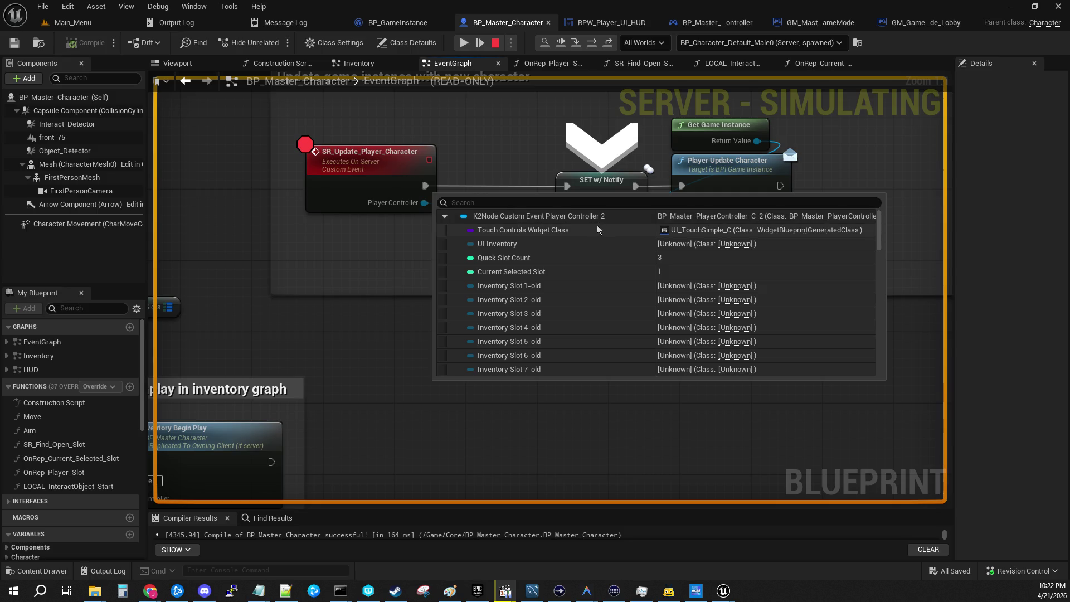
Survey the character EventGraph's node groups, then resume to the next breakpoint
{"action": "mouse_move", "coordinate": [439, 129]}
{"action": "left_mouse_down"}
{"action": "mouse_move", "coordinate": [762, 177]}
{"action": "mouse_move", "coordinate": [797, 198]}
{"action": "mouse_move", "coordinate": [843, 256]}
{"action": "left_mouse_up"}
{"action": "scroll", "coordinate": [842, 255], "scroll_direction": "down", "scroll_amount": 5}
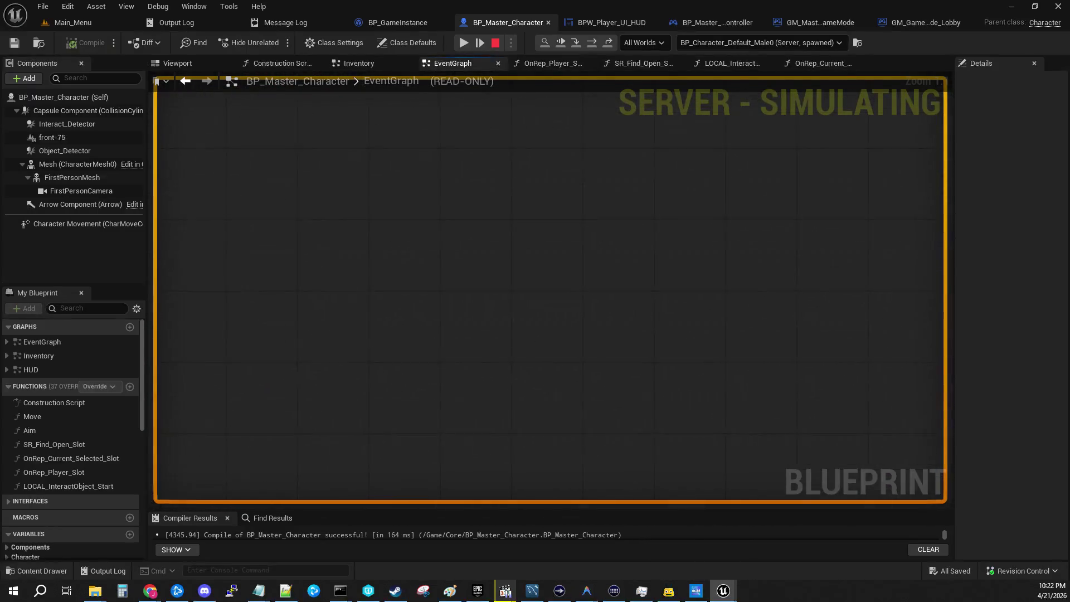
{"action": "scroll", "coordinate": [761, 219], "scroll_direction": "up", "scroll_amount": 2}
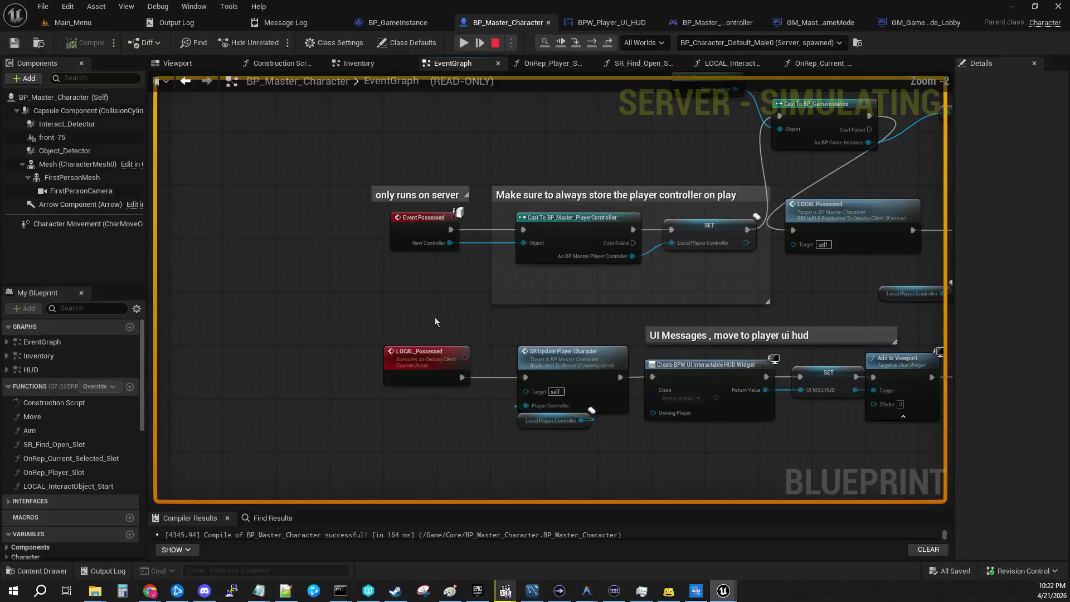
{"action": "scroll", "coordinate": [639, 268], "scroll_direction": "down", "scroll_amount": 3}
{"action": "left_click_drag", "start_coordinate": [640, 268], "coordinate": [601, 239]}
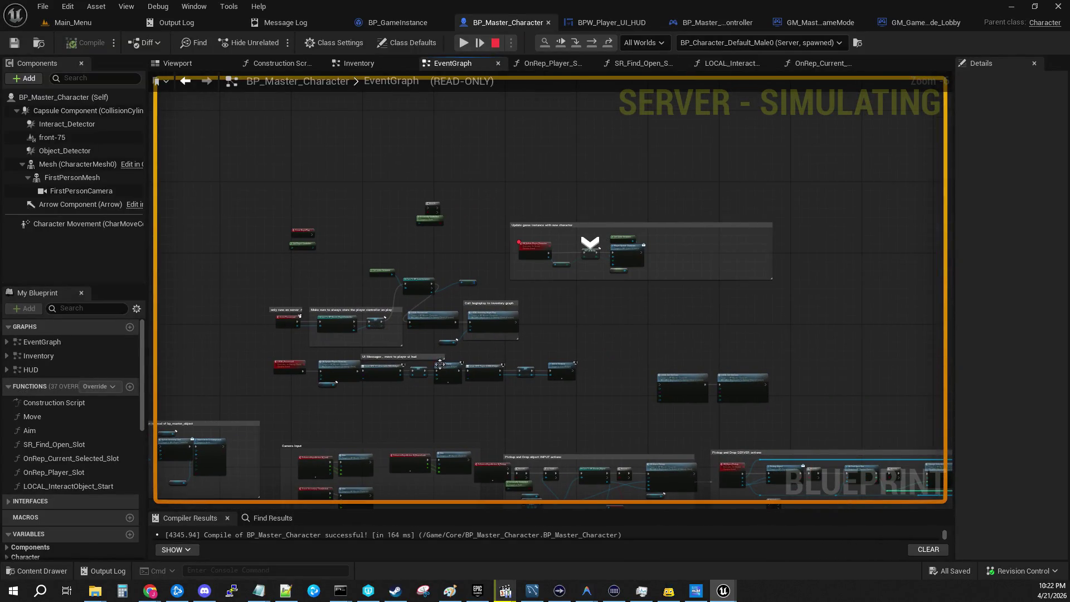
{"action": "mouse_move", "coordinate": [543, 323]}
{"action": "left_mouse_down"}
{"action": "mouse_move", "coordinate": [546, 279]}
{"action": "mouse_move", "coordinate": [549, 339]}
{"action": "left_mouse_up"}
{"action": "scroll", "coordinate": [549, 339], "scroll_direction": "up", "scroll_amount": 3}
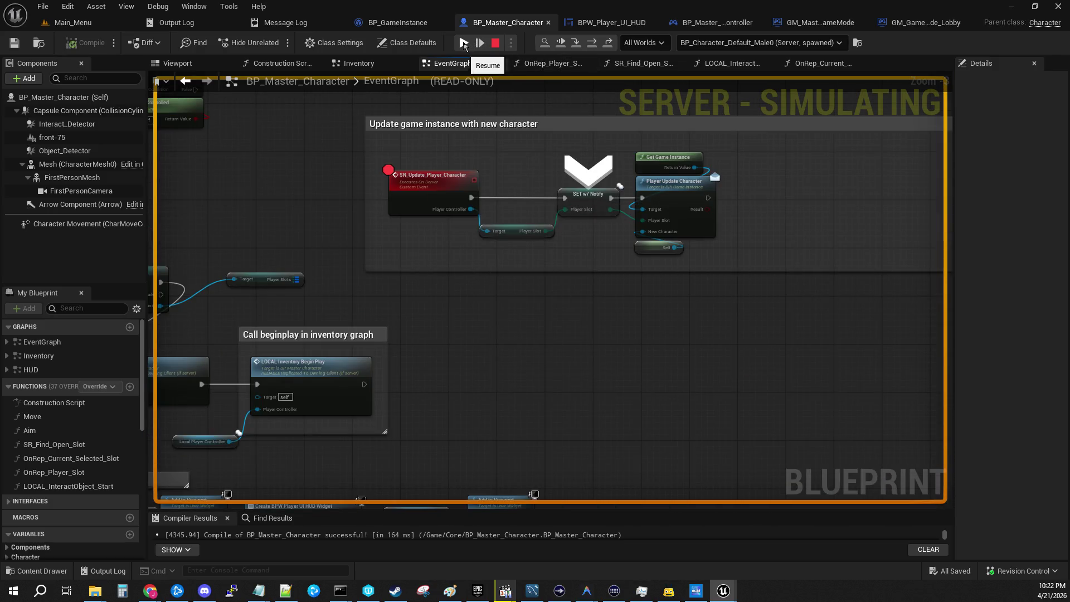
{"action": "left_click", "coordinate": [464, 43]}
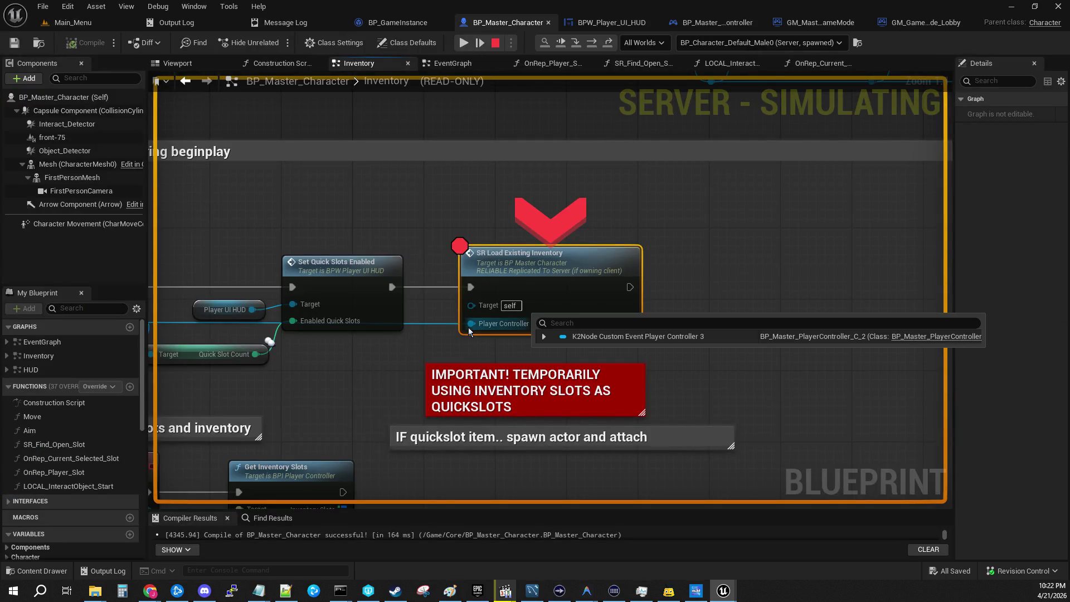
Expand the Player Controller value at SR Load Existing Inventory, then resume to Player_Get_Inventory
{"action": "left_click_drag", "start_coordinate": [468, 327], "coordinate": [356, 193]}
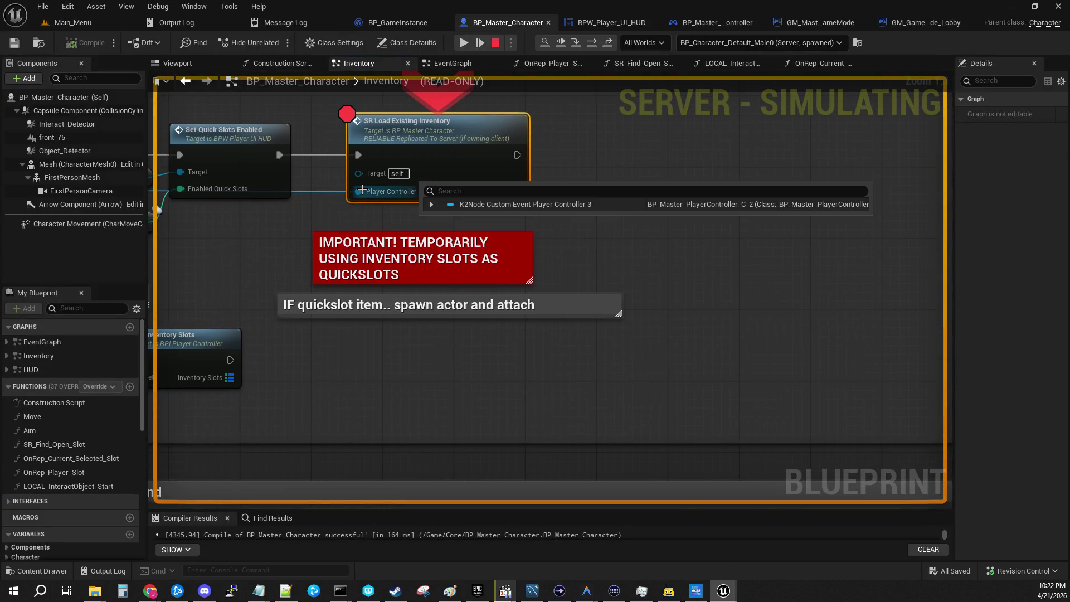
{"action": "mouse_move", "coordinate": [386, 195]}
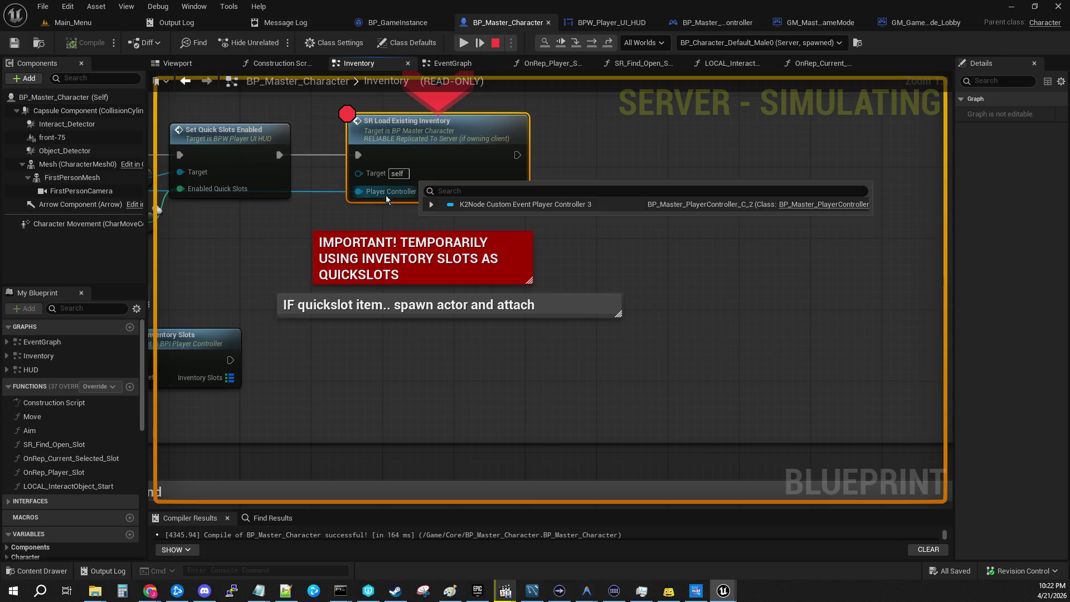
{"action": "left_click", "coordinate": [432, 204]}
{"action": "scroll", "coordinate": [576, 315], "scroll_direction": "down", "scroll_amount": 5}
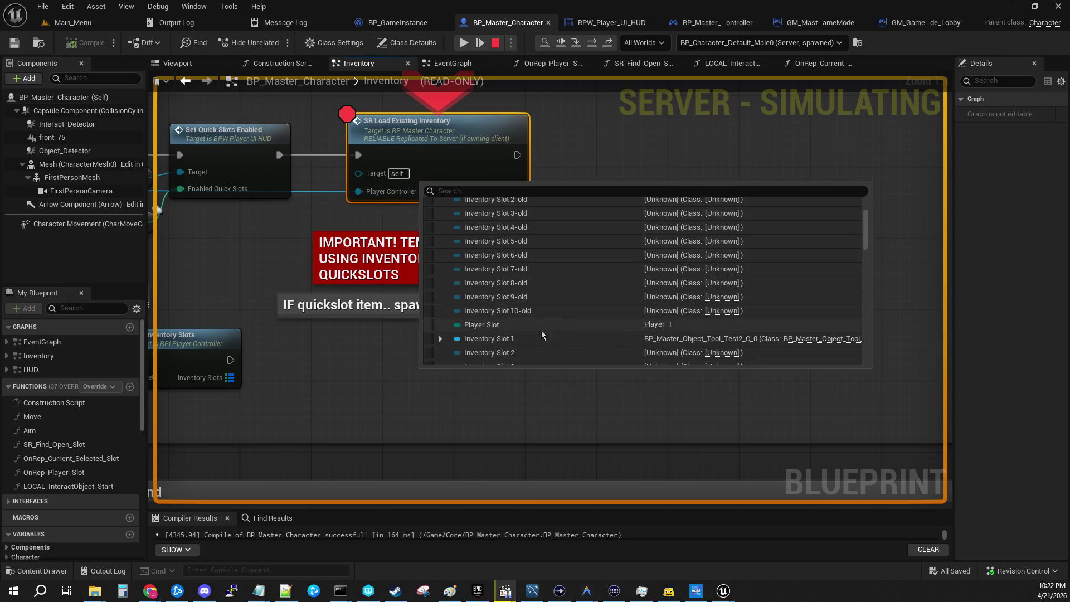
{"action": "left_click", "coordinate": [465, 43]}
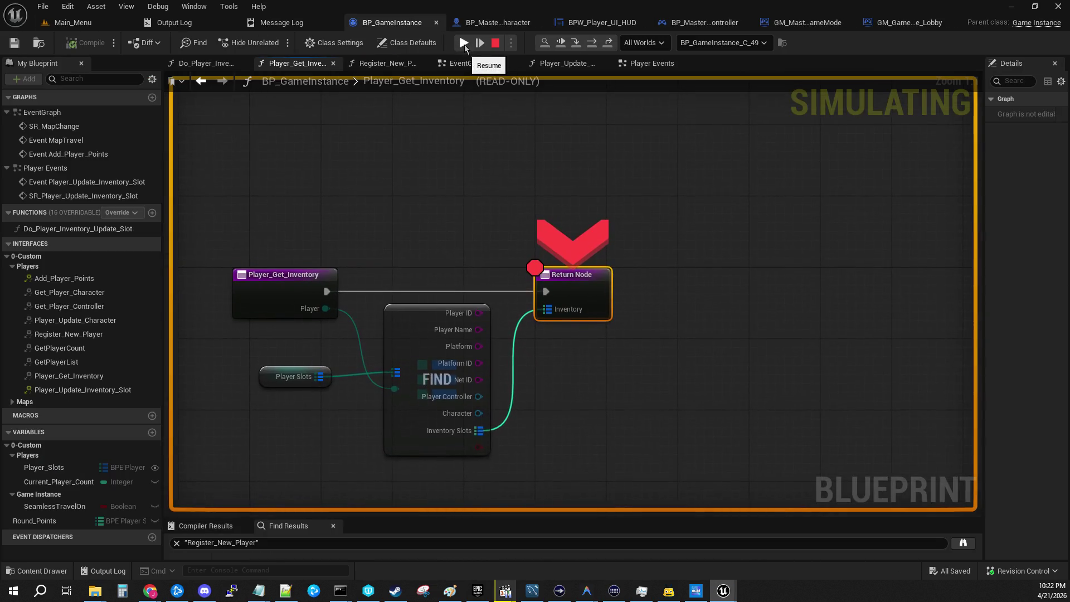
Confirm the Player pin reads Player_1, continue, and view the controller's GetInventorySlots graph
{"action": "mouse_move", "coordinate": [495, 224]}
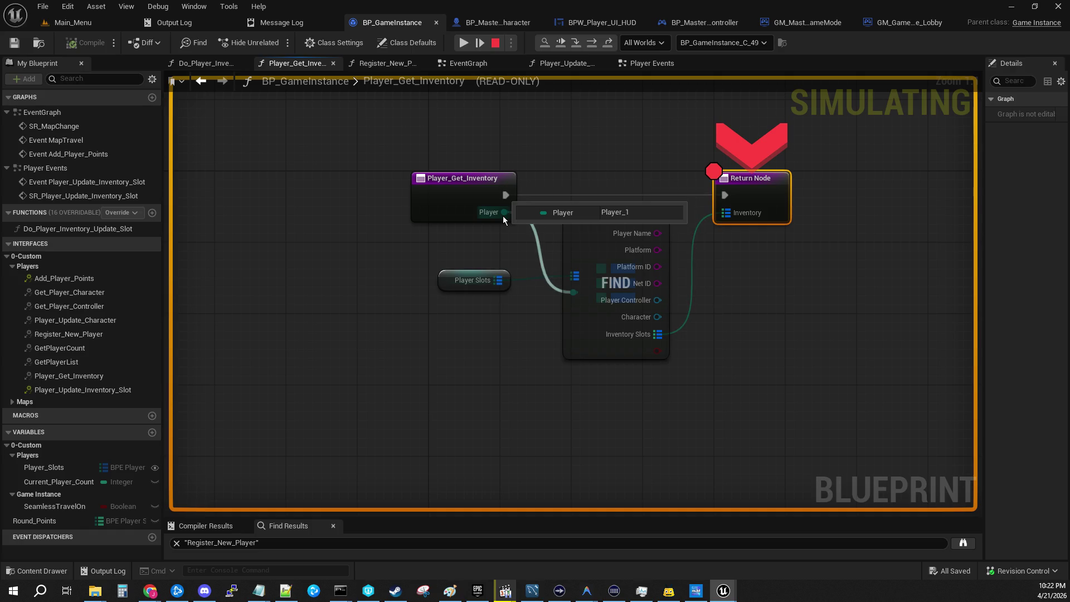
{"action": "left_click", "coordinate": [464, 43]}
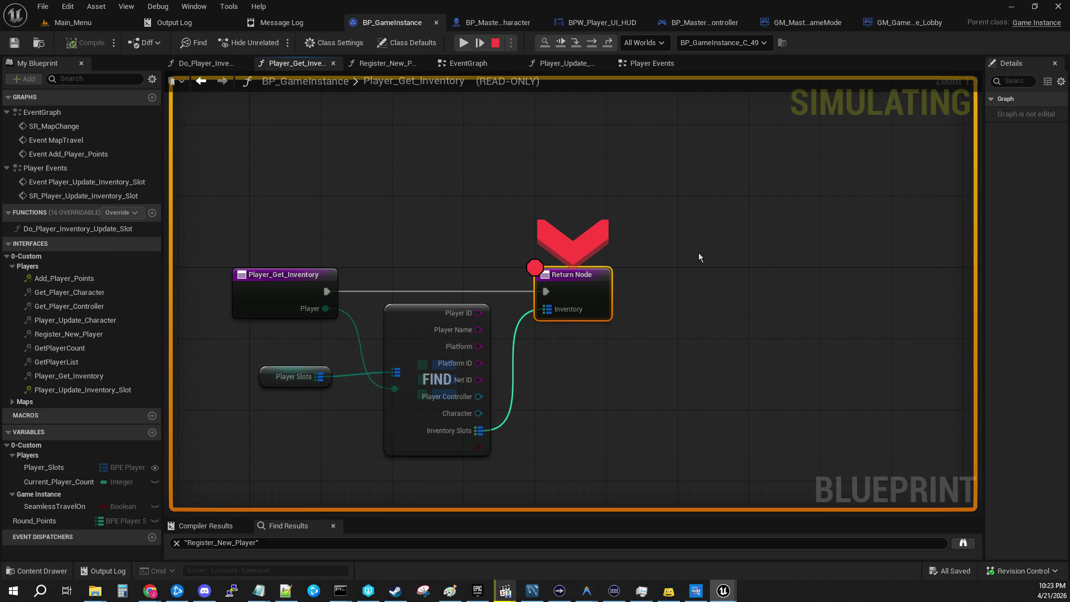
{"action": "mouse_move", "coordinate": [699, 257]}
{"action": "left_mouse_down"}
{"action": "mouse_move", "coordinate": [793, 217]}
{"action": "mouse_move", "coordinate": [793, 200]}
{"action": "left_mouse_up"}
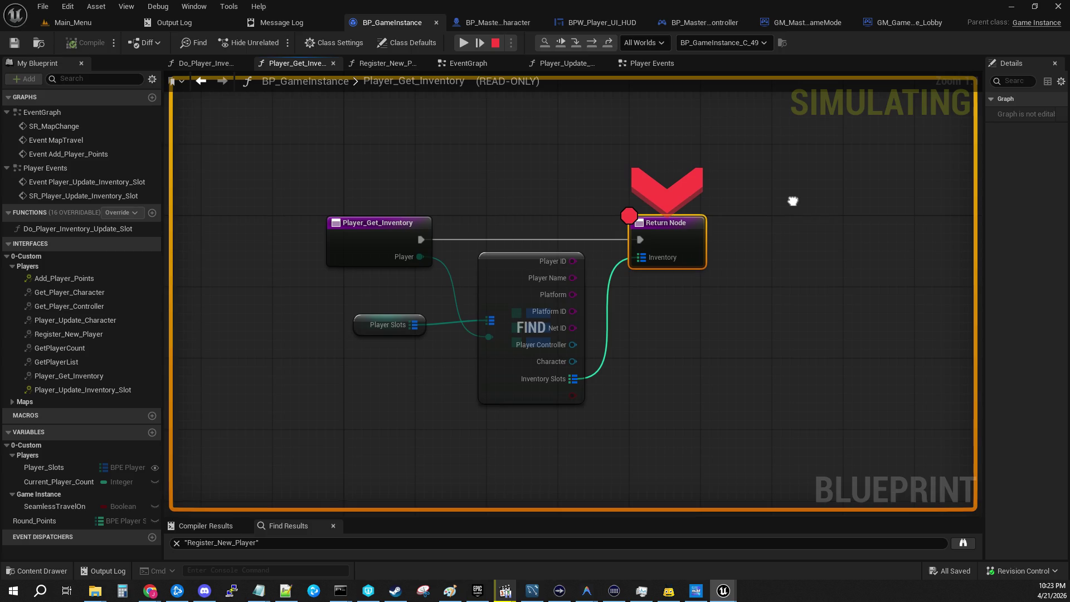
{"action": "left_click_drag", "start_coordinate": [574, 171], "coordinate": [477, 156]}
{"action": "mouse_move", "coordinate": [322, 242]}
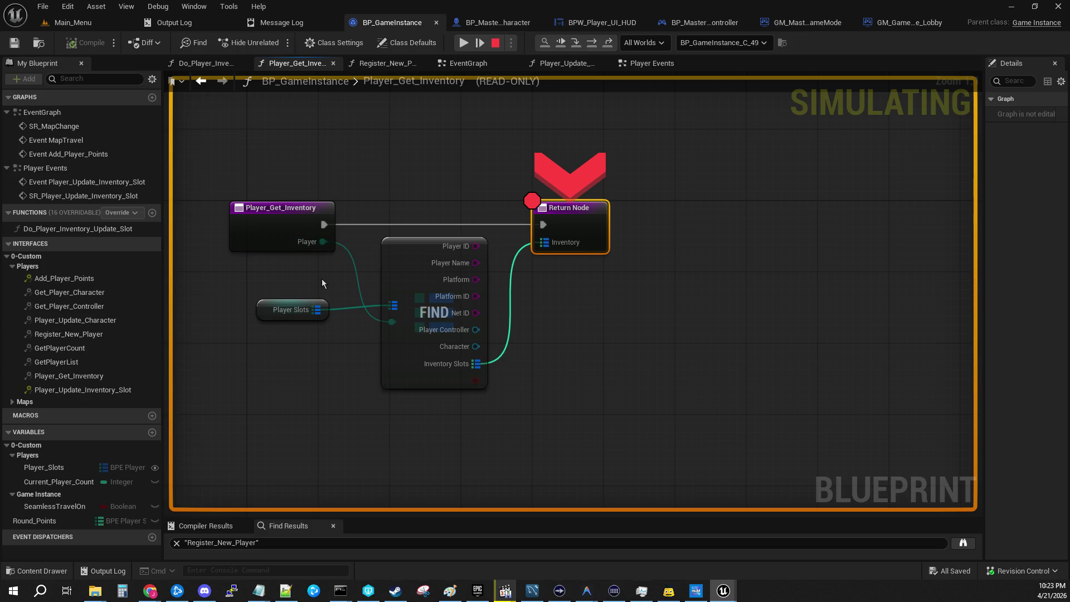
{"action": "left_click", "coordinate": [702, 23]}
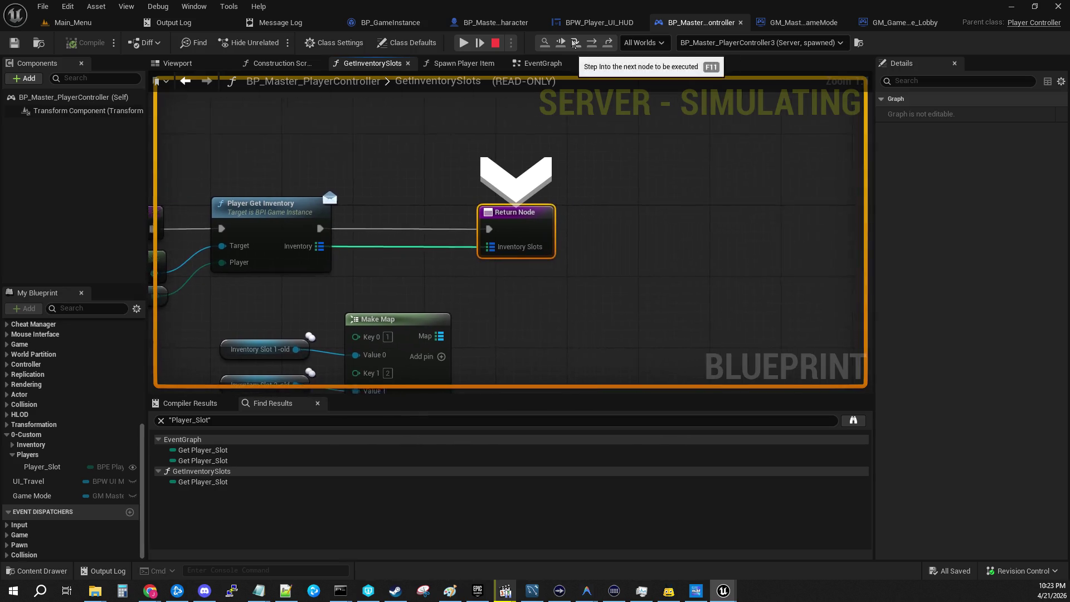
{"action": "left_click_drag", "start_coordinate": [504, 163], "coordinate": [774, 107]}
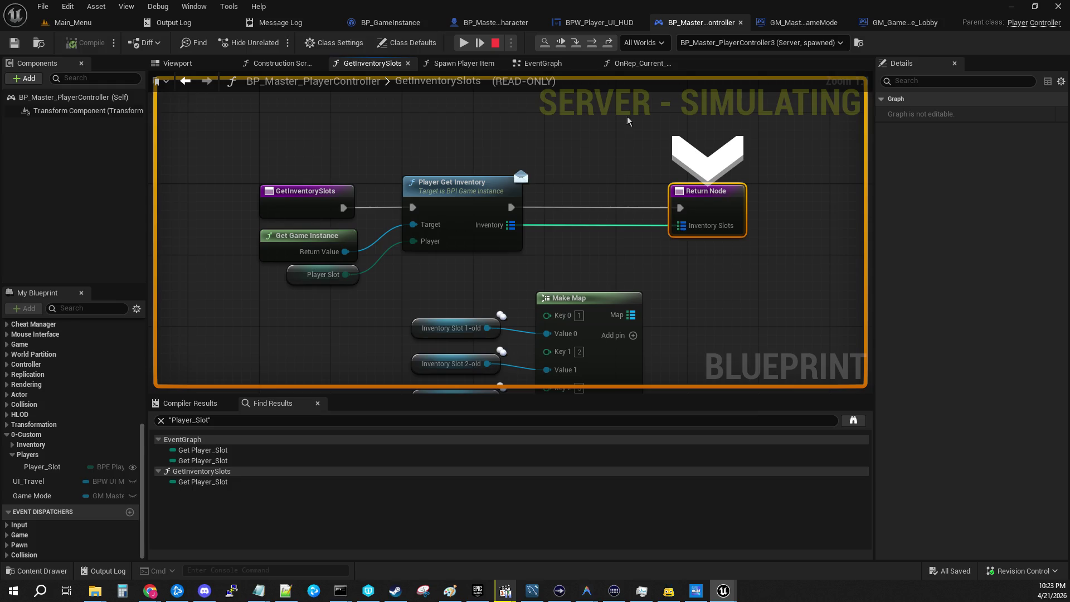
{"action": "left_click", "coordinate": [577, 48]}
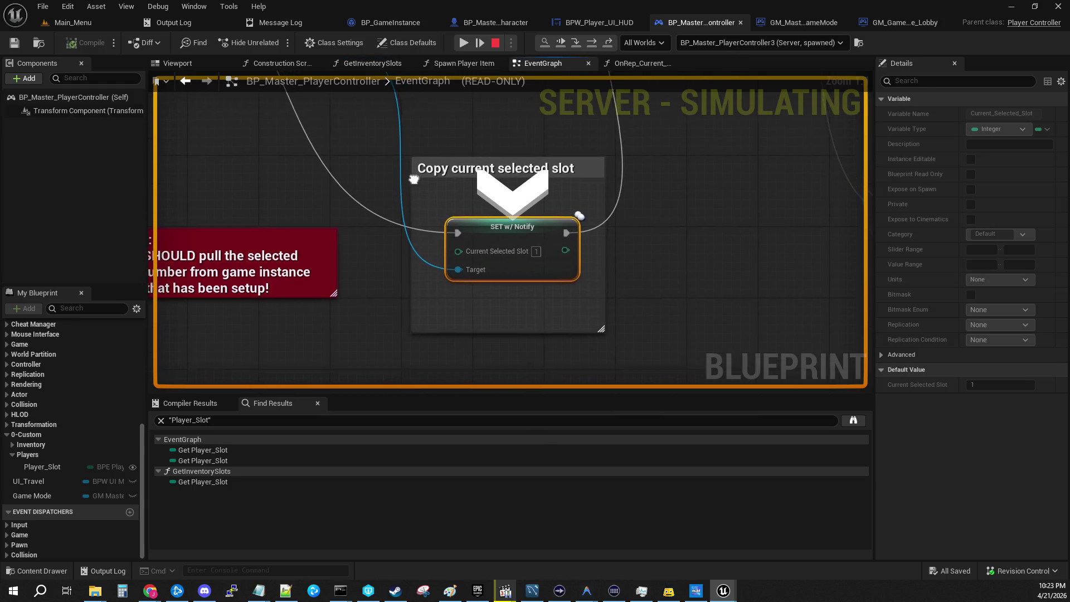
{"action": "mouse_move", "coordinate": [623, 323]}
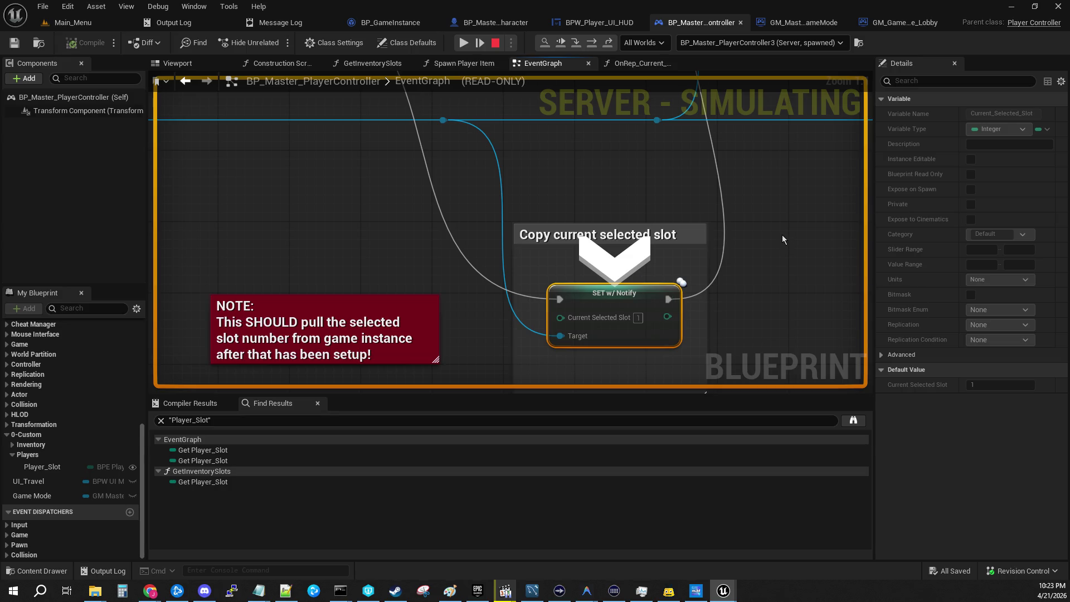
{"action": "mouse_move", "coordinate": [777, 209]}
{"action": "left_mouse_down"}
{"action": "mouse_move", "coordinate": [605, 279]}
{"action": "mouse_move", "coordinate": [697, 335]}
{"action": "mouse_move", "coordinate": [647, 171]}
{"action": "mouse_move", "coordinate": [614, 368]}
{"action": "mouse_move", "coordinate": [638, 184]}
{"action": "left_mouse_up"}
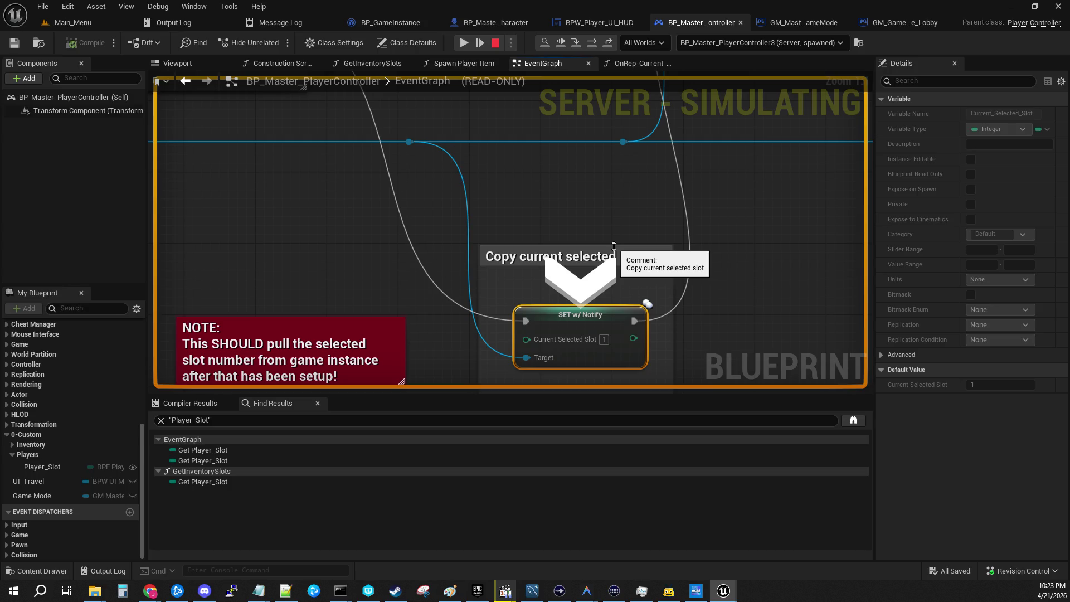
{"action": "left_click_drag", "start_coordinate": [614, 246], "coordinate": [602, 362]}
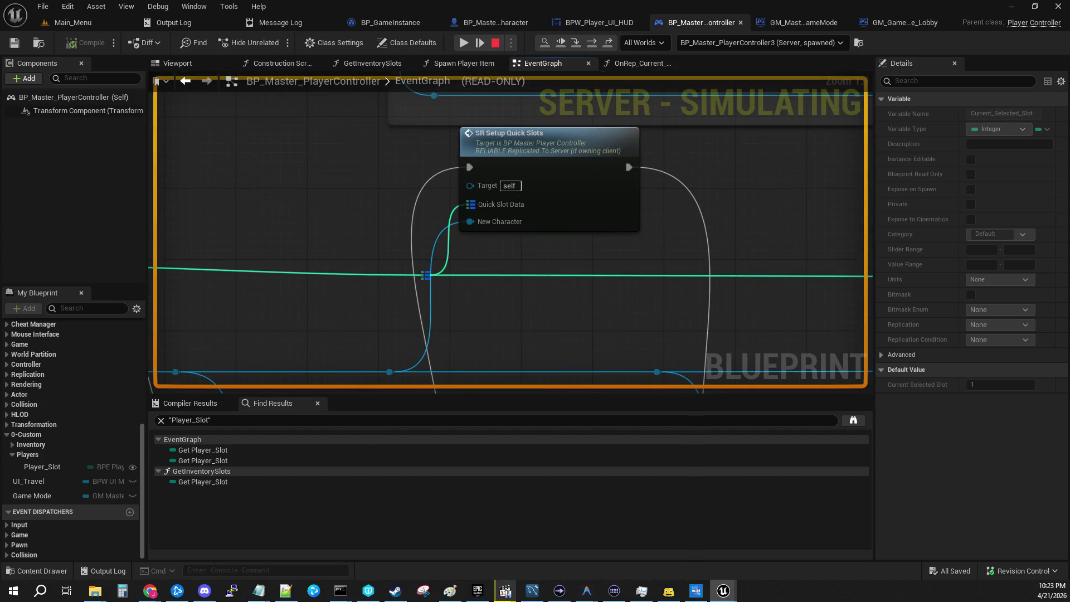
{"action": "mouse_move", "coordinate": [279, 250]}
{"action": "left_mouse_down"}
{"action": "mouse_move", "coordinate": [379, 226]}
{"action": "mouse_move", "coordinate": [643, 231]}
{"action": "mouse_move", "coordinate": [778, 186]}
{"action": "mouse_move", "coordinate": [719, 183]}
{"action": "left_mouse_up"}
{"action": "left_click_drag", "start_coordinate": [279, 223], "coordinate": [792, 206]}
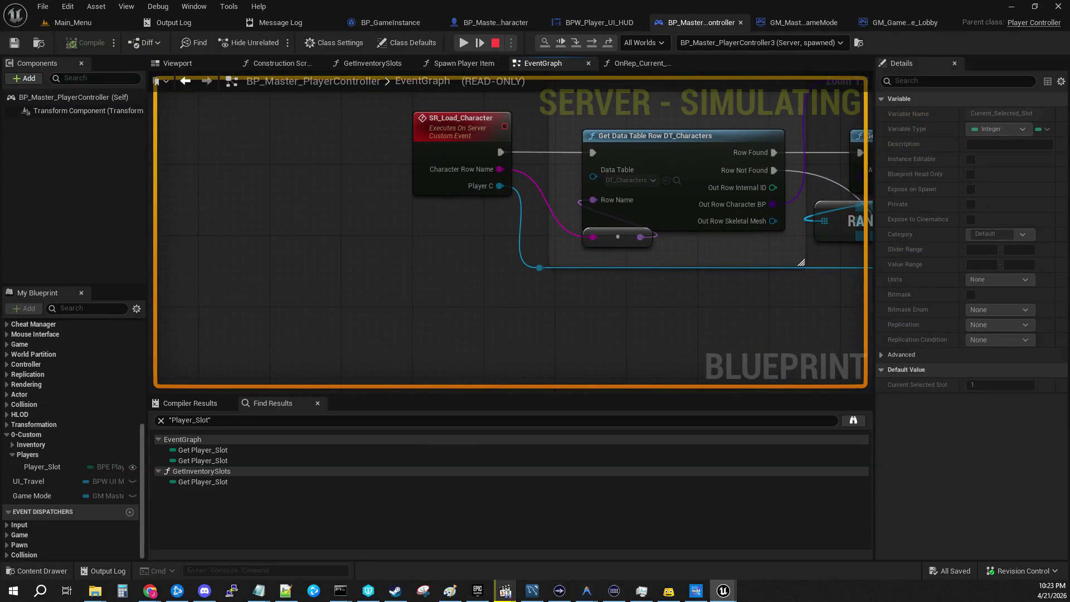
{"action": "left_click_drag", "start_coordinate": [376, 200], "coordinate": [113, 188]}
{"action": "mouse_move", "coordinate": [245, 178]}
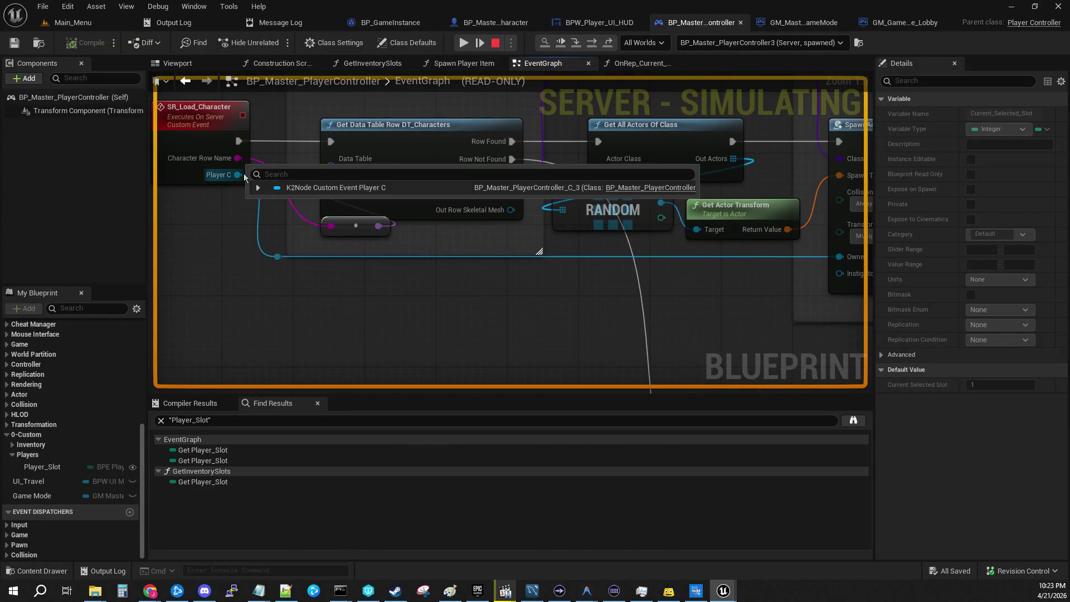
{"action": "left_click", "coordinate": [258, 188]}
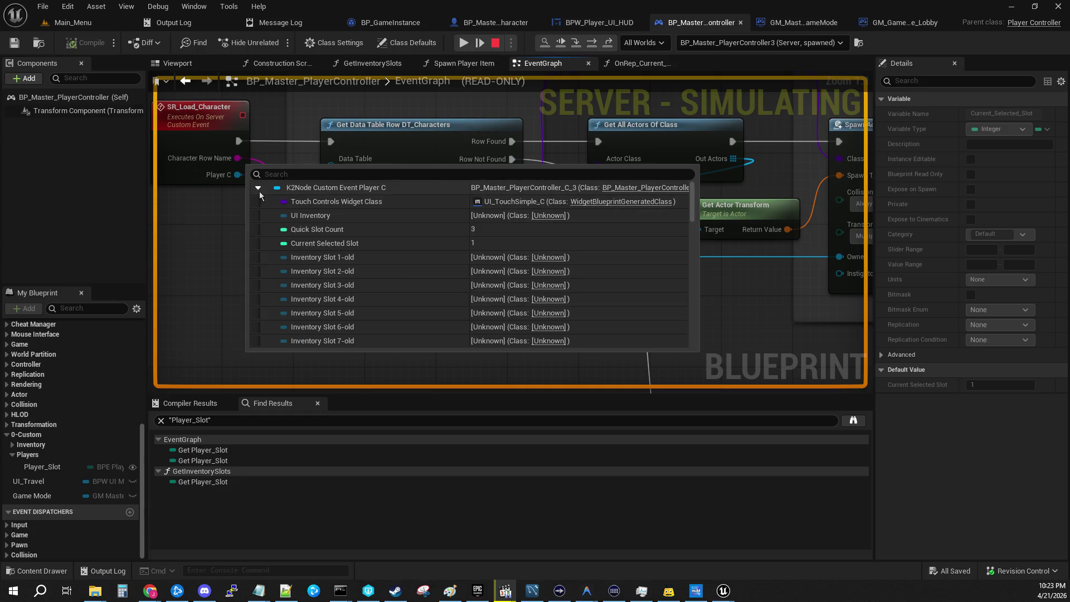
{"action": "scroll", "coordinate": [408, 283], "scroll_direction": "down", "scroll_amount": 2}
{"action": "left_click", "coordinate": [502, 328]}
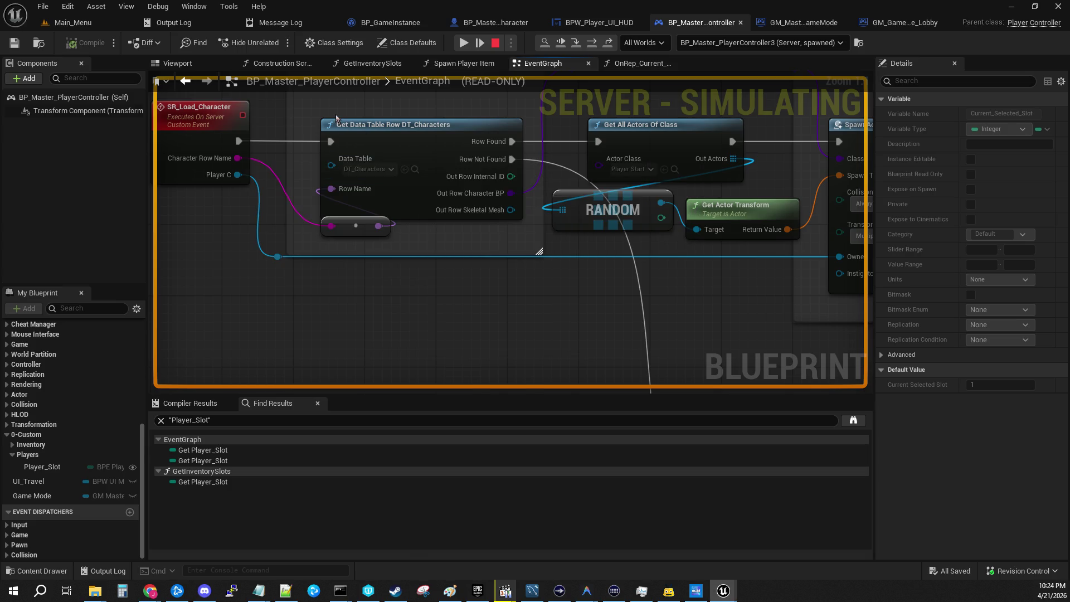
{"action": "scroll", "coordinate": [521, 310], "scroll_direction": "down", "scroll_amount": 7}
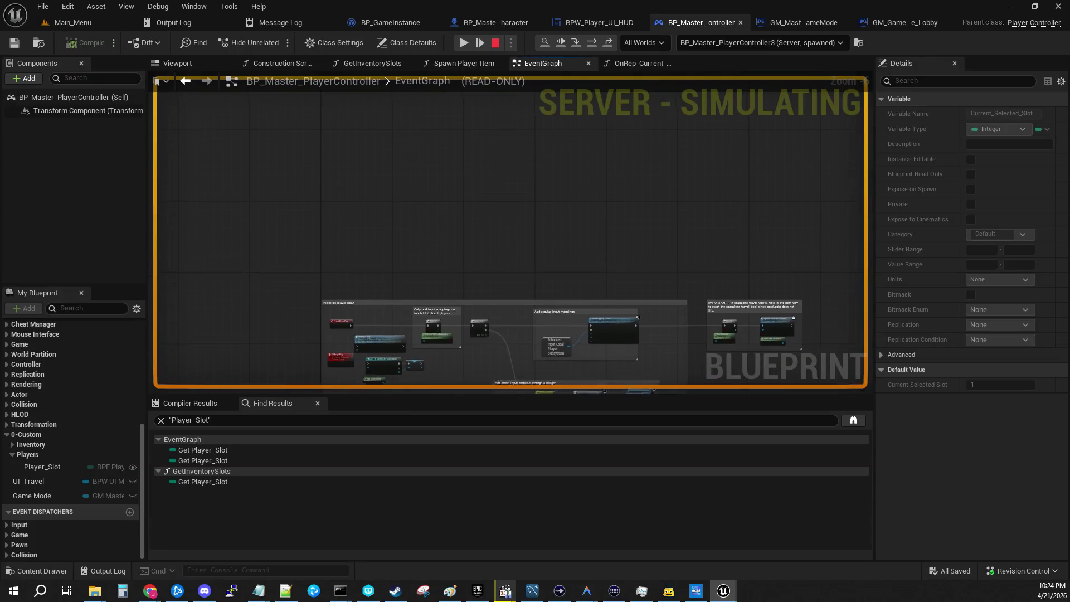
{"action": "scroll", "coordinate": [561, 233], "scroll_direction": "up", "scroll_amount": 6}
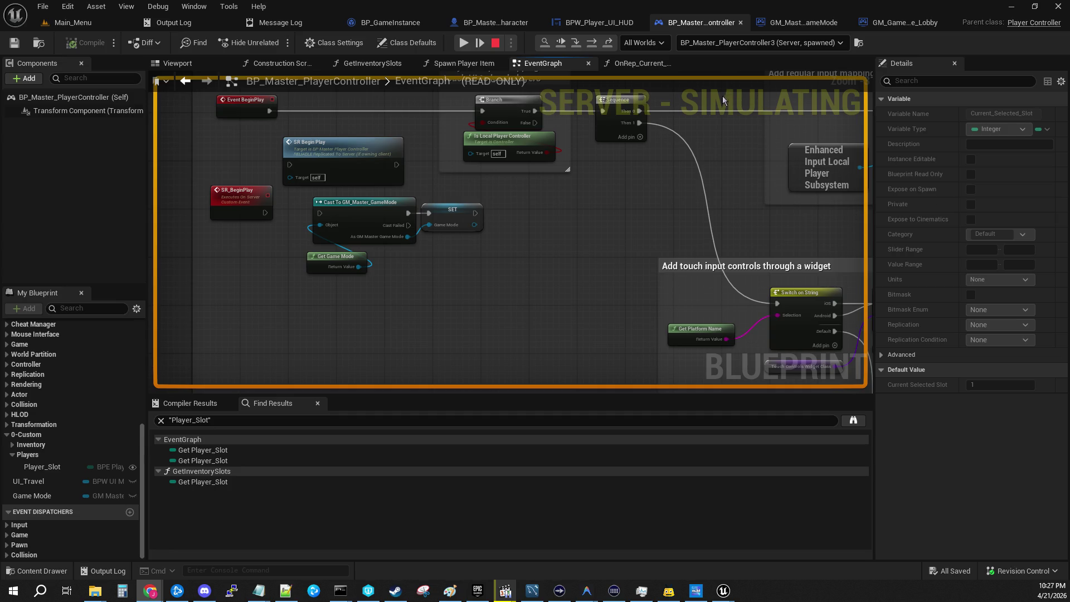
Stop the running play session and start a new play-in-editor session
{"action": "left_click", "coordinate": [462, 41]}
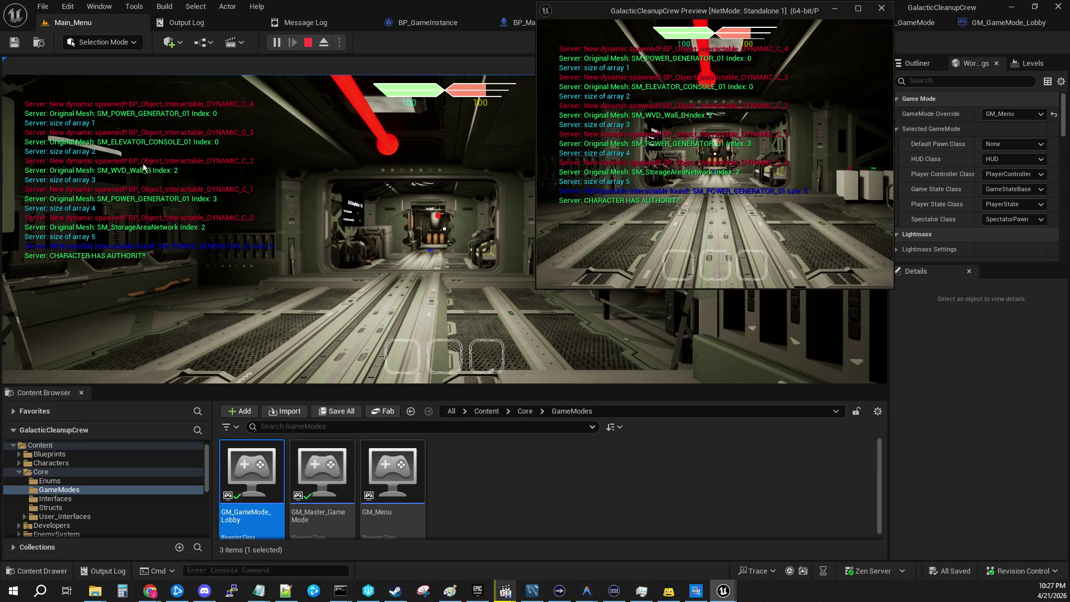
{"action": "left_click", "coordinate": [309, 43]}
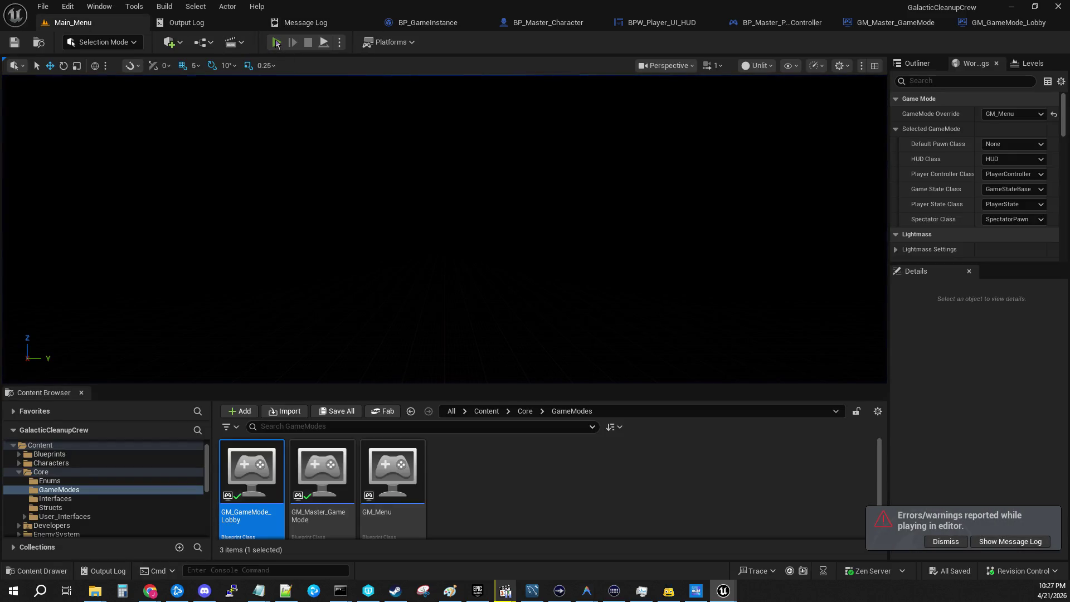
{"action": "left_click", "coordinate": [277, 43]}
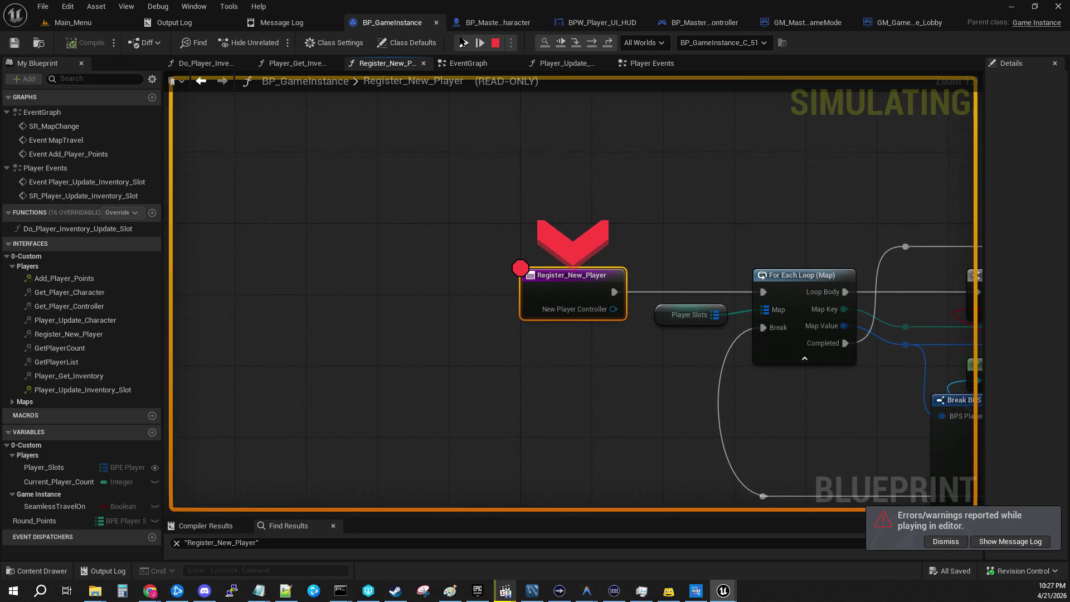
Resume past each BP_GameInstance breakpoint, including Player_Get_Inventory, until the station level loads
{"action": "left_click", "coordinate": [463, 43]}
{"action": "left_click", "coordinate": [463, 43]}
{"action": "left_click", "coordinate": [463, 43]}
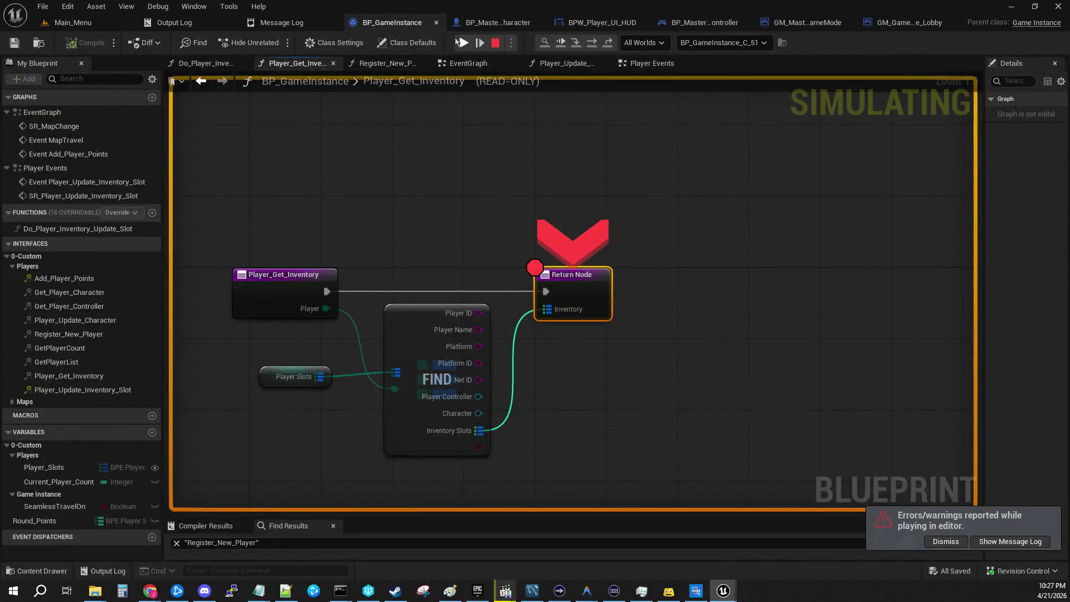
{"action": "left_click", "coordinate": [463, 43]}
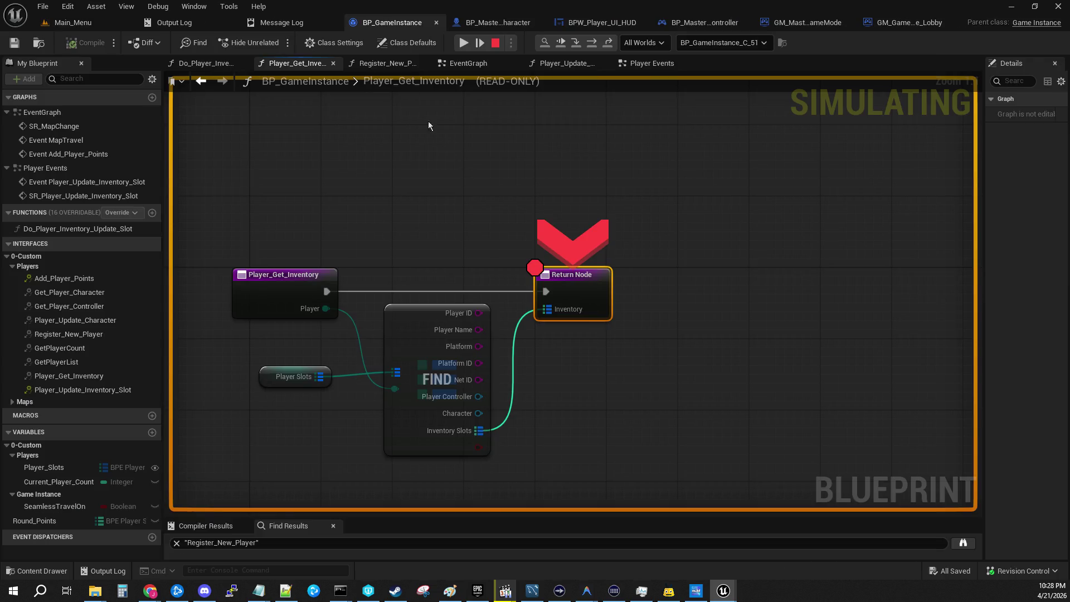
Let the paused game continue, then end the play-in-editor session with Esc
{"action": "left_click", "coordinate": [491, 40]}
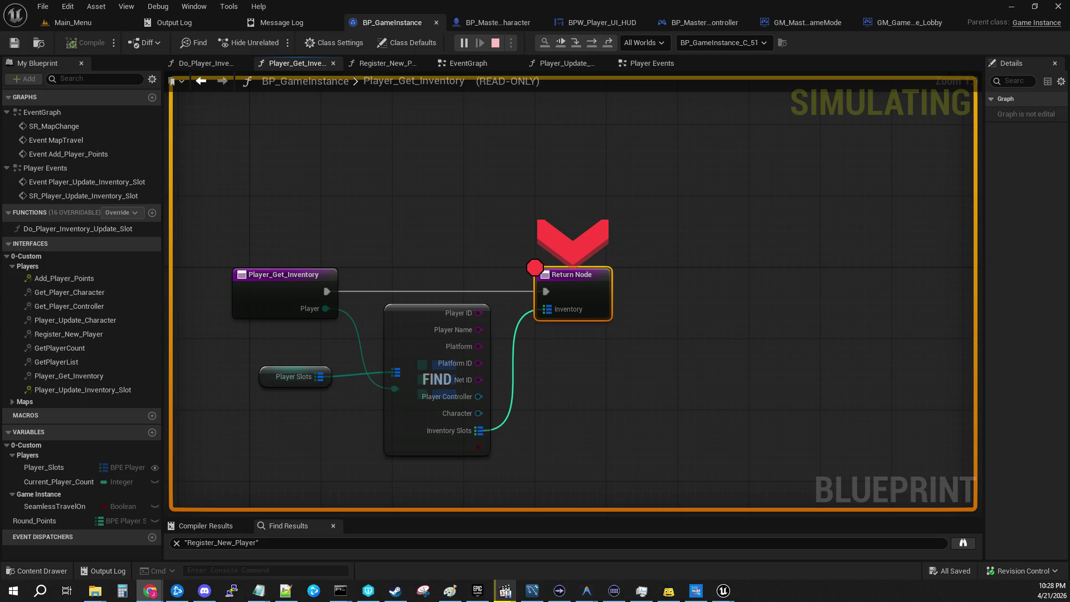
{"action": "key", "text": "Escape"}
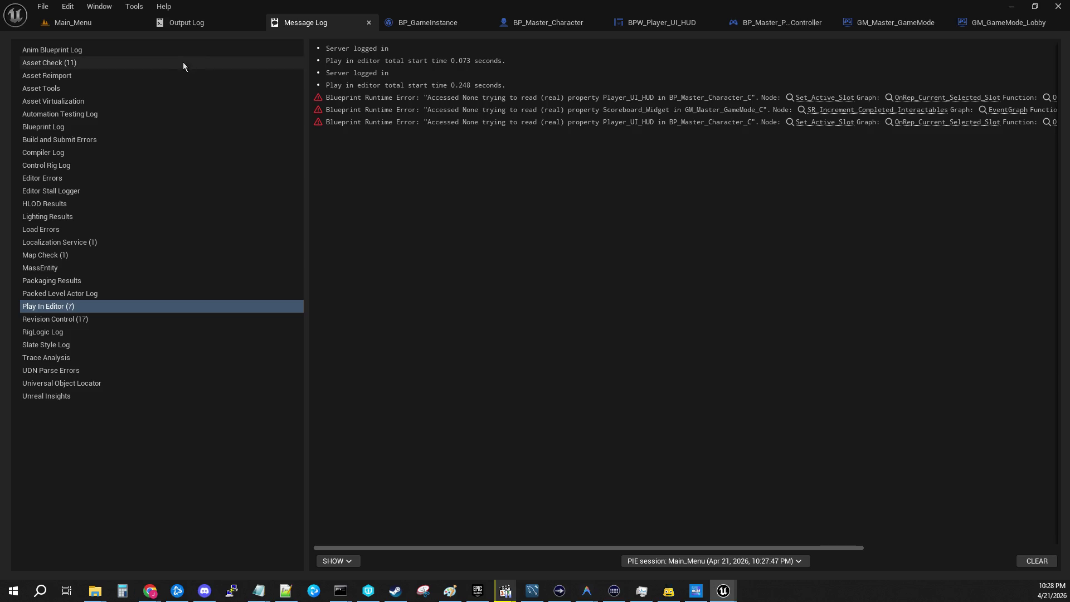
From the Main_Menu level, open BP_GameInstance's EventGraph
{"action": "left_click", "coordinate": [74, 23]}
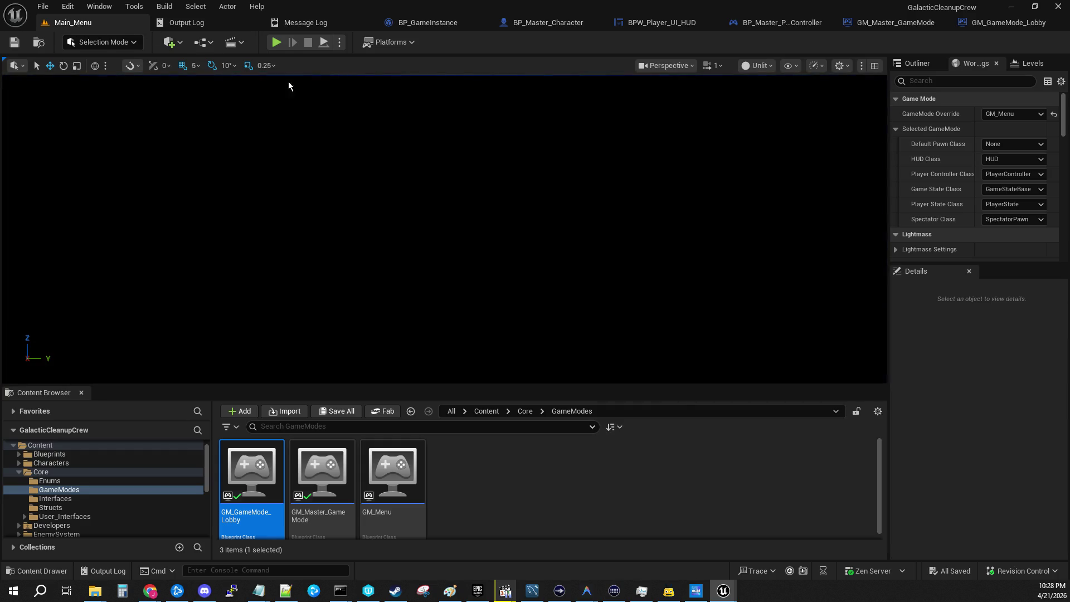
{"action": "left_click", "coordinate": [423, 22]}
{"action": "scroll", "coordinate": [357, 251], "scroll_direction": "down", "scroll_amount": 5}
{"action": "scroll", "coordinate": [330, 178], "scroll_direction": "up", "scroll_amount": 5}
{"action": "left_click", "coordinate": [497, 64]}
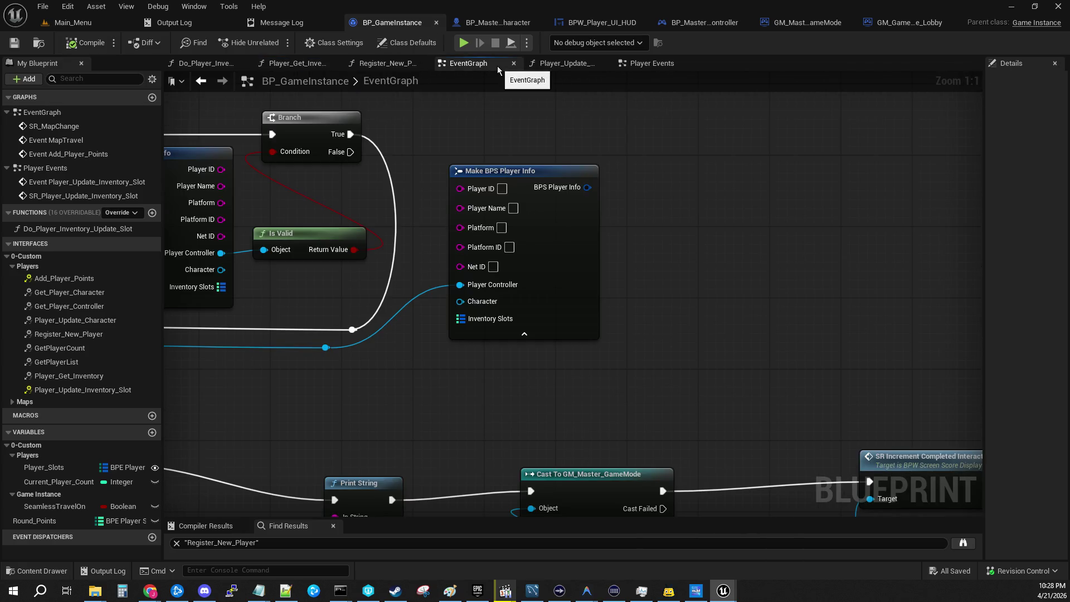
Move through the game instance graph down to the For Each Loop section
{"action": "scroll", "coordinate": [404, 257], "scroll_direction": "down", "scroll_amount": 1}
{"action": "scroll", "coordinate": [405, 257], "scroll_direction": "down", "scroll_amount": 3}
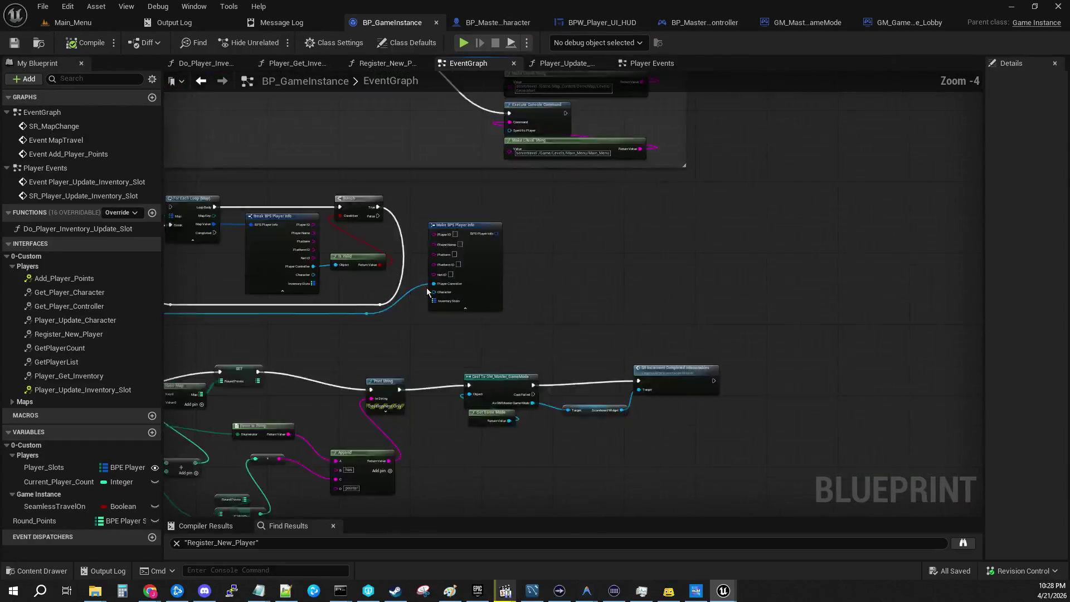
{"action": "scroll", "coordinate": [328, 350], "scroll_direction": "down", "scroll_amount": 2}
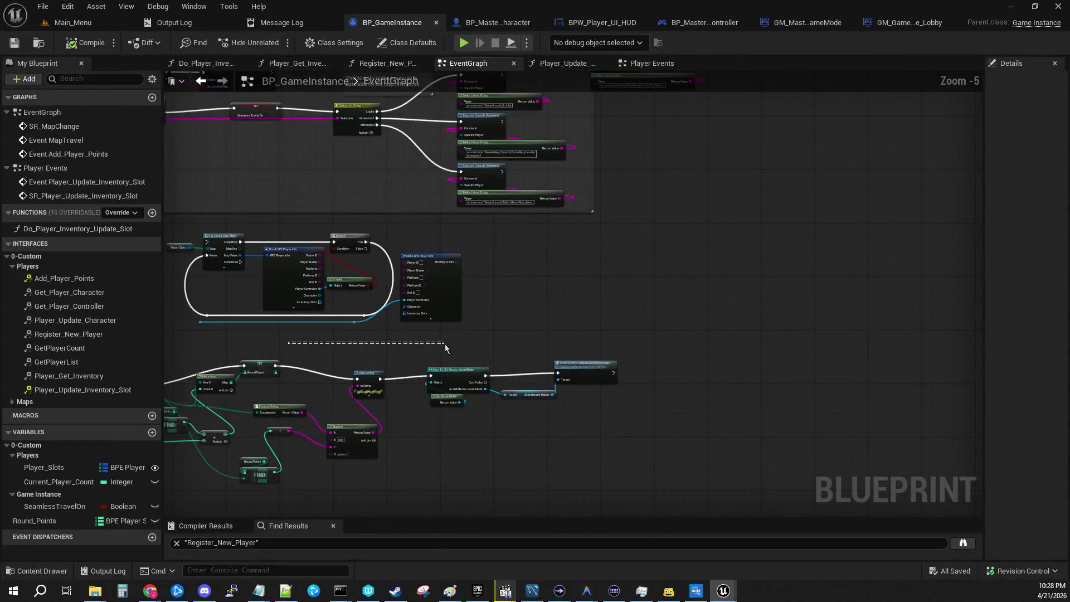
{"action": "scroll", "coordinate": [512, 311], "scroll_direction": "up", "scroll_amount": 3}
{"action": "scroll", "coordinate": [417, 350], "scroll_direction": "down", "scroll_amount": 6}
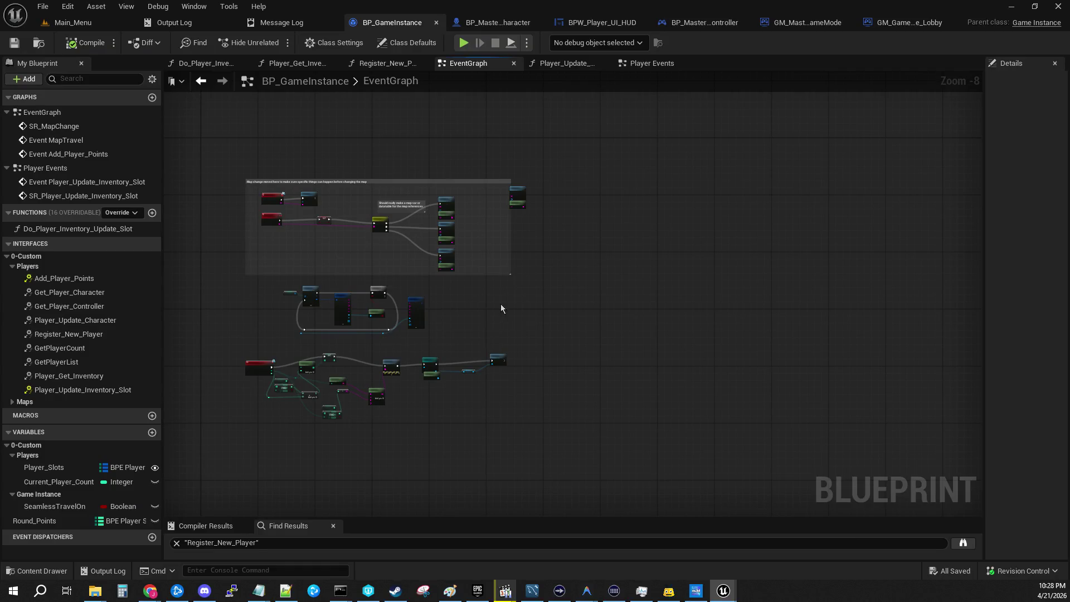
{"action": "right_click", "coordinate": [663, 259]}
{"action": "left_click_drag", "start_coordinate": [619, 318], "coordinate": [836, 229]}
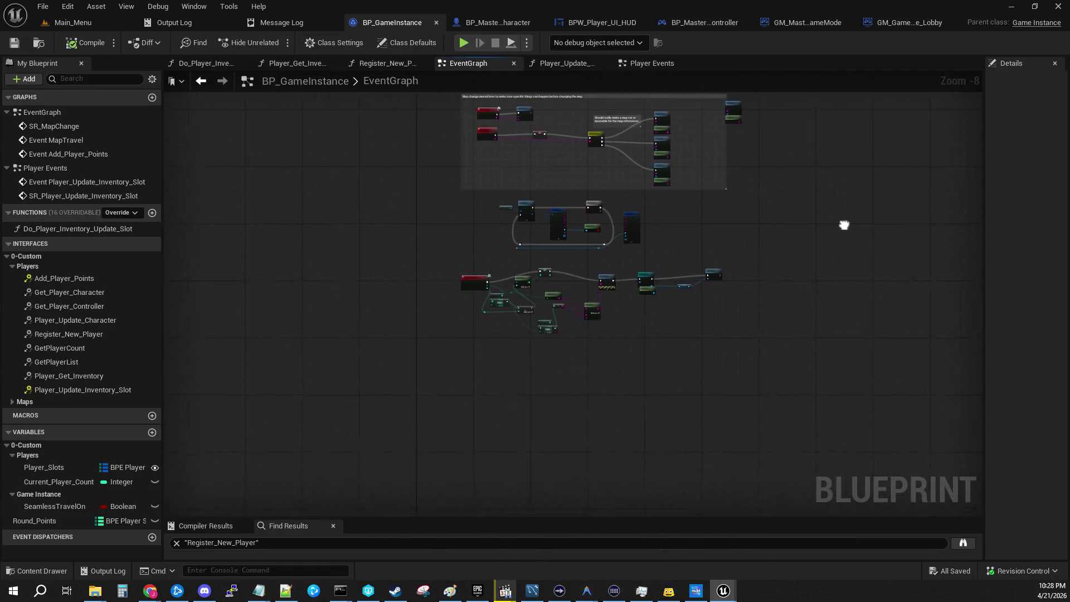
{"action": "scroll", "coordinate": [533, 257], "scroll_direction": "up", "scroll_amount": 3}
{"action": "scroll", "coordinate": [533, 256], "scroll_direction": "up", "scroll_amount": 2}
{"action": "scroll", "coordinate": [475, 182], "scroll_direction": "up", "scroll_amount": 1}
{"action": "mouse_move", "coordinate": [475, 182]}
{"action": "left_mouse_down"}
{"action": "mouse_move", "coordinate": [376, 477]}
{"action": "mouse_move", "coordinate": [334, 543]}
{"action": "mouse_move", "coordinate": [245, 578]}
{"action": "left_mouse_up"}
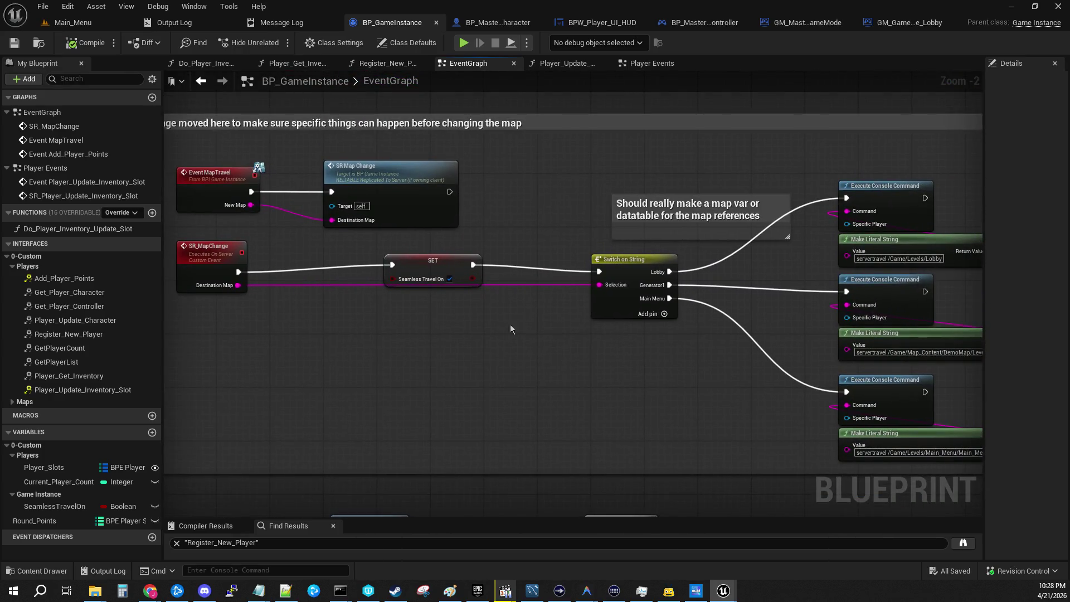
Review the servertravel command strings and Event MapTravel/SR_MapChange, then open GM_Master_GameMode
{"action": "left_click_drag", "start_coordinate": [500, 324], "coordinate": [50, 296]}
{"action": "mouse_move", "coordinate": [280, 274]}
{"action": "left_mouse_down"}
{"action": "mouse_move", "coordinate": [495, 239]}
{"action": "mouse_move", "coordinate": [166, 161]}
{"action": "left_mouse_up"}
{"action": "mouse_move", "coordinate": [423, 167]}
{"action": "left_mouse_down"}
{"action": "mouse_move", "coordinate": [355, 326]}
{"action": "mouse_move", "coordinate": [556, 303]}
{"action": "left_mouse_up"}
{"action": "mouse_move", "coordinate": [229, 363]}
{"action": "left_mouse_down"}
{"action": "mouse_move", "coordinate": [663, 350]}
{"action": "mouse_move", "coordinate": [251, 307]}
{"action": "left_mouse_up"}
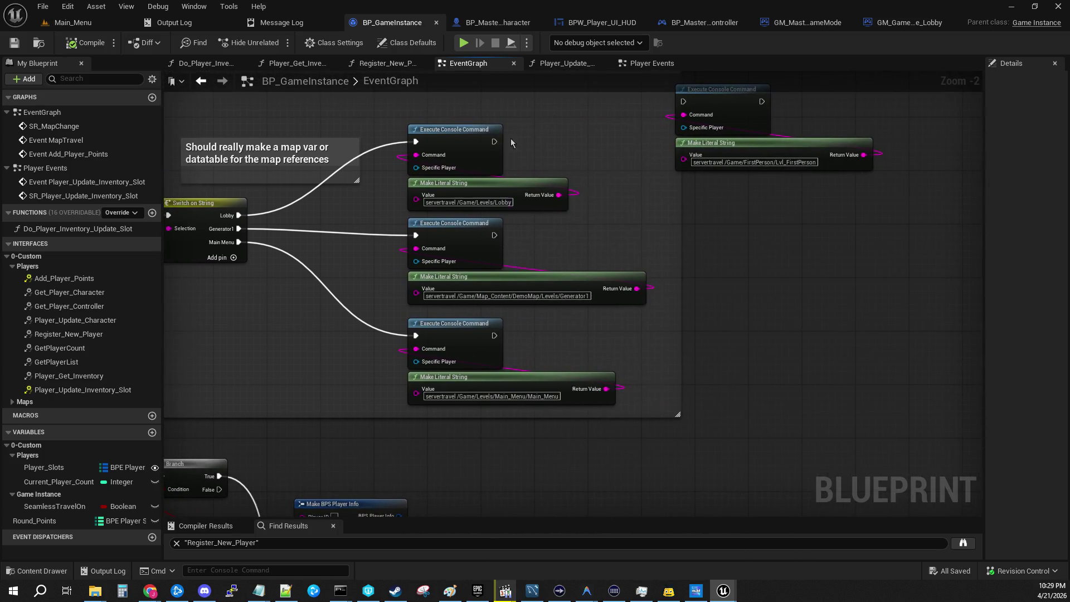
{"action": "left_click", "coordinate": [803, 22]}
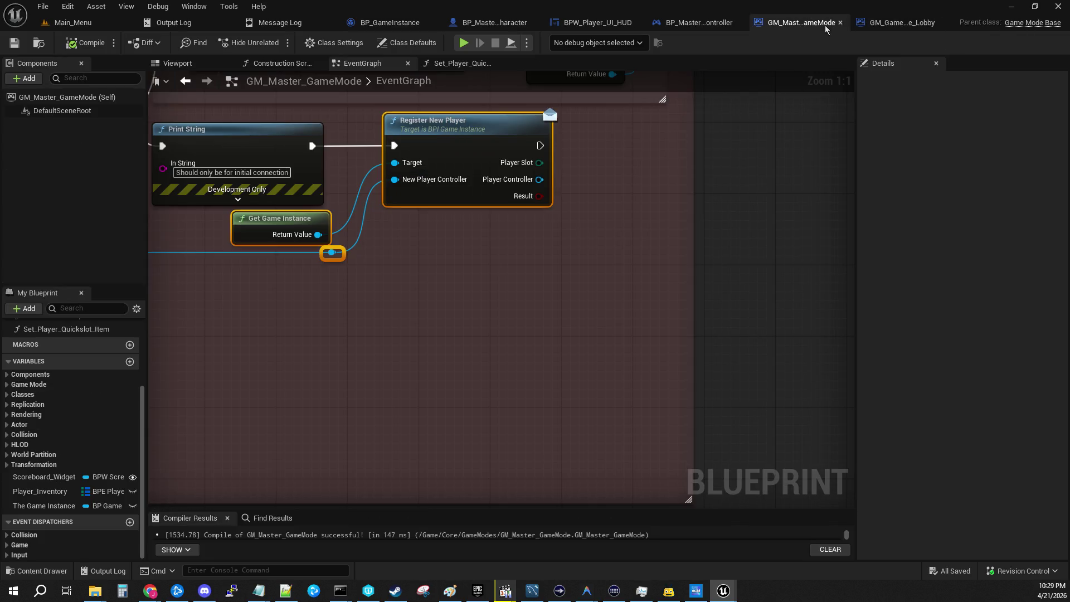
Locate the OnSwapPlayerControllers Print String in the seamless travel block and shift it right
{"action": "scroll", "coordinate": [429, 329], "scroll_direction": "down", "scroll_amount": 5}
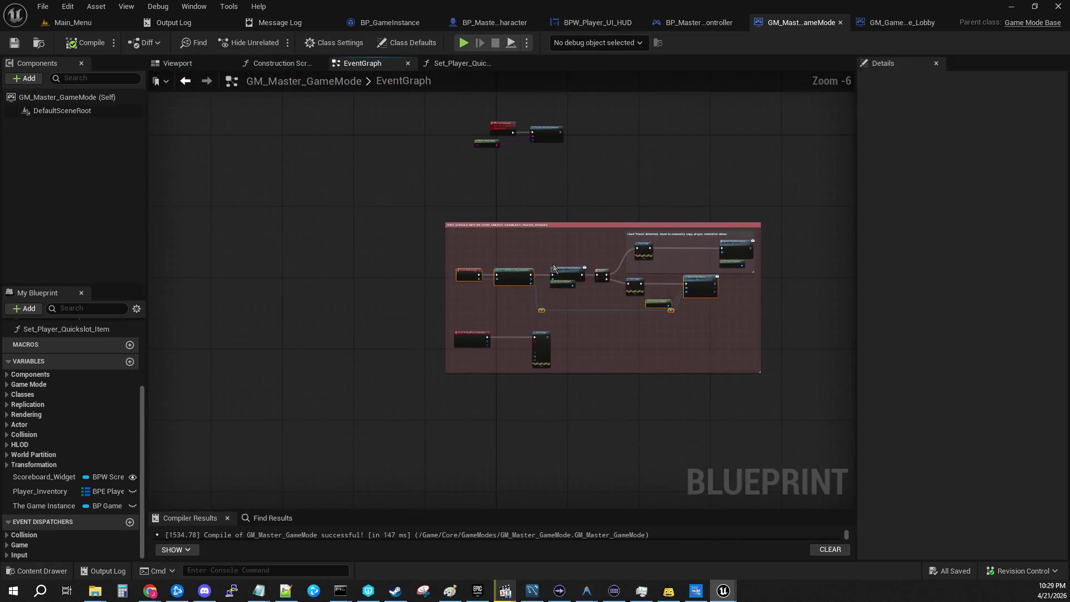
{"action": "scroll", "coordinate": [481, 296], "scroll_direction": "up", "scroll_amount": 6}
{"action": "scroll", "coordinate": [447, 388], "scroll_direction": "down", "scroll_amount": 4}
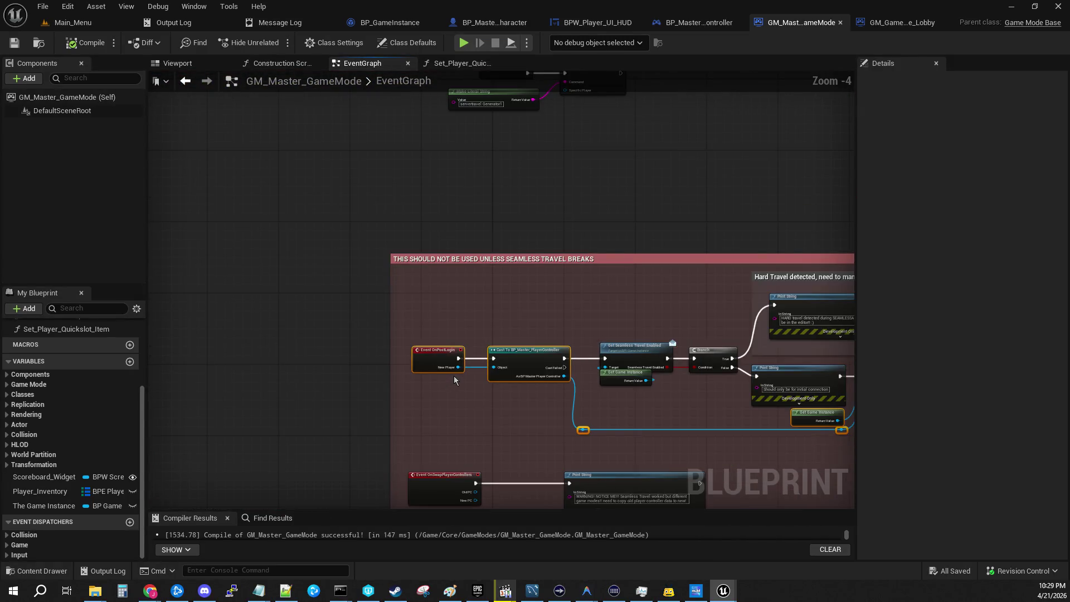
{"action": "scroll", "coordinate": [498, 311], "scroll_direction": "up", "scroll_amount": 4}
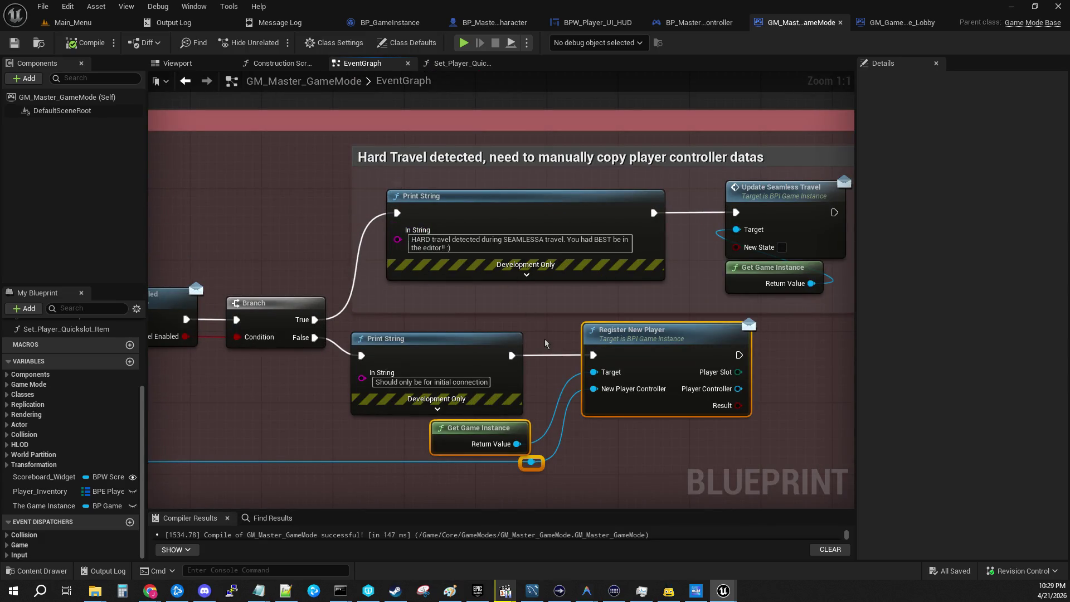
{"action": "scroll", "coordinate": [534, 339], "scroll_direction": "down", "scroll_amount": 6}
{"action": "mouse_move", "coordinate": [533, 339]}
{"action": "left_mouse_down"}
{"action": "mouse_move", "coordinate": [512, 320]}
{"action": "mouse_move", "coordinate": [143, 233]}
{"action": "mouse_move", "coordinate": [541, 243]}
{"action": "mouse_move", "coordinate": [518, 284]}
{"action": "left_mouse_up"}
{"action": "scroll", "coordinate": [493, 301], "scroll_direction": "up", "scroll_amount": 4}
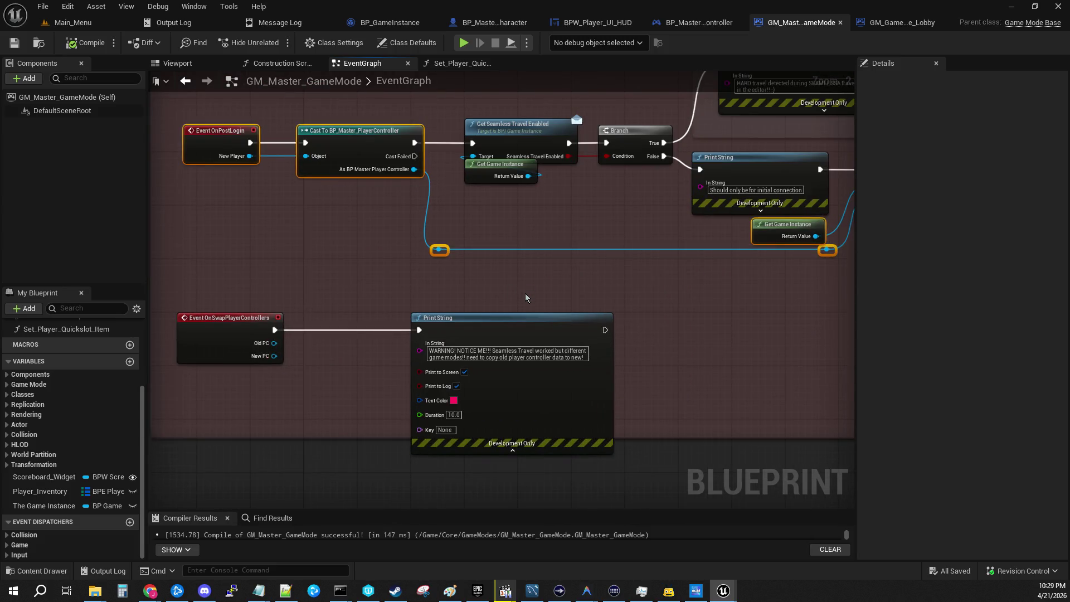
{"action": "left_click_drag", "start_coordinate": [527, 298], "coordinate": [589, 192]}
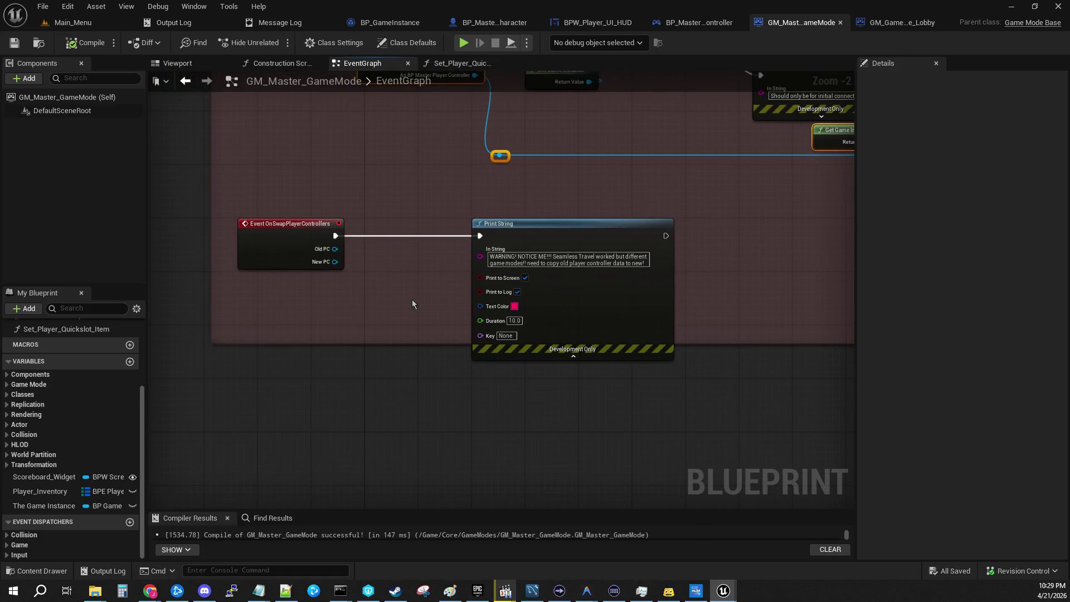
{"action": "left_click_drag", "start_coordinate": [554, 226], "coordinate": [708, 233]}
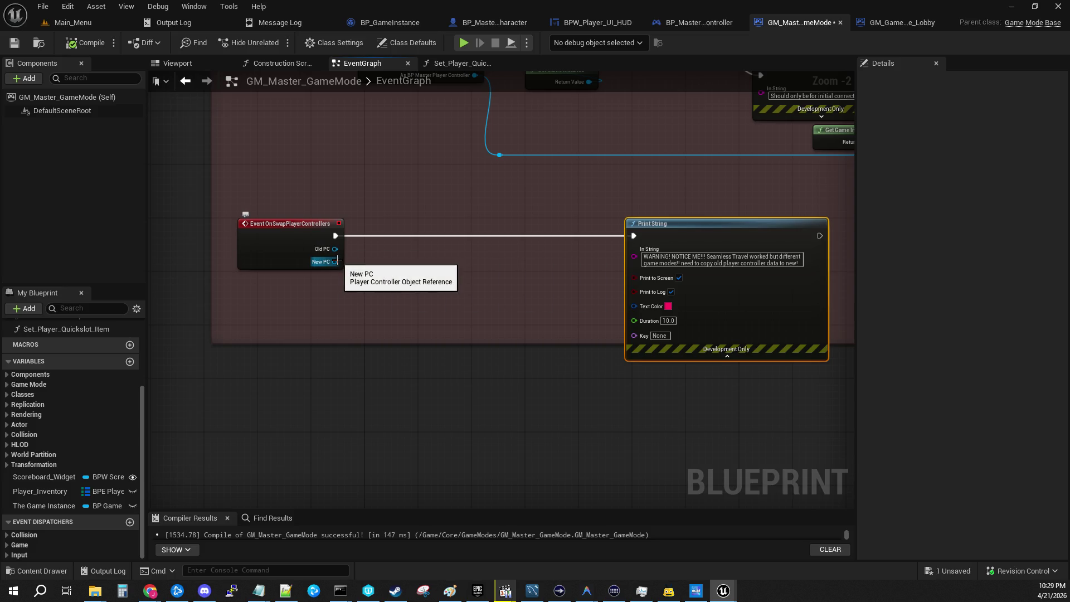
Check the Print String's settings and place it beside Event OnSwapPlayerControllers
{"action": "mouse_move", "coordinate": [301, 279]}
{"action": "left_mouse_down"}
{"action": "mouse_move", "coordinate": [430, 377]}
{"action": "mouse_move", "coordinate": [423, 372]}
{"action": "left_mouse_up"}
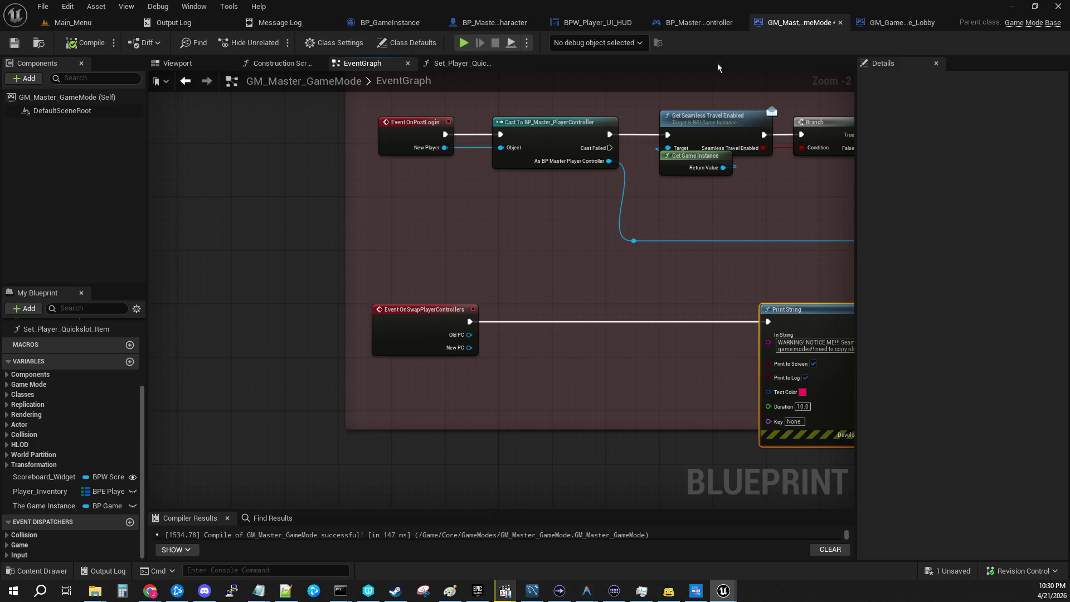
{"action": "scroll", "coordinate": [480, 356], "scroll_direction": "up", "scroll_amount": 2}
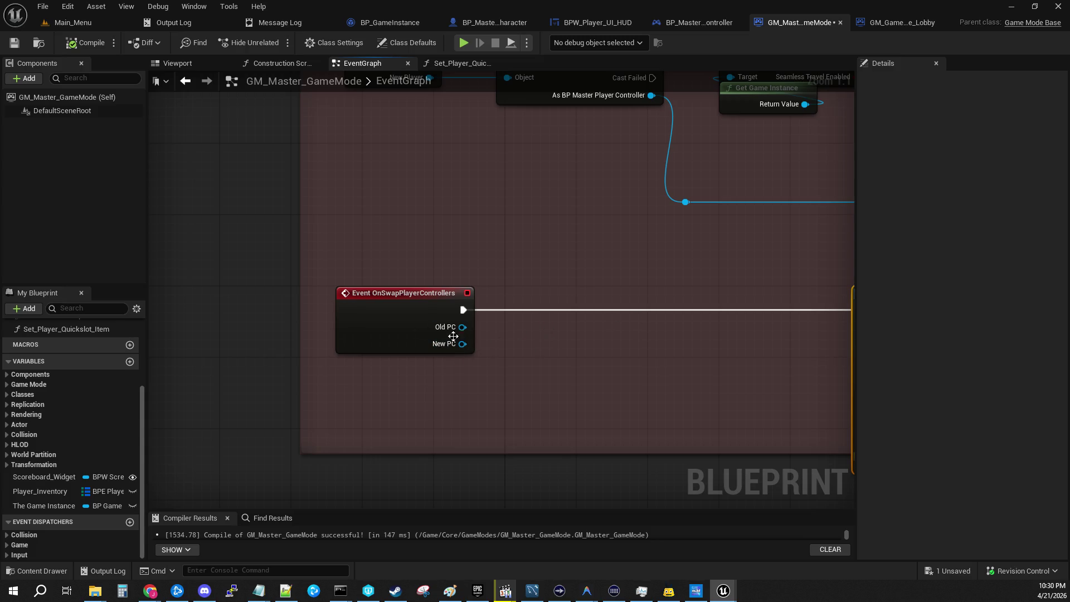
{"action": "mouse_move", "coordinate": [634, 312]}
{"action": "left_mouse_down"}
{"action": "mouse_move", "coordinate": [303, 308]}
{"action": "mouse_move", "coordinate": [657, 299]}
{"action": "mouse_move", "coordinate": [408, 272]}
{"action": "mouse_move", "coordinate": [681, 290]}
{"action": "mouse_move", "coordinate": [537, 273]}
{"action": "mouse_move", "coordinate": [619, 545]}
{"action": "mouse_move", "coordinate": [586, 320]}
{"action": "mouse_move", "coordinate": [581, 423]}
{"action": "mouse_move", "coordinate": [287, 424]}
{"action": "mouse_move", "coordinate": [543, 419]}
{"action": "left_mouse_up"}
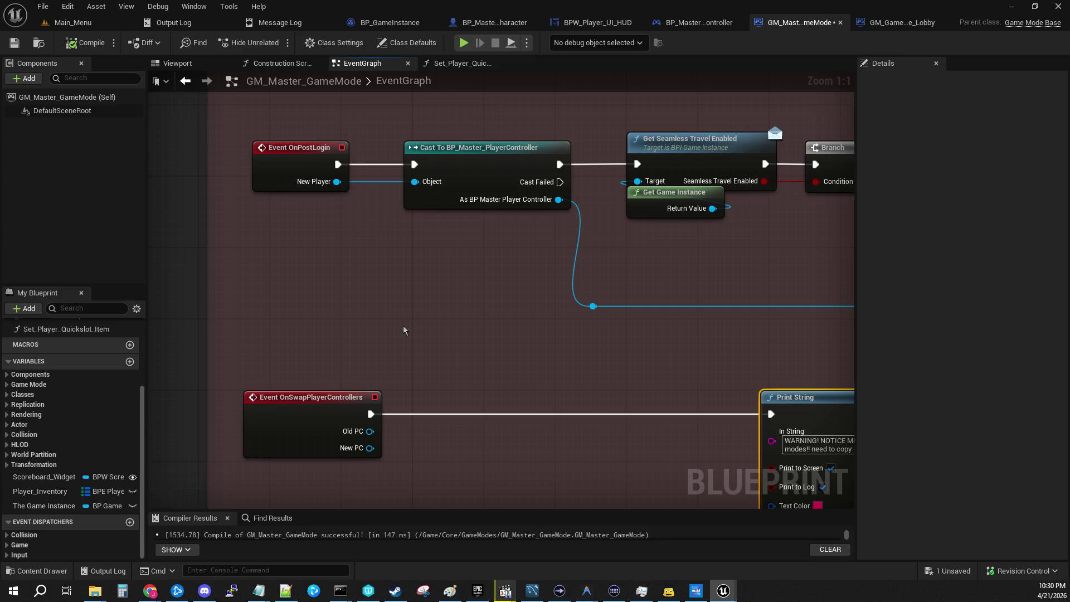
{"action": "left_click_drag", "start_coordinate": [517, 416], "coordinate": [542, 292]}
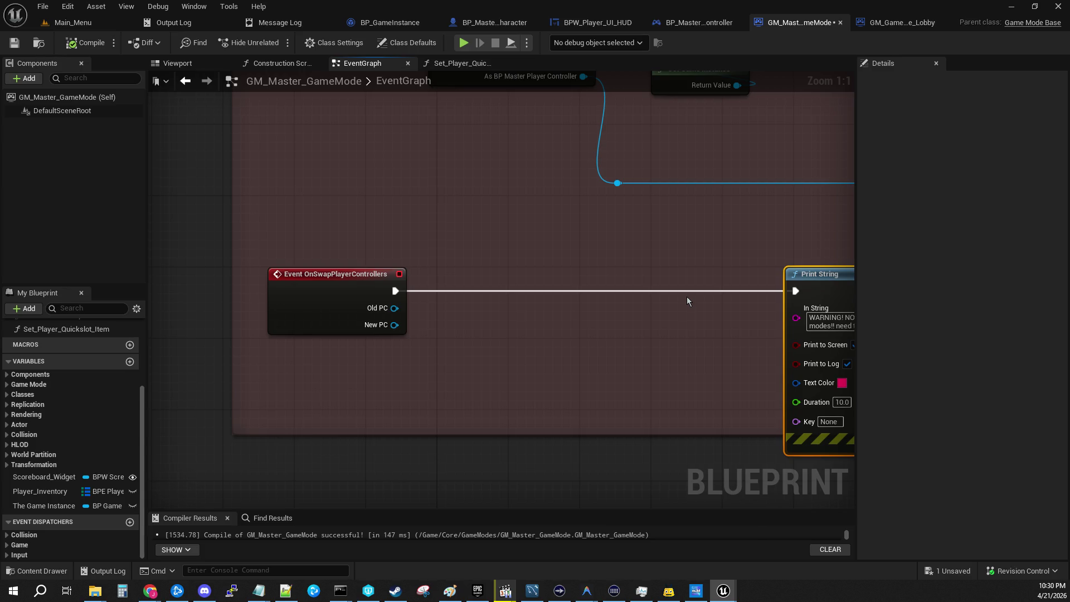
{"action": "left_click_drag", "start_coordinate": [798, 273], "coordinate": [486, 275]}
{"action": "left_click", "coordinate": [448, 212]}
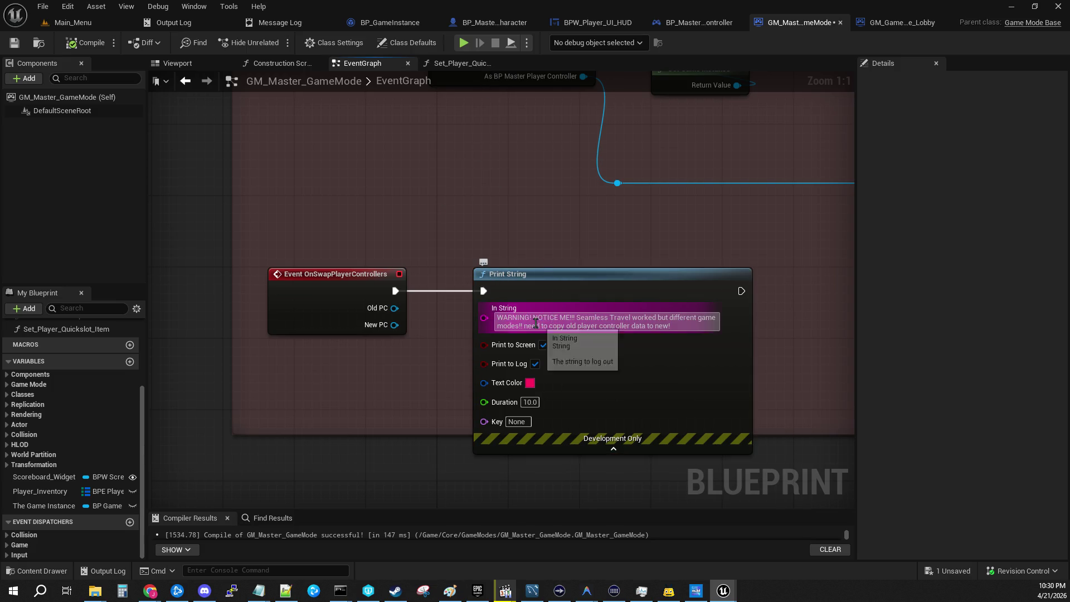
Review Event OnPostLogin and its cast chain, then return to the Main_Menu level
{"action": "mouse_move", "coordinate": [662, 167]}
{"action": "left_mouse_down"}
{"action": "mouse_move", "coordinate": [650, 181]}
{"action": "mouse_move", "coordinate": [767, 385]}
{"action": "mouse_move", "coordinate": [535, 386]}
{"action": "left_mouse_up"}
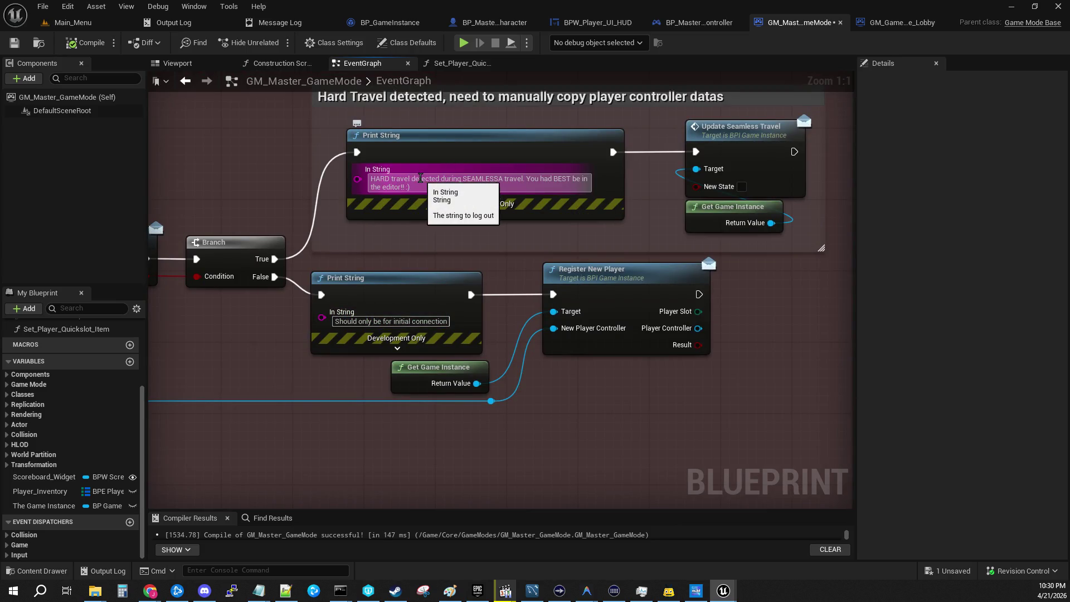
{"action": "mouse_move", "coordinate": [418, 178]}
{"action": "left_mouse_down"}
{"action": "mouse_move", "coordinate": [437, 333]}
{"action": "mouse_move", "coordinate": [498, 310]}
{"action": "left_mouse_up"}
{"action": "mouse_move", "coordinate": [349, 241]}
{"action": "left_mouse_down"}
{"action": "mouse_move", "coordinate": [298, 120]}
{"action": "mouse_move", "coordinate": [233, 54]}
{"action": "left_mouse_up"}
{"action": "left_click", "coordinate": [72, 22]}
Start a play-in-editor session and resume past each BP_GameInstance breakpoint
{"action": "left_click", "coordinate": [276, 42]}
{"action": "left_click", "coordinate": [80, 229]}
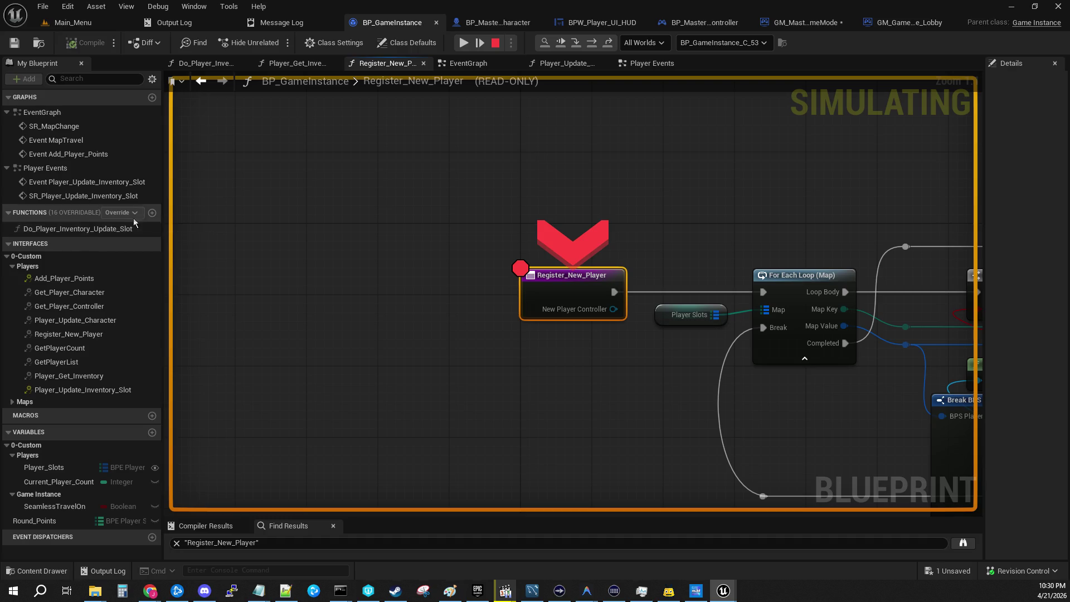
{"action": "left_click", "coordinate": [464, 43]}
{"action": "left_click", "coordinate": [463, 43]}
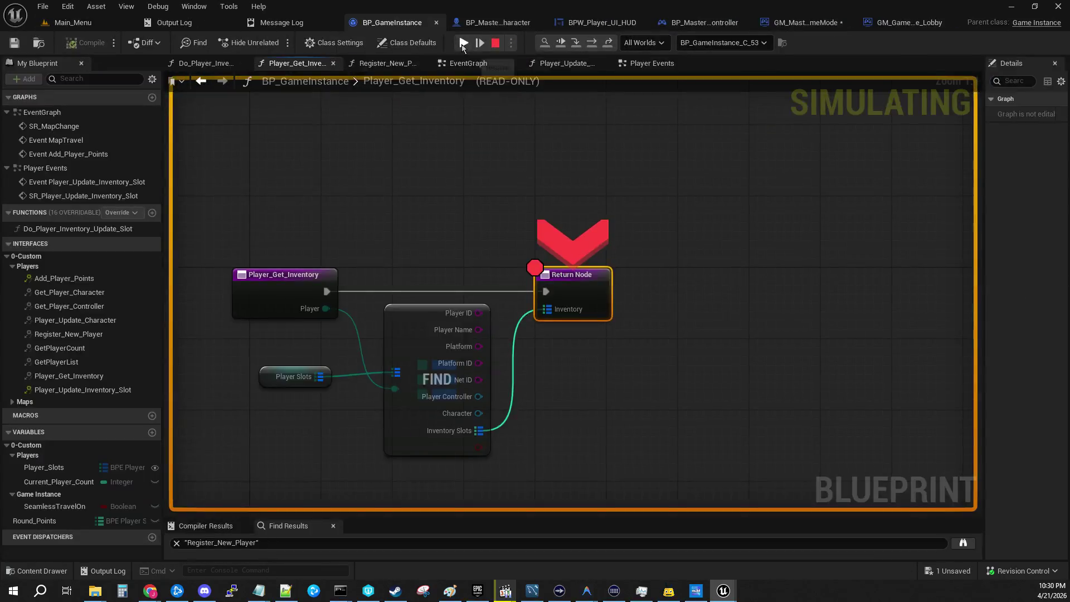
{"action": "left_click", "coordinate": [463, 43]}
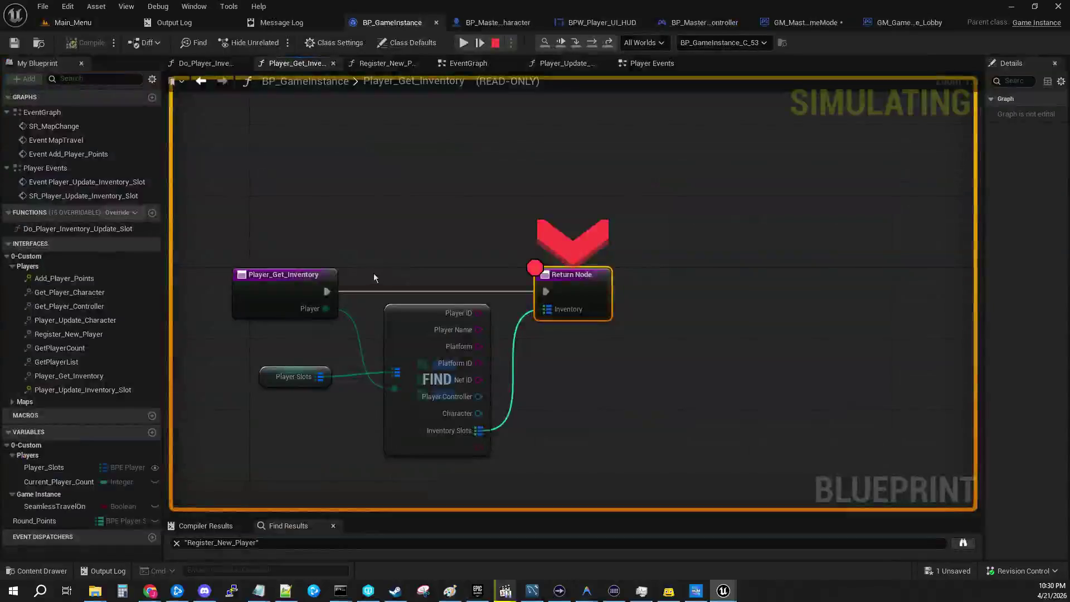
Return to the running game, stop the session, and bring up GM_Master_GameMode's graph
{"action": "left_click", "coordinate": [463, 43]}
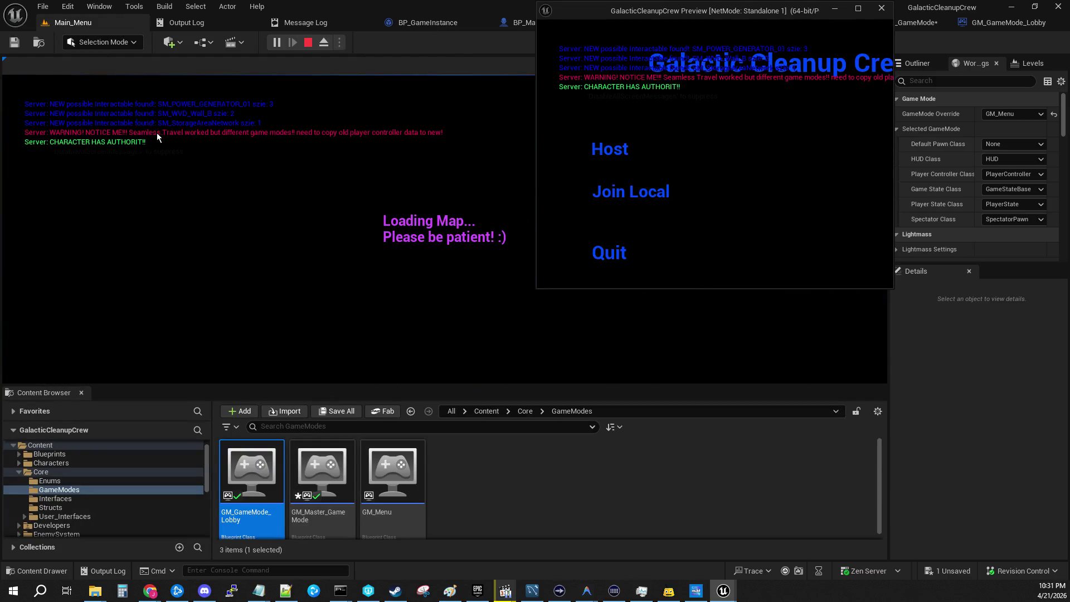
{"action": "left_click", "coordinate": [306, 46]}
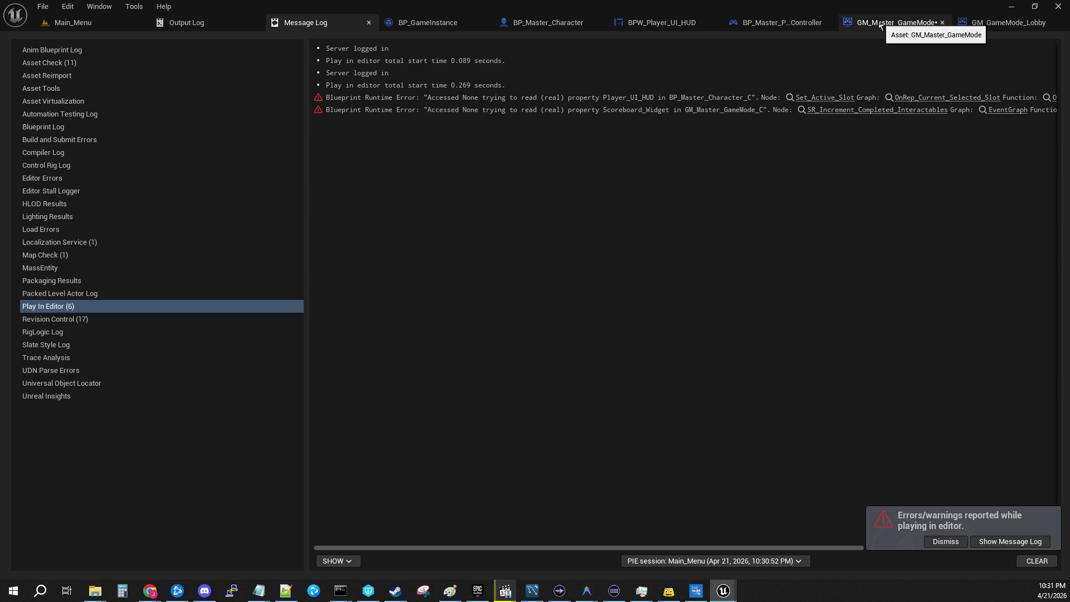
{"action": "left_click", "coordinate": [875, 26]}
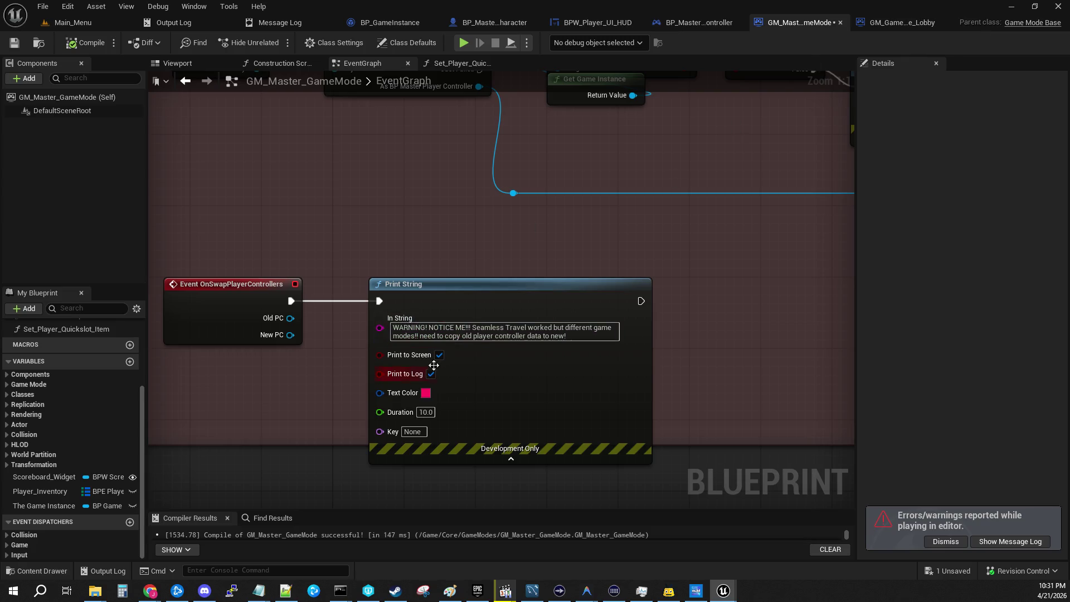
Inspect the warning message text unchanged and select the swap event with its Print String
{"action": "left_click", "coordinate": [574, 336]}
{"action": "left_click_drag", "start_coordinate": [419, 329], "coordinate": [492, 329]}
{"action": "key", "text": "Return"}
{"action": "mouse_move", "coordinate": [156, 265]}
{"action": "left_mouse_down"}
{"action": "mouse_move", "coordinate": [579, 376]}
{"action": "mouse_move", "coordinate": [778, 467]}
{"action": "left_mouse_up"}
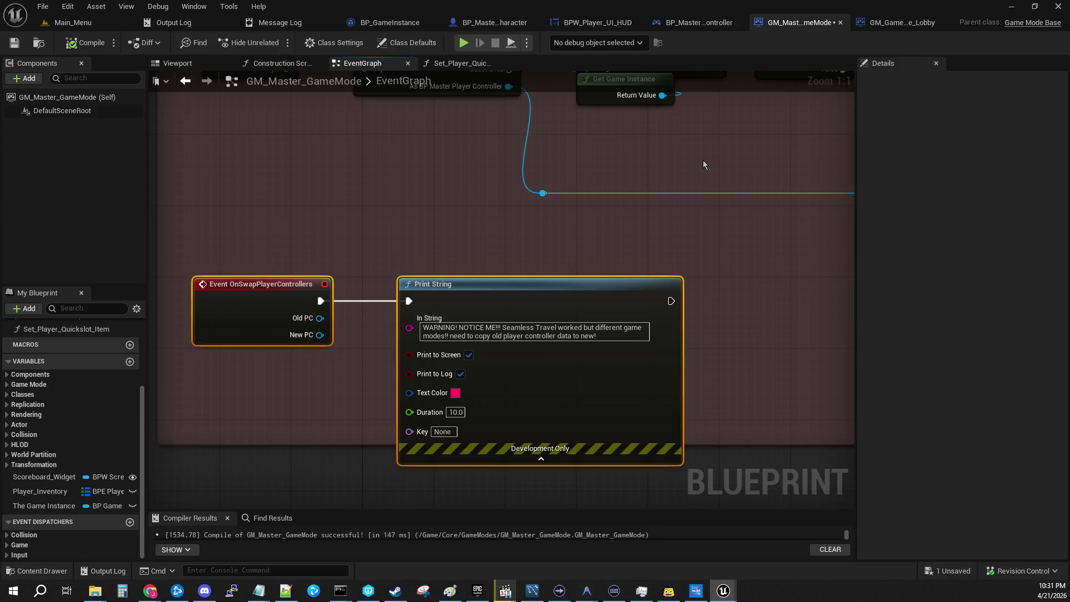
Compare selections of Event OnPostLogin and the swap event group, ending on the Print String
{"action": "left_click_drag", "start_coordinate": [381, 89], "coordinate": [461, 320]}
{"action": "left_click", "coordinate": [341, 285]}
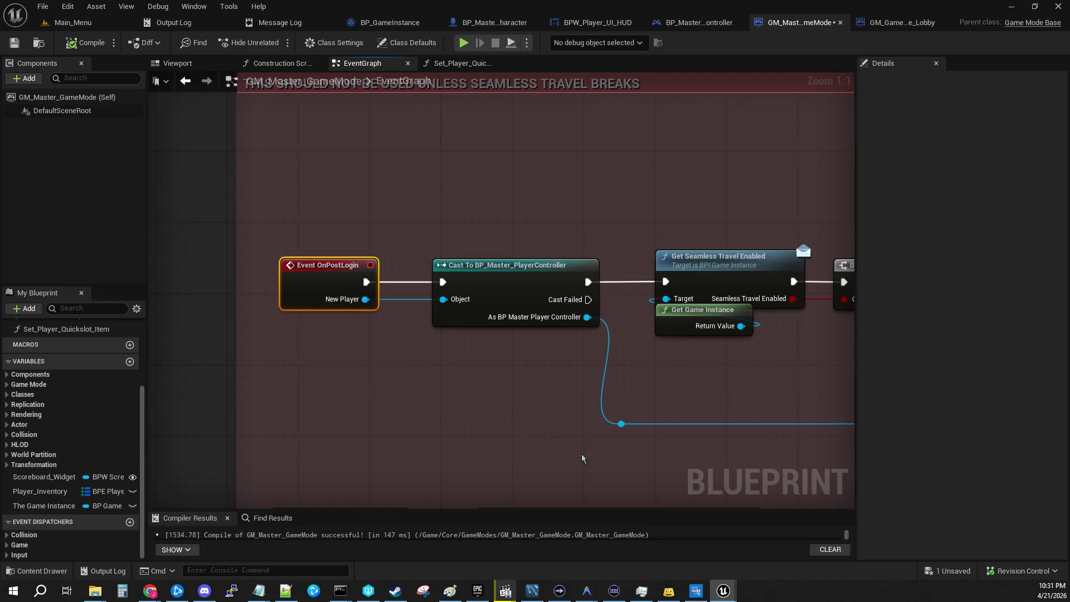
{"action": "left_click_drag", "start_coordinate": [496, 483], "coordinate": [396, 209]}
{"action": "mouse_move", "coordinate": [173, 192]}
{"action": "left_mouse_down"}
{"action": "mouse_move", "coordinate": [759, 369]}
{"action": "mouse_move", "coordinate": [738, 383]}
{"action": "left_mouse_up"}
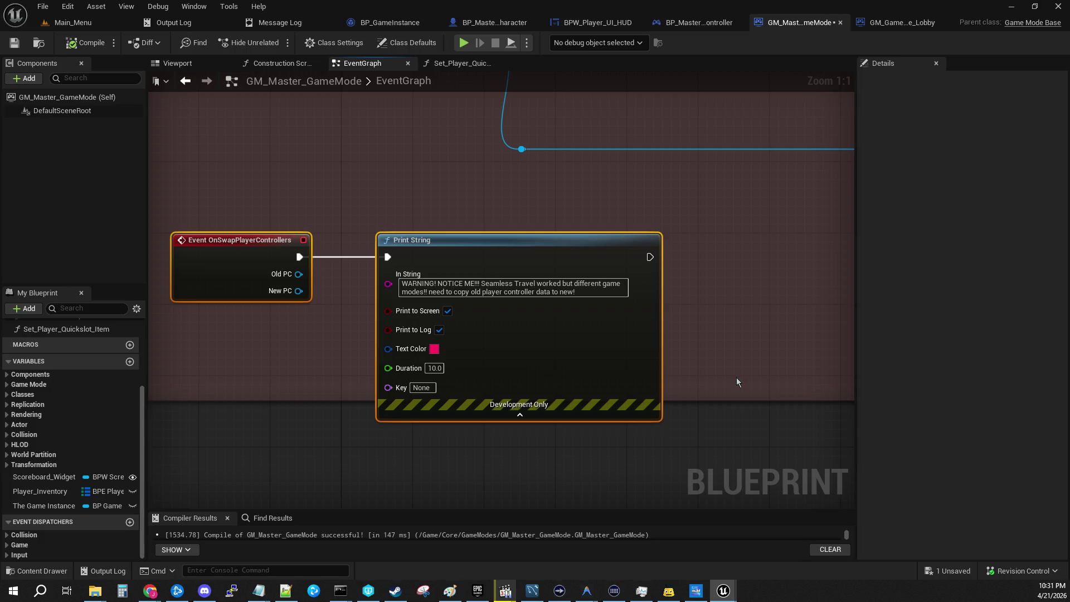
{"action": "mouse_move", "coordinate": [413, 166]}
{"action": "left_mouse_down"}
{"action": "mouse_move", "coordinate": [645, 426]}
{"action": "mouse_move", "coordinate": [589, 411]}
{"action": "left_mouse_up"}
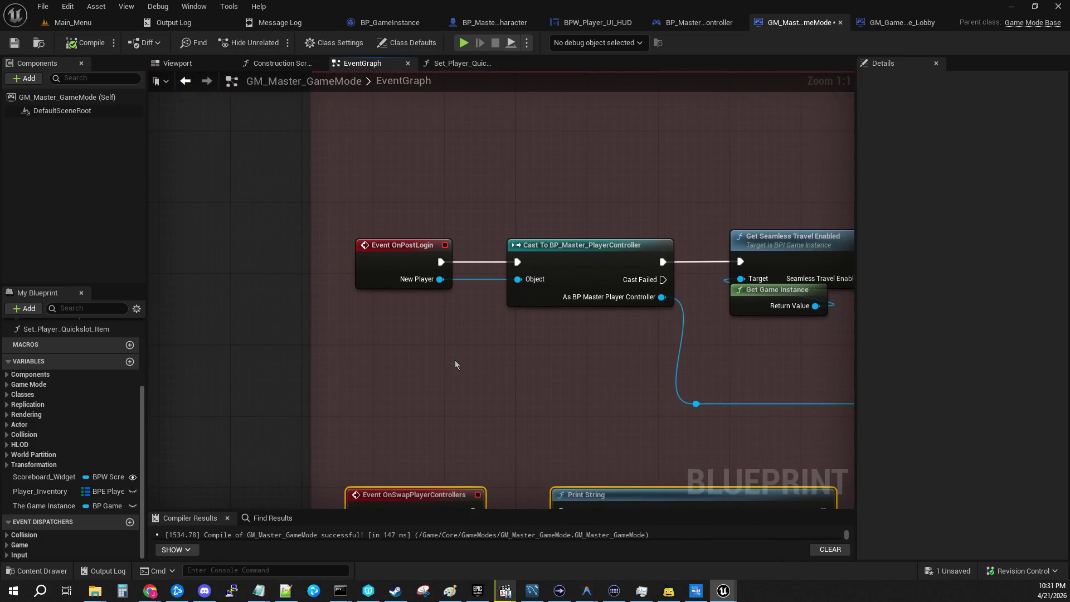
{"action": "left_click_drag", "start_coordinate": [348, 225], "coordinate": [446, 296]}
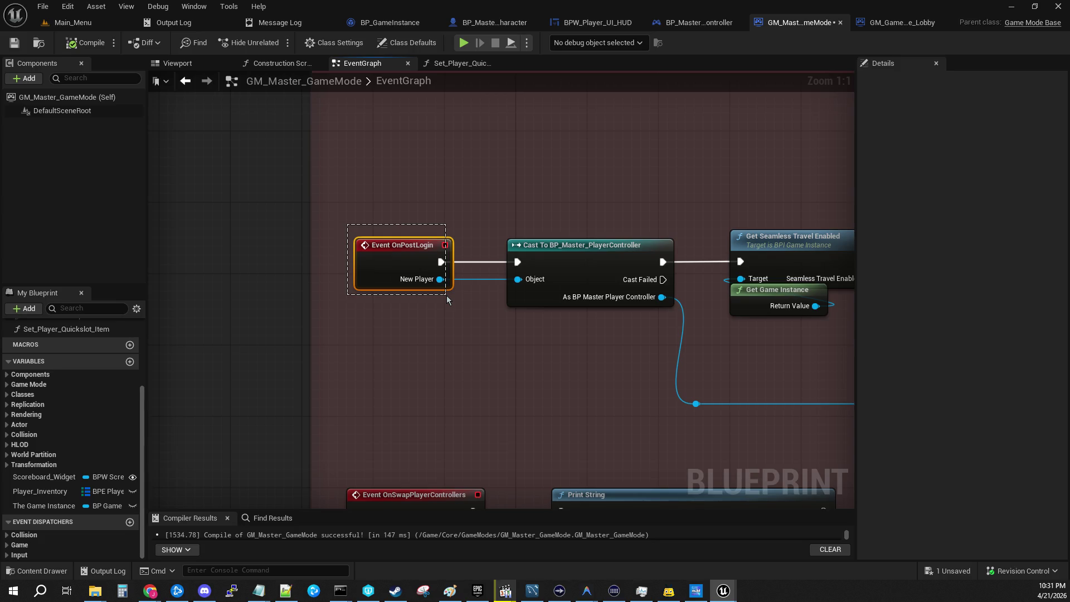
{"action": "left_click_drag", "start_coordinate": [447, 295], "coordinate": [447, 295]}
{"action": "mouse_move", "coordinate": [564, 349]}
{"action": "left_mouse_down"}
{"action": "mouse_move", "coordinate": [617, 351]}
{"action": "mouse_move", "coordinate": [570, 270]}
{"action": "left_mouse_up"}
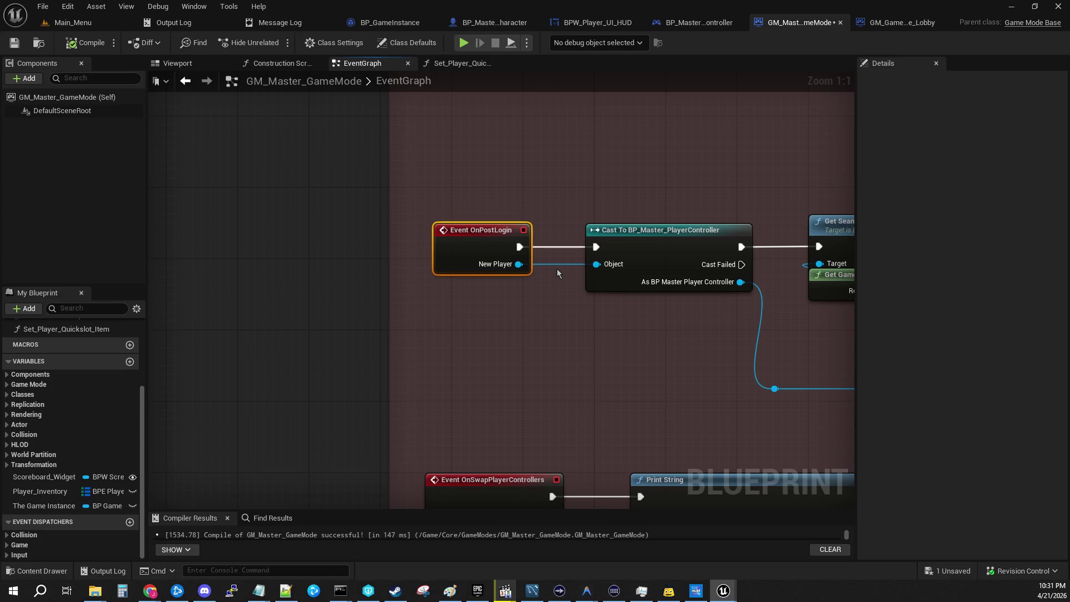
{"action": "mouse_move", "coordinate": [598, 346]}
{"action": "left_mouse_down"}
{"action": "mouse_move", "coordinate": [413, 196]}
{"action": "mouse_move", "coordinate": [414, 212]}
{"action": "left_mouse_up"}
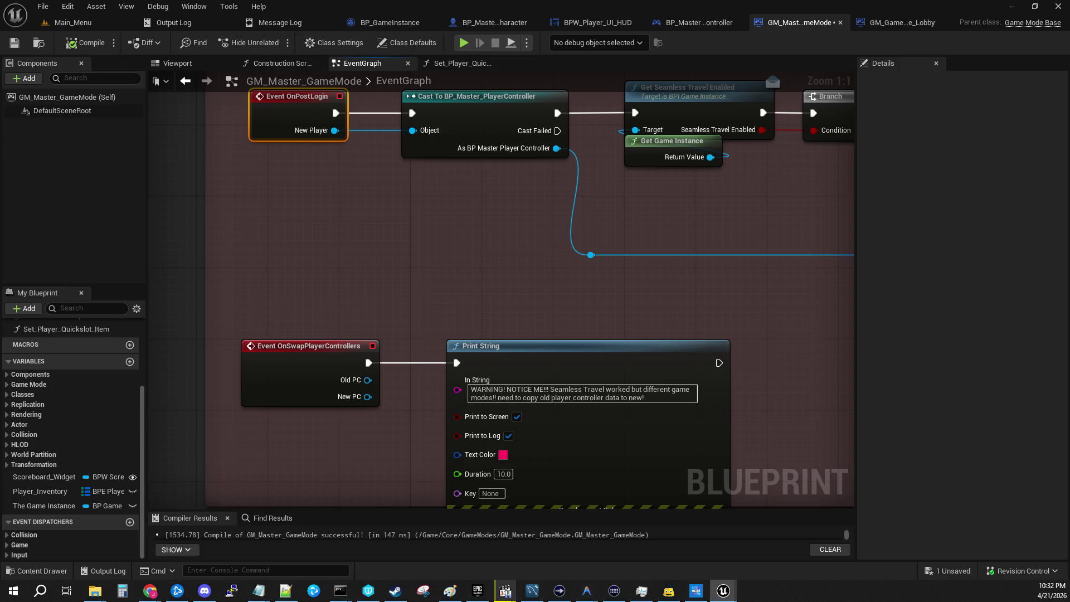
{"action": "key", "text": "alt+Tab"}
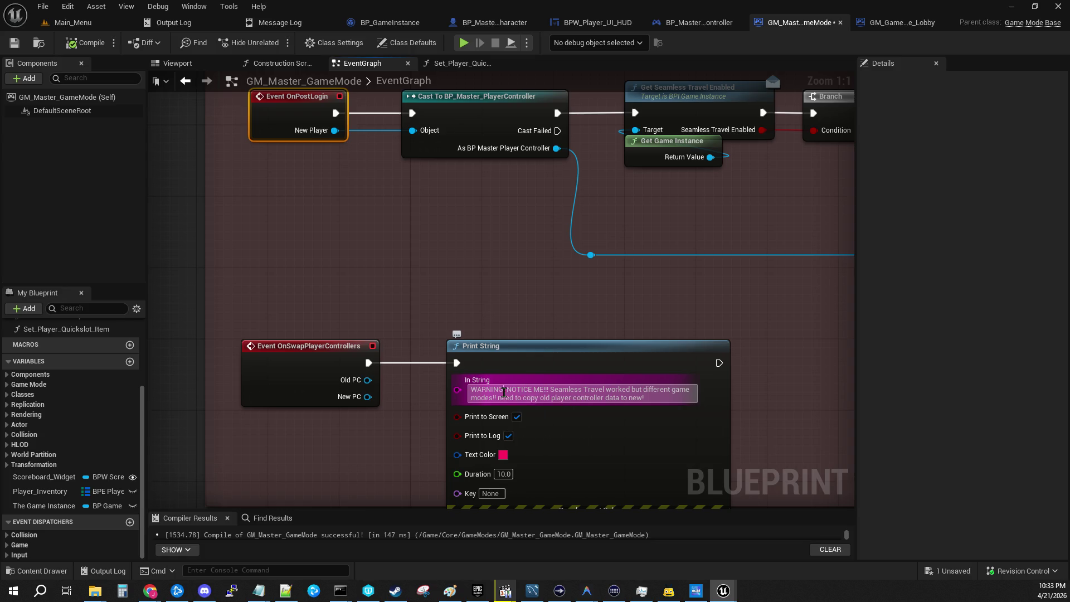
{"action": "left_click", "coordinate": [123, 20]}
Run and stop a brief play-in-editor test
{"action": "left_click", "coordinate": [282, 44]}
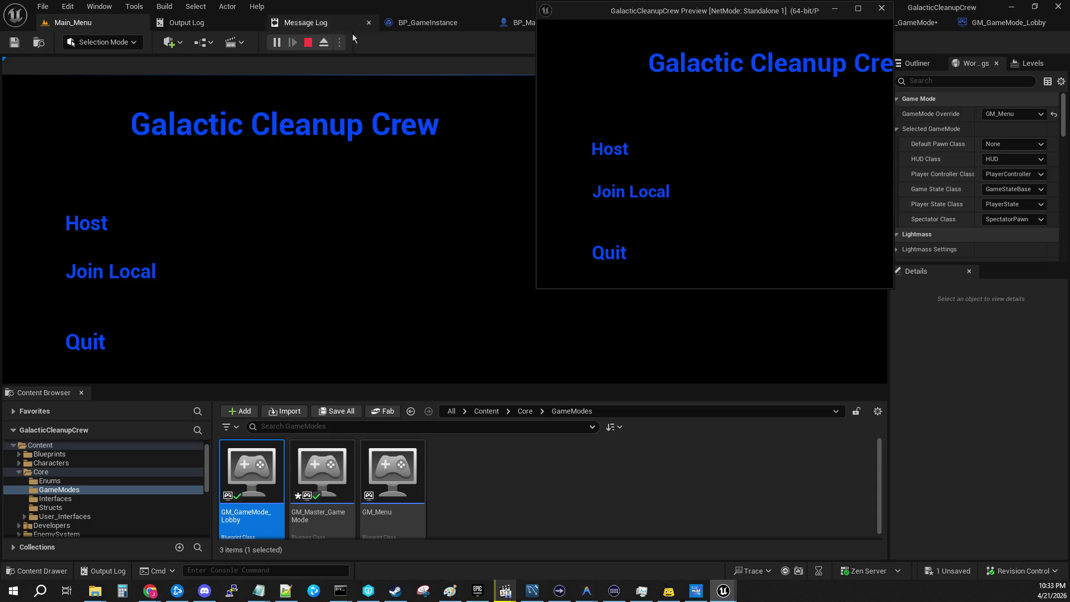
{"action": "left_click", "coordinate": [309, 42]}
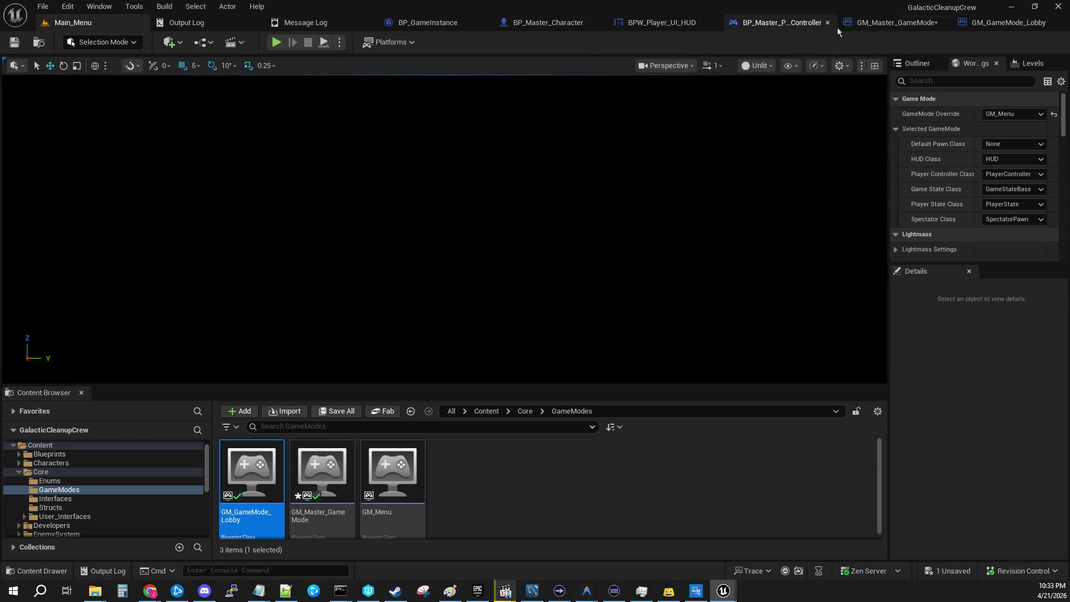
{"action": "left_click", "coordinate": [892, 23]}
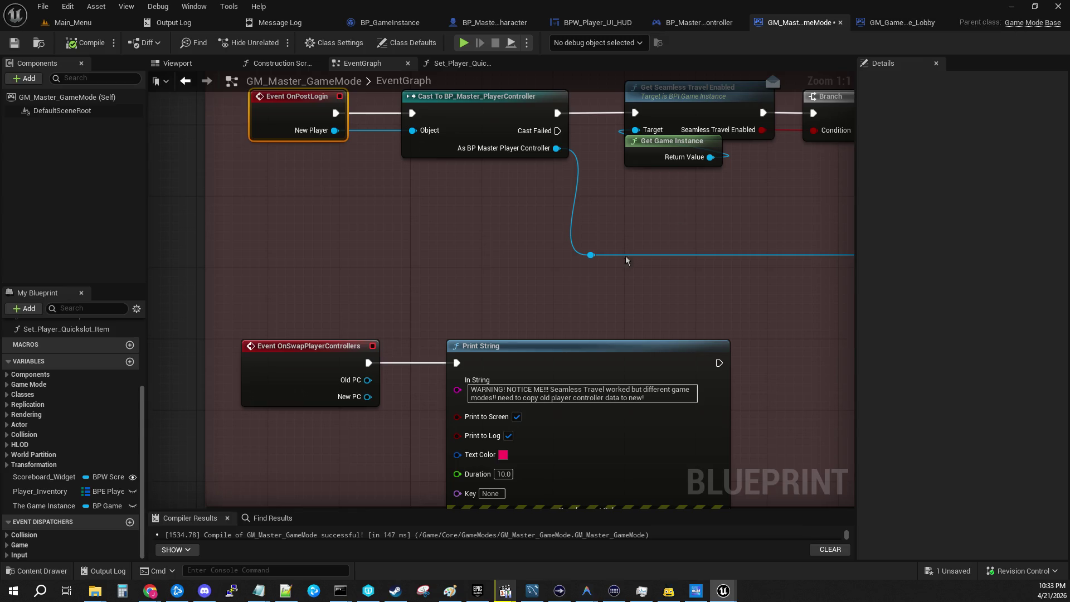
Set the Print String Duration to 30, compile and save, then replay from Main_Menu
{"action": "left_click", "coordinate": [503, 474]}
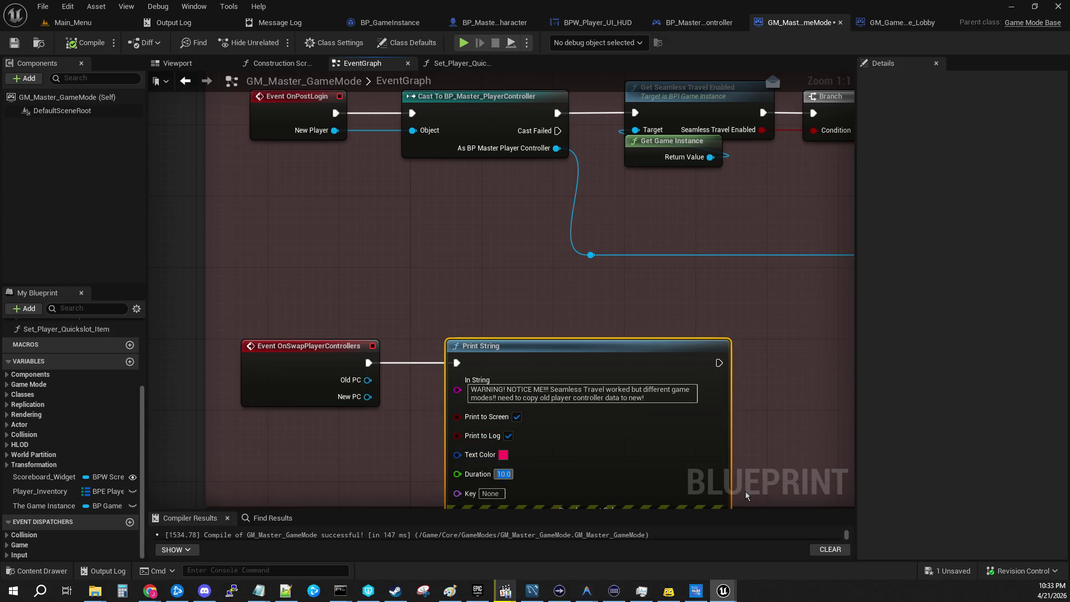
{"action": "type", "text": "30"}
{"action": "left_click", "coordinate": [497, 300]}
{"action": "left_click", "coordinate": [14, 43]}
{"action": "left_click", "coordinate": [84, 43]}
{"action": "left_click", "coordinate": [86, 25]}
{"action": "left_click", "coordinate": [282, 43]}
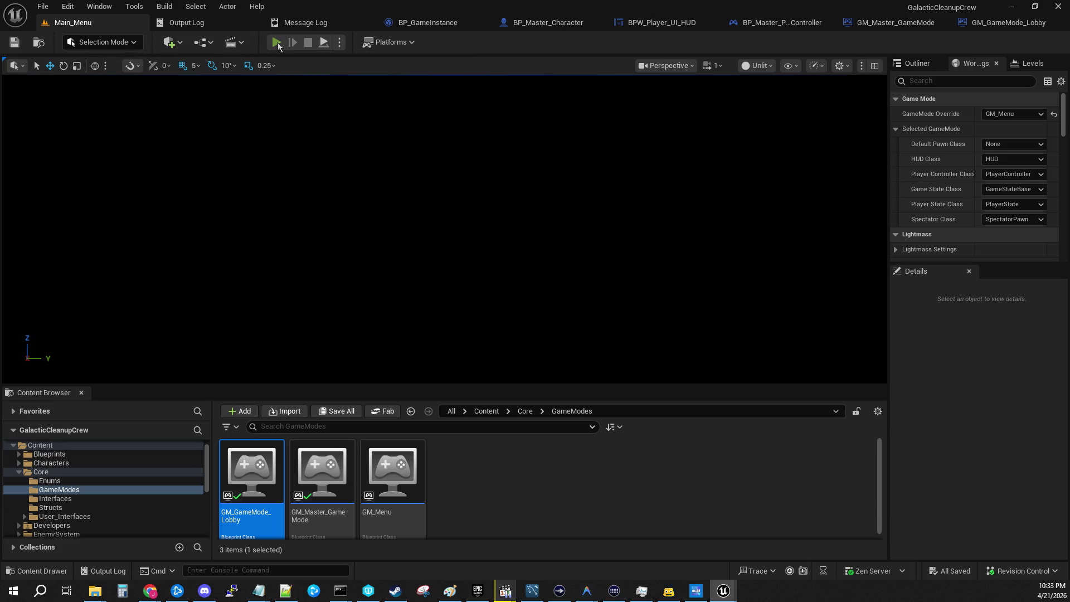
Host a game in PIE and resume past the Register_New_Player breakpoint and the next ones
{"action": "left_click", "coordinate": [89, 226]}
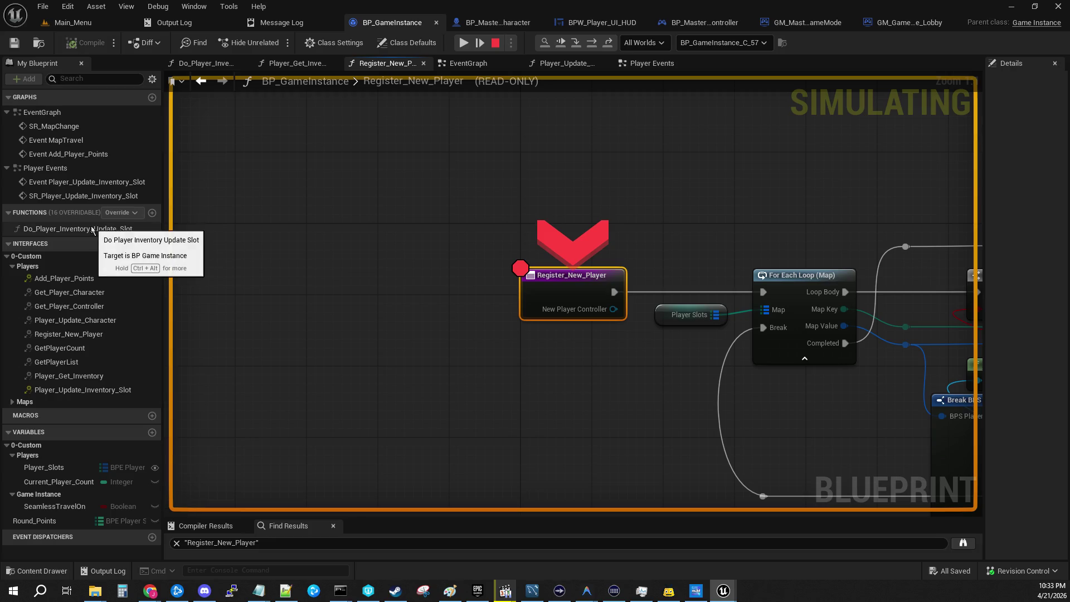
{"action": "left_click", "coordinate": [460, 43]}
{"action": "left_click", "coordinate": [459, 42]}
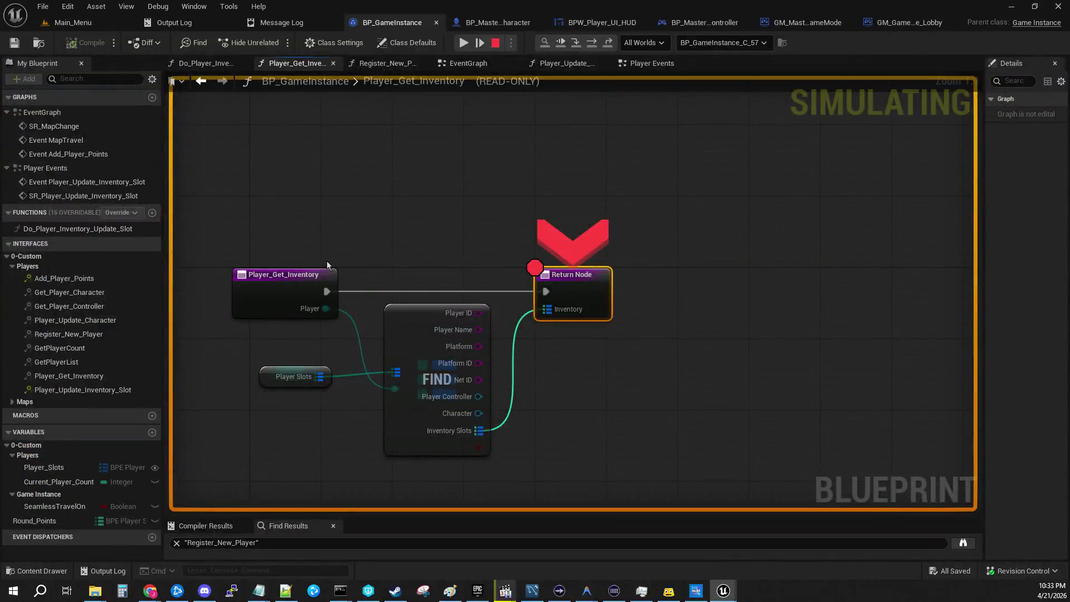
{"action": "left_click", "coordinate": [461, 43]}
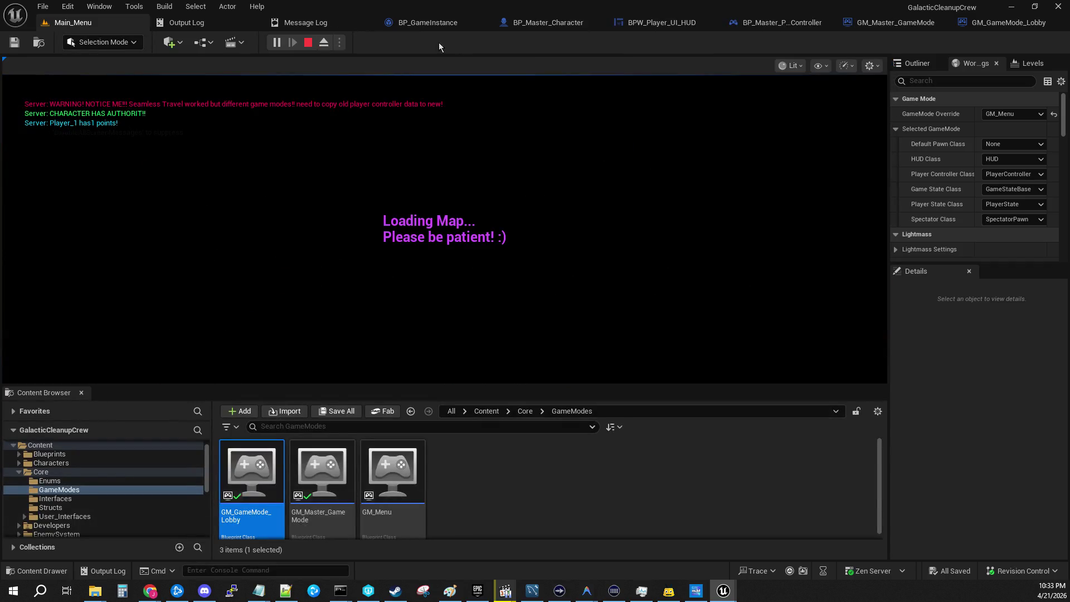
Resume the remaining breakpoints until the station level loads, then view GM_Master_GameMode's event graph
{"action": "left_click", "coordinate": [111, 121]}
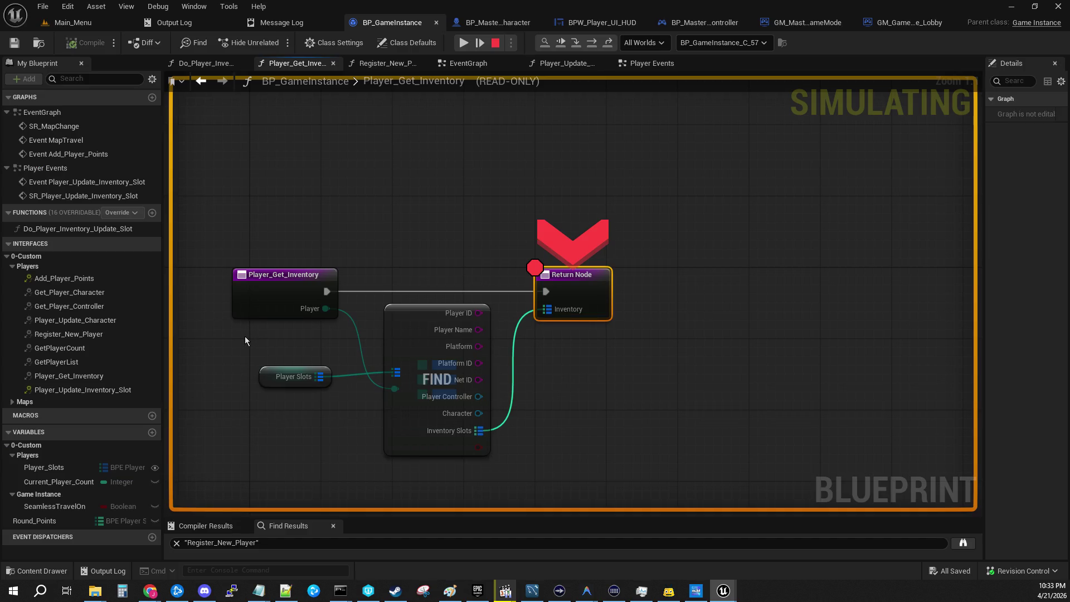
{"action": "left_click", "coordinate": [463, 42]}
{"action": "left_click", "coordinate": [463, 43]}
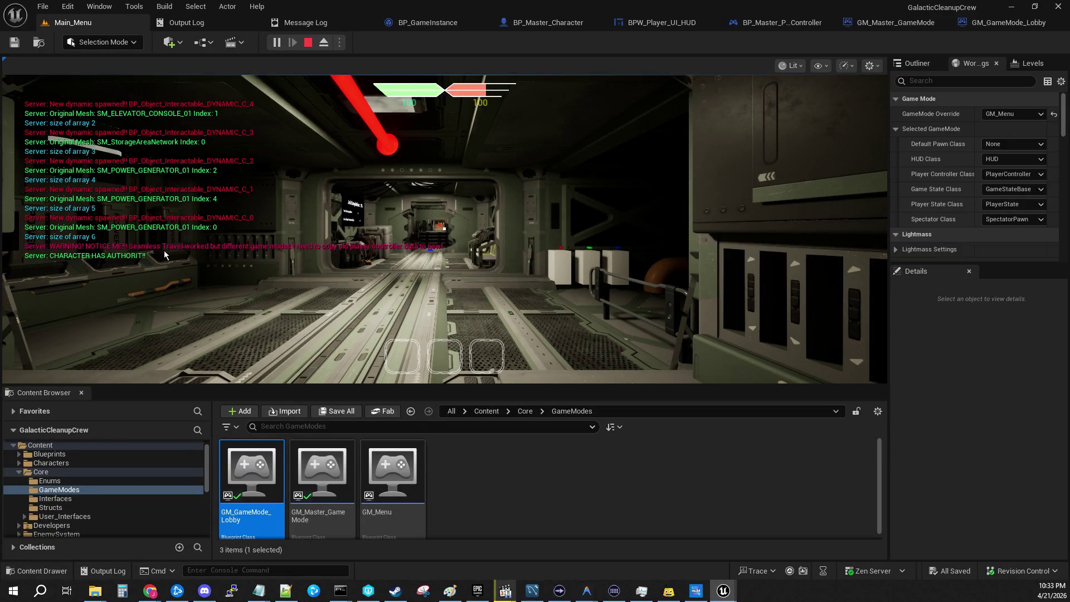
{"action": "left_click", "coordinate": [336, 233]}
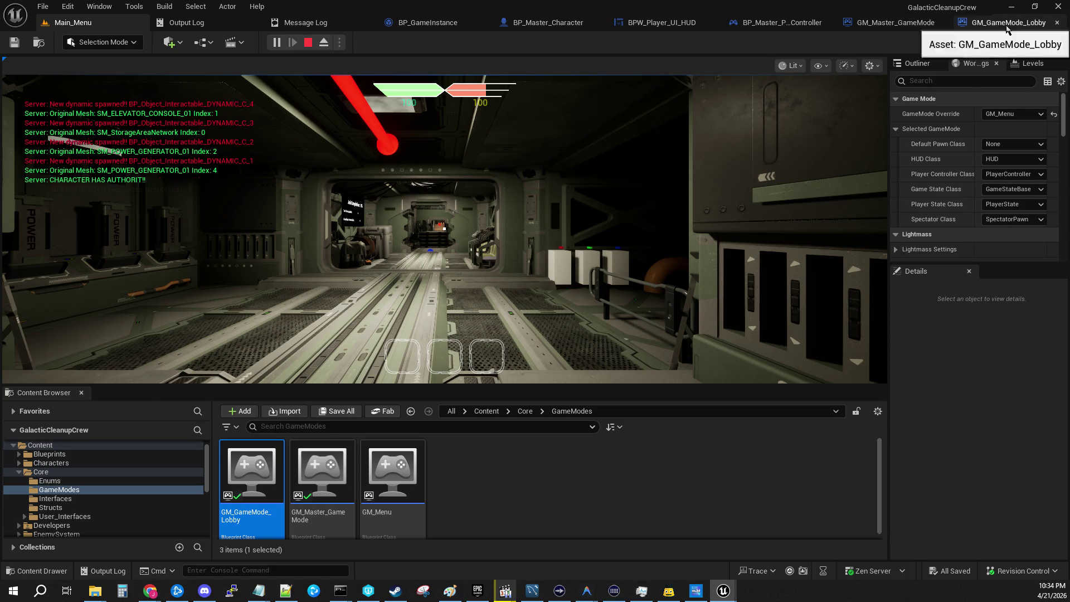
{"action": "left_click", "coordinate": [975, 23]}
{"action": "left_click", "coordinate": [764, 23]}
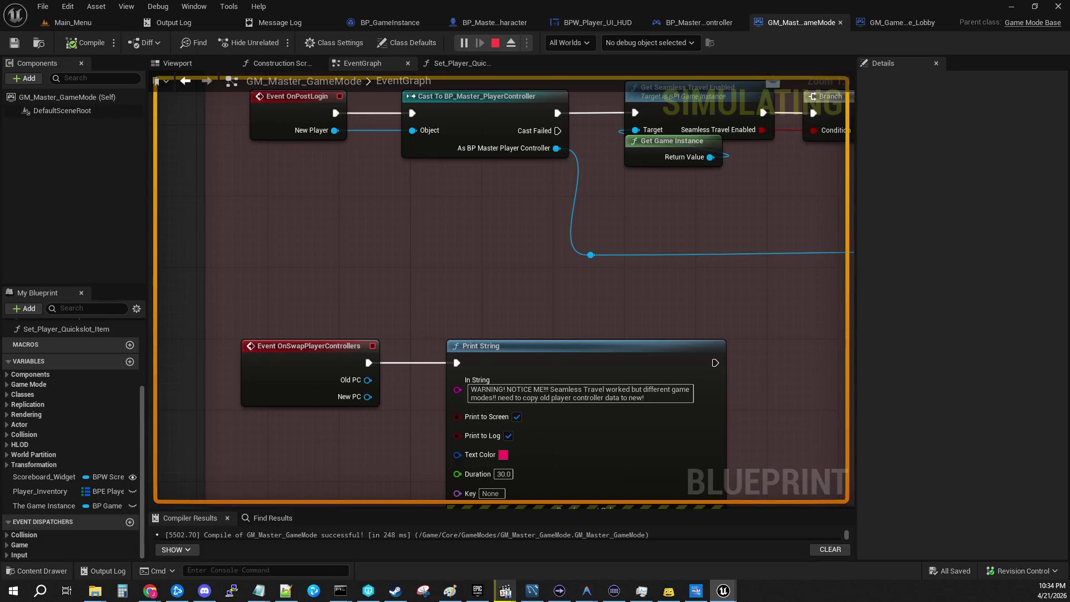